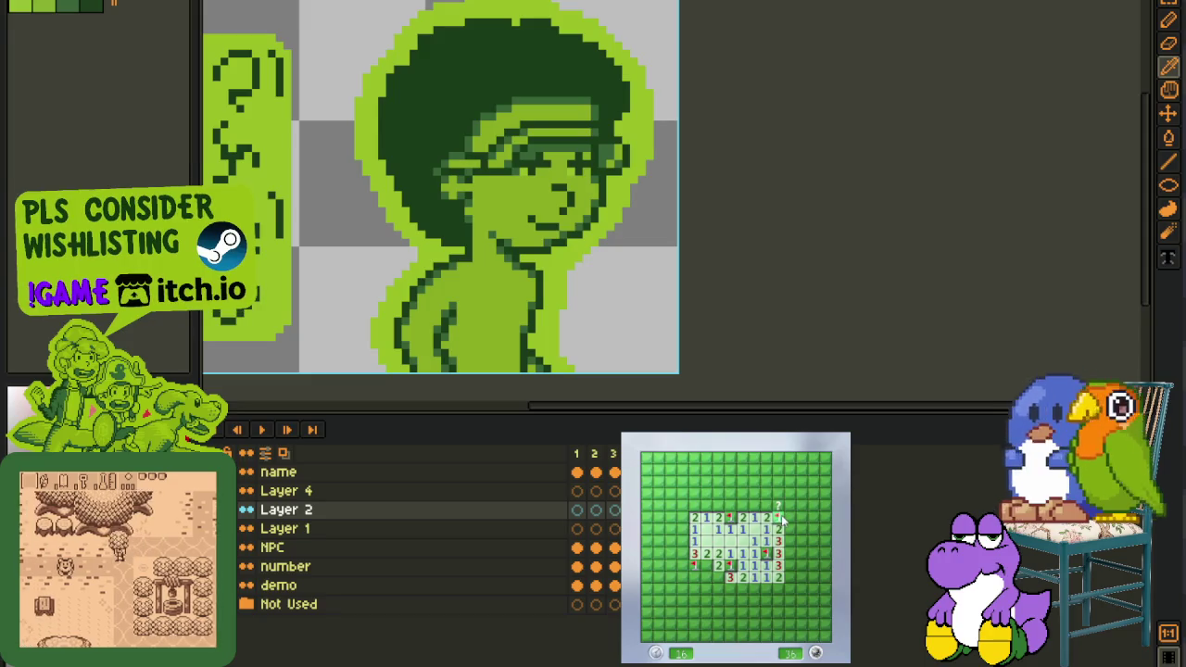
Flag mines and uncover safe cells along the bottom and left of the green board
{"action": "right_click", "coordinate": [789, 564]}
{"action": "right_click", "coordinate": [789, 540]}
{"action": "left_click", "coordinate": [715, 582]}
{"action": "right_click", "coordinate": [704, 564]}
{"action": "right_click", "coordinate": [681, 565]}
{"action": "left_click", "coordinate": [670, 576]}
{"action": "left_click", "coordinate": [670, 553]}
{"action": "right_click", "coordinate": [670, 541]}
{"action": "left_click", "coordinate": [670, 528]}
{"action": "right_click", "coordinate": [681, 518]}
{"action": "left_click", "coordinate": [647, 529]}
{"action": "right_click", "coordinate": [647, 553]}
Work up the left column, flagging mines and opening cells toward the top
{"action": "right_click", "coordinate": [670, 505]}
{"action": "left_click", "coordinate": [658, 505]}
{"action": "right_click", "coordinate": [670, 494]}
{"action": "left_click", "coordinate": [670, 482]}
{"action": "right_click", "coordinate": [670, 470]}
{"action": "right_click", "coordinate": [658, 470]}
{"action": "left_click", "coordinate": [670, 458]}
{"action": "left_click", "coordinate": [658, 459]}
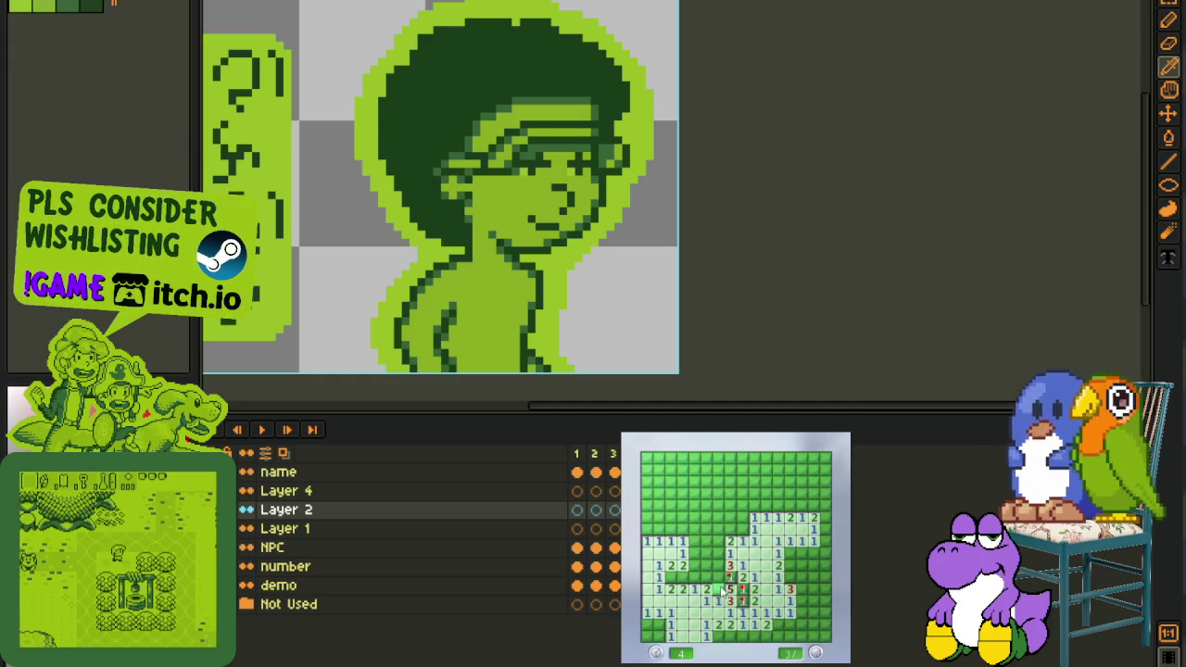
Clear cells from the lower middle to the top-left corner, flagging nearby mines
{"action": "left_click", "coordinate": [706, 566]}
{"action": "left_click", "coordinate": [683, 577]}
{"action": "right_click", "coordinate": [670, 577]}
{"action": "left_click", "coordinate": [719, 553]}
{"action": "right_click", "coordinate": [718, 553]}
{"action": "left_click", "coordinate": [707, 541]}
{"action": "right_click", "coordinate": [693, 540]}
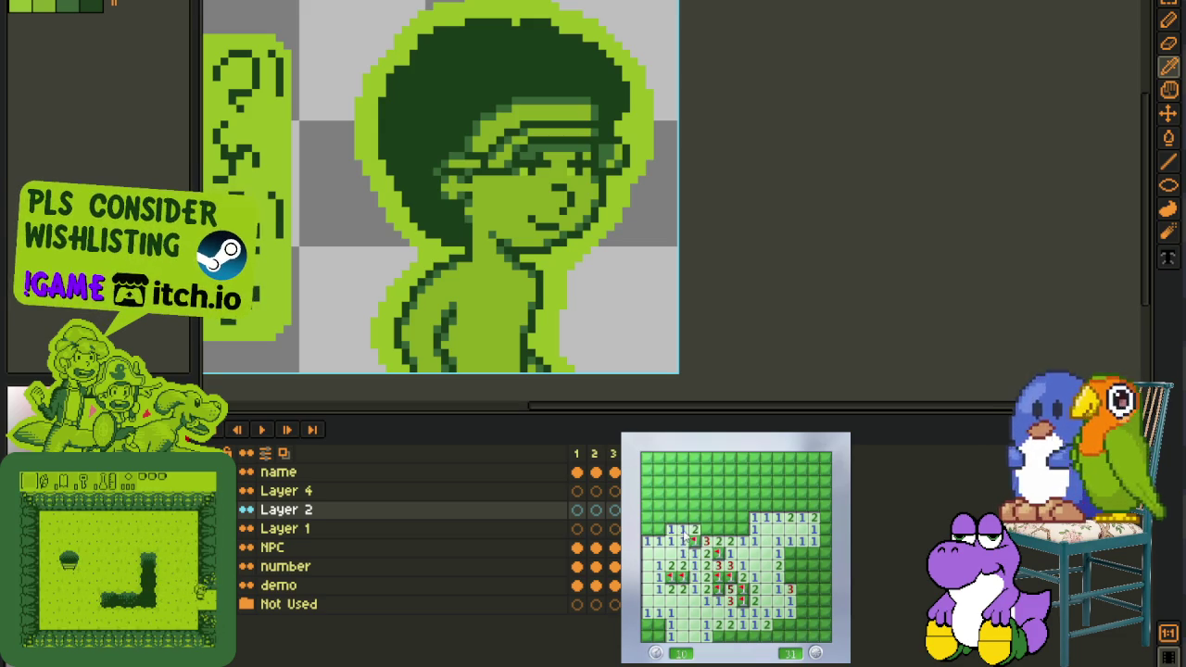
{"action": "left_click", "coordinate": [683, 530]}
{"action": "right_click", "coordinate": [659, 528]}
{"action": "left_click", "coordinate": [670, 510]}
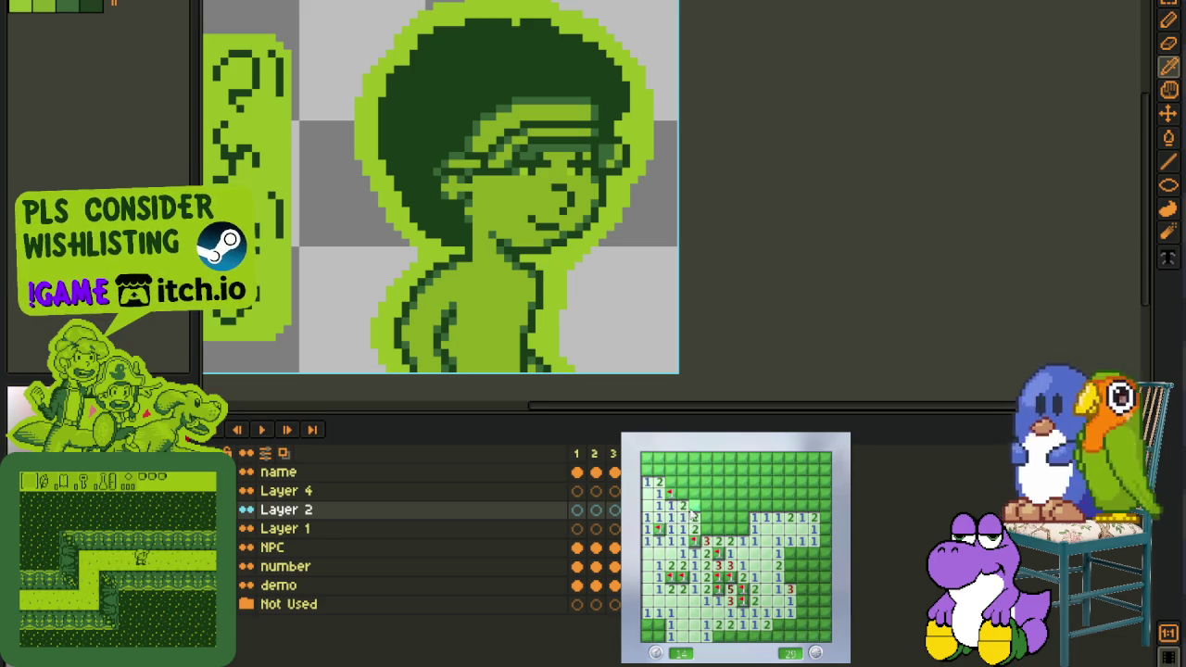
{"action": "left_click", "coordinate": [672, 491]}
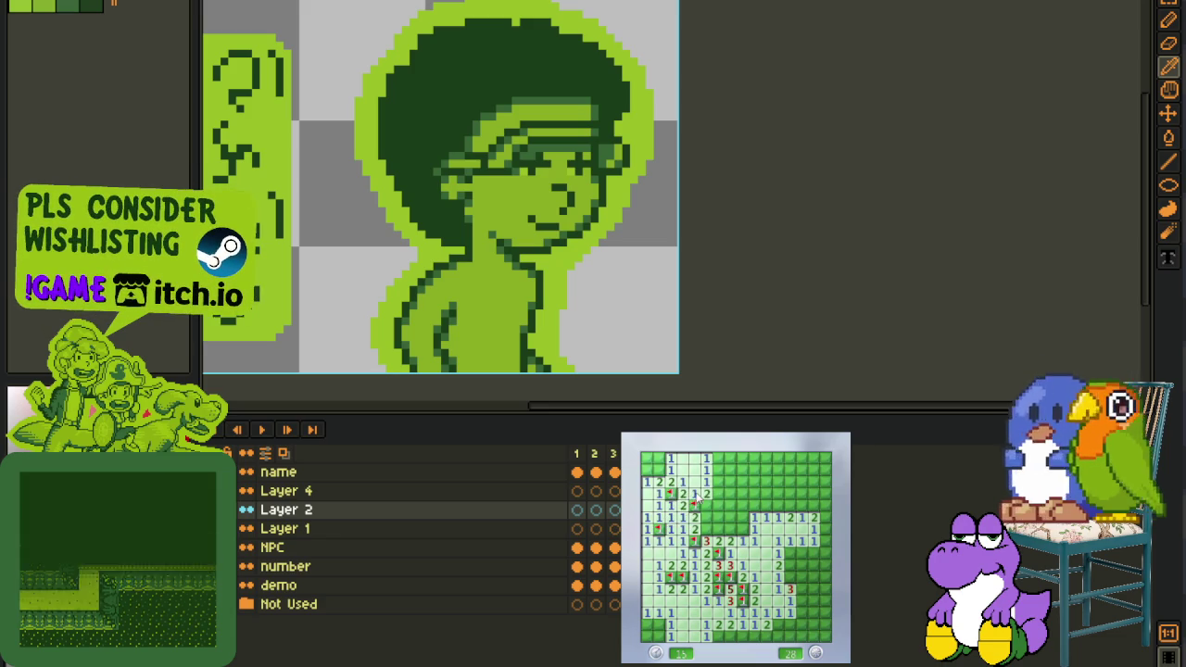
{"action": "left_click", "coordinate": [663, 459]}
{"action": "right_click", "coordinate": [658, 470]}
{"action": "left_click", "coordinate": [647, 461]}
{"action": "right_click", "coordinate": [647, 458]}
Flag mines and open cells across the middle and along the top rows
{"action": "left_click", "coordinate": [728, 528]}
{"action": "right_click", "coordinate": [741, 528]}
{"action": "left_click", "coordinate": [753, 519]}
{"action": "right_click", "coordinate": [729, 516]}
{"action": "right_click", "coordinate": [708, 529]}
{"action": "right_click", "coordinate": [720, 505]}
{"action": "left_click", "coordinate": [719, 484]}
{"action": "right_click", "coordinate": [719, 470]}
{"action": "right_click", "coordinate": [731, 470]}
{"action": "right_click", "coordinate": [743, 470]}
{"action": "left_click", "coordinate": [753, 469]}
{"action": "left_click", "coordinate": [719, 458]}
{"action": "left_click", "coordinate": [730, 457]}
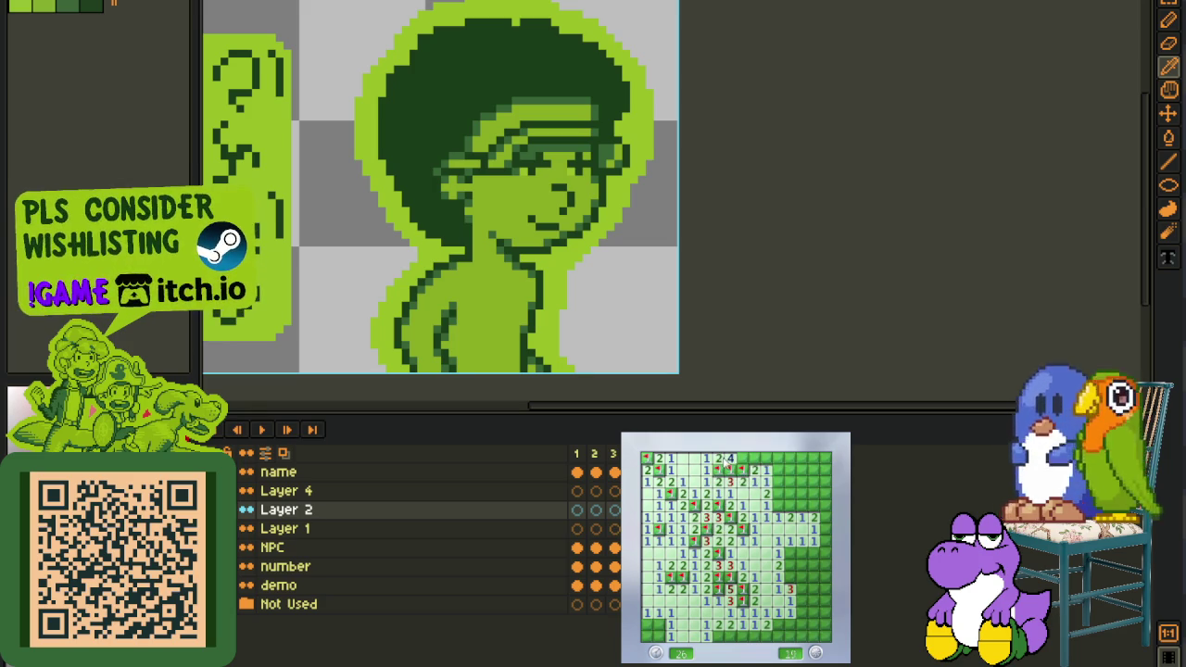
{"action": "right_click", "coordinate": [742, 457]}
{"action": "left_click", "coordinate": [777, 457]}
Clear the right side and lower-right area, flagging the mines found there
{"action": "left_click", "coordinate": [778, 493]}
{"action": "right_click", "coordinate": [790, 505]}
{"action": "right_click", "coordinate": [801, 505]}
{"action": "left_click", "coordinate": [814, 493]}
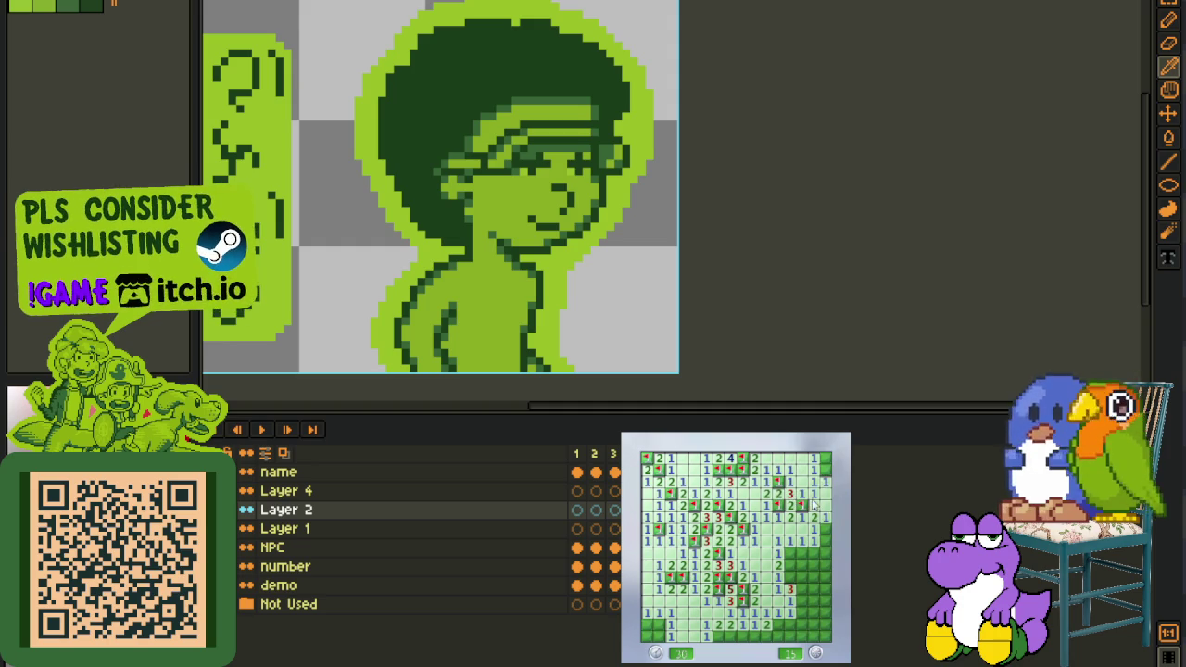
{"action": "right_click", "coordinate": [825, 529]}
{"action": "left_click", "coordinate": [813, 548]}
{"action": "left_click", "coordinate": [789, 556]}
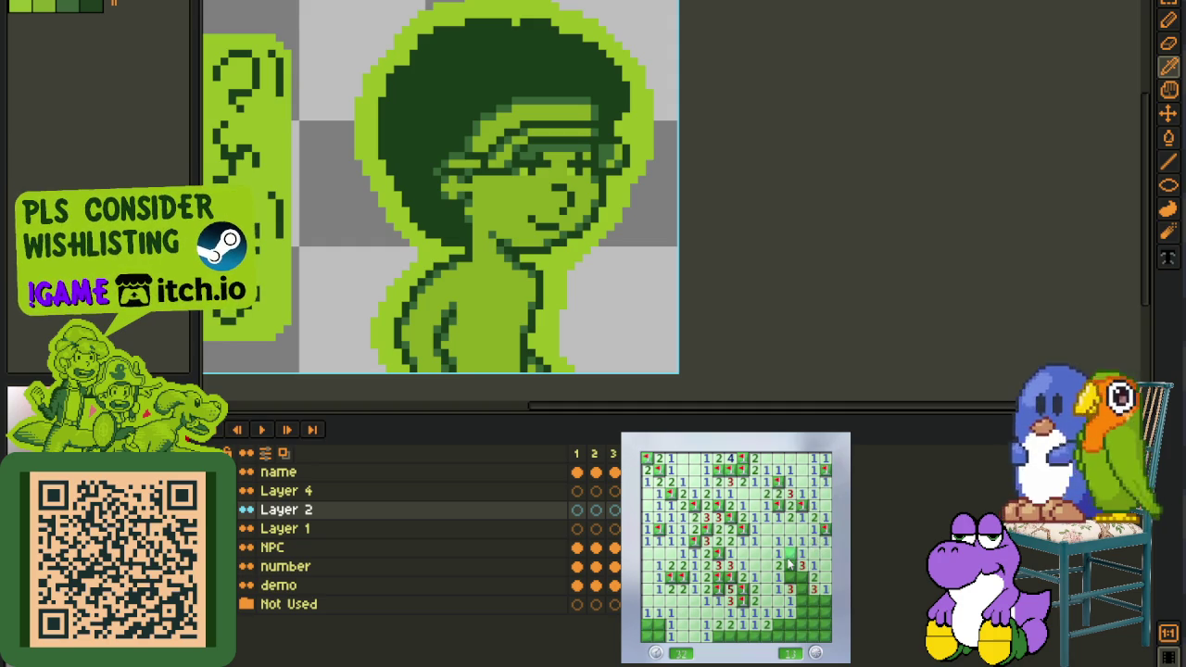
{"action": "left_click", "coordinate": [790, 565]}
{"action": "right_click", "coordinate": [802, 589]}
{"action": "left_click", "coordinate": [802, 600]}
{"action": "left_click", "coordinate": [789, 600]}
{"action": "left_click", "coordinate": [791, 611]}
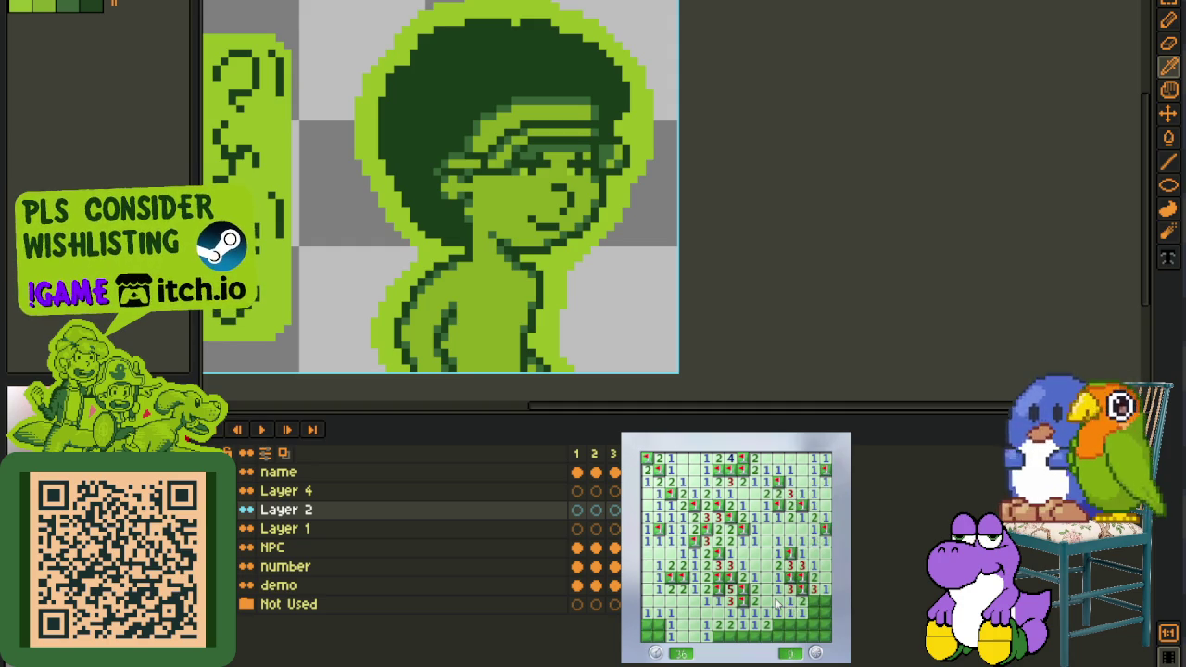
Flag the remaining bottom-row mines, then start a fresh board
{"action": "left_click", "coordinate": [792, 632]}
{"action": "right_click", "coordinate": [814, 612]}
{"action": "left_click", "coordinate": [810, 617]}
{"action": "right_click", "coordinate": [816, 624]}
{"action": "right_click", "coordinate": [825, 640]}
{"action": "right_click", "coordinate": [762, 634]}
{"action": "right_click", "coordinate": [745, 639]}
{"action": "right_click", "coordinate": [726, 637]}
{"action": "right_click", "coordinate": [660, 628]}
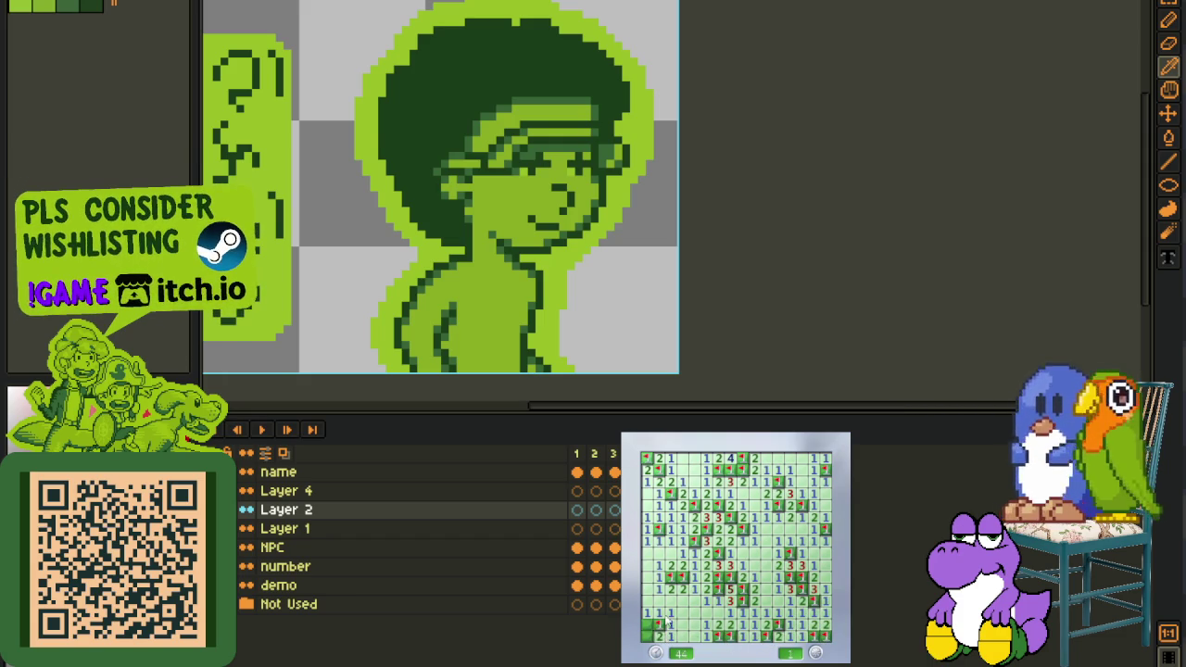
{"action": "left_click", "coordinate": [752, 609]}
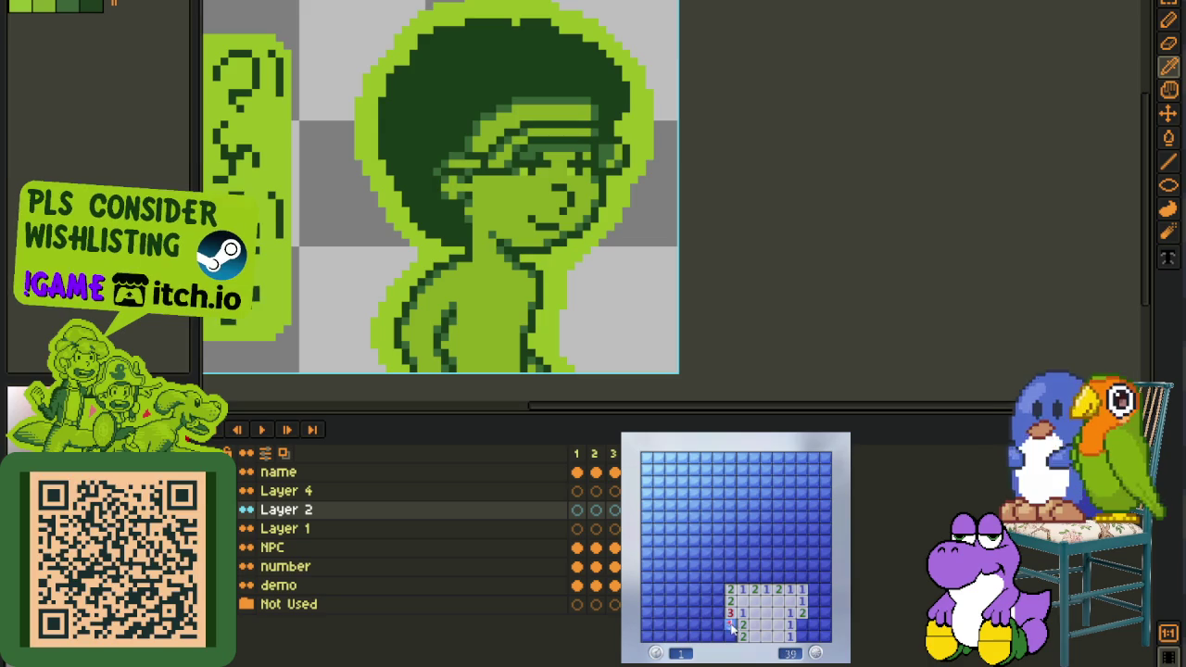
Clear the bottom-right cells and the row above, opening a large blank region
{"action": "right_click", "coordinate": [801, 624]}
{"action": "left_click", "coordinate": [802, 635]}
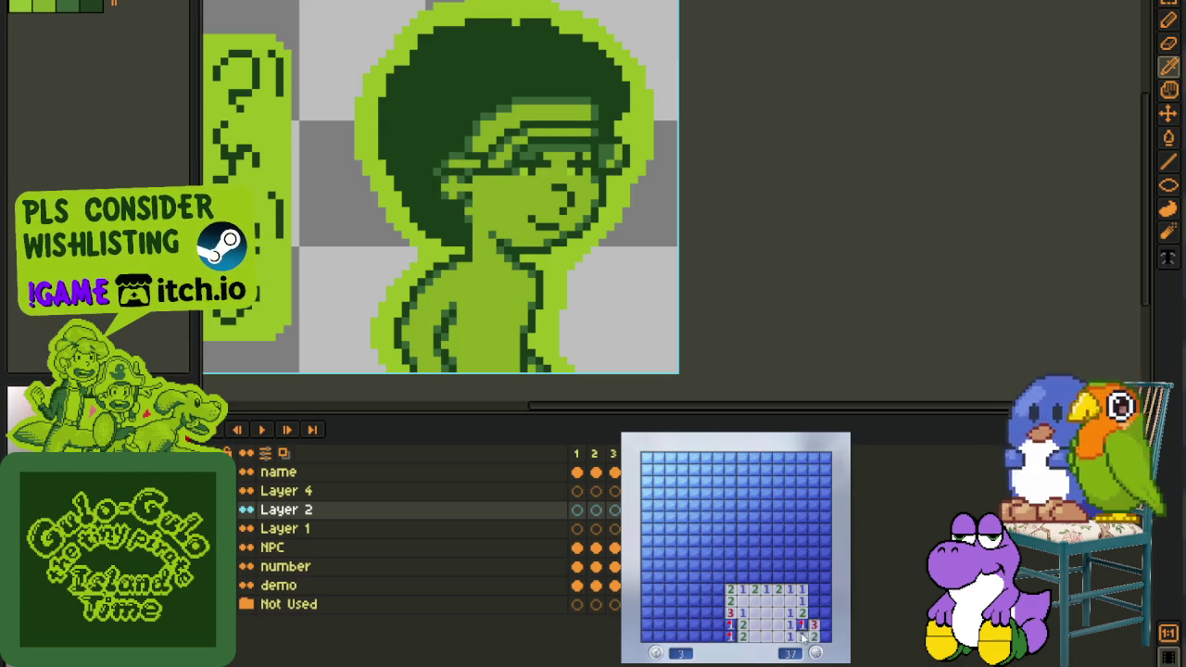
{"action": "left_click", "coordinate": [813, 601]}
{"action": "left_click", "coordinate": [825, 601]}
{"action": "left_click", "coordinate": [824, 614]}
{"action": "right_click", "coordinate": [823, 627]}
{"action": "right_click", "coordinate": [789, 576]}
{"action": "left_click", "coordinate": [802, 577]}
{"action": "left_click", "coordinate": [813, 576]}
{"action": "right_click", "coordinate": [825, 577]}
{"action": "right_click", "coordinate": [766, 576]}
{"action": "left_click", "coordinate": [777, 576]}
{"action": "left_click", "coordinate": [752, 577]}
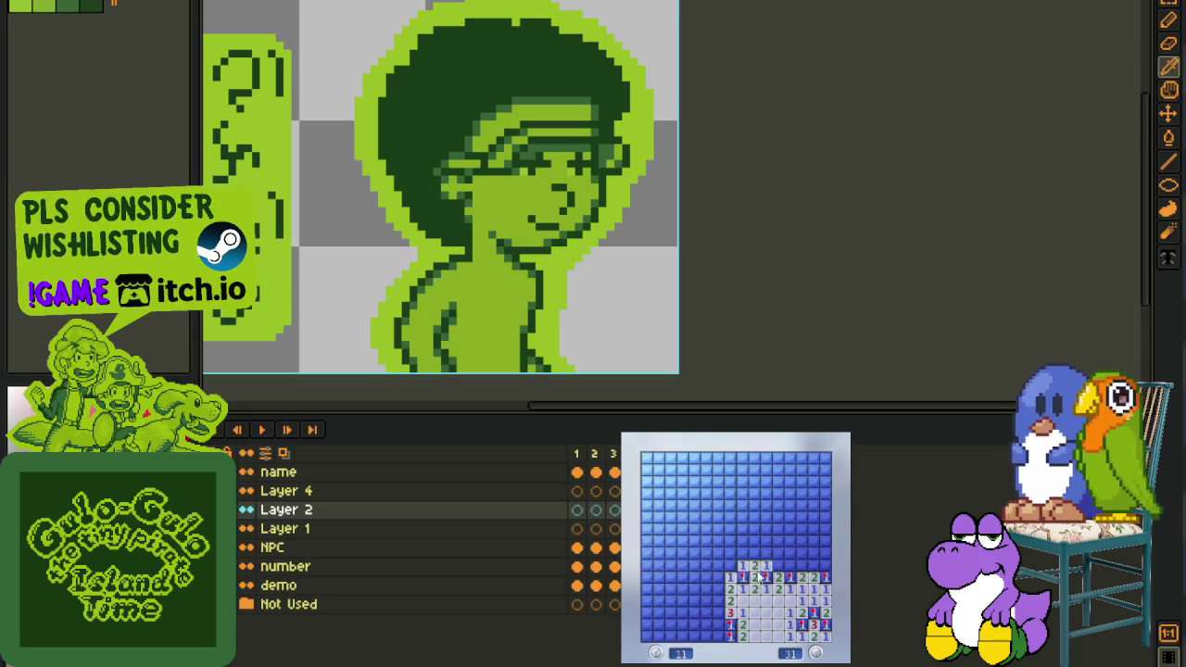
{"action": "left_click", "coordinate": [766, 566]}
Flag mines and open cells down the left side until a mine is hit
{"action": "left_click", "coordinate": [719, 578]}
{"action": "right_click", "coordinate": [719, 601]}
{"action": "left_click", "coordinate": [719, 612]}
{"action": "left_click", "coordinate": [719, 624]}
{"action": "right_click", "coordinate": [707, 577]}
{"action": "left_click", "coordinate": [707, 590]}
{"action": "left_click", "coordinate": [707, 601]}
{"action": "right_click", "coordinate": [696, 577]}
{"action": "left_click", "coordinate": [696, 565]}
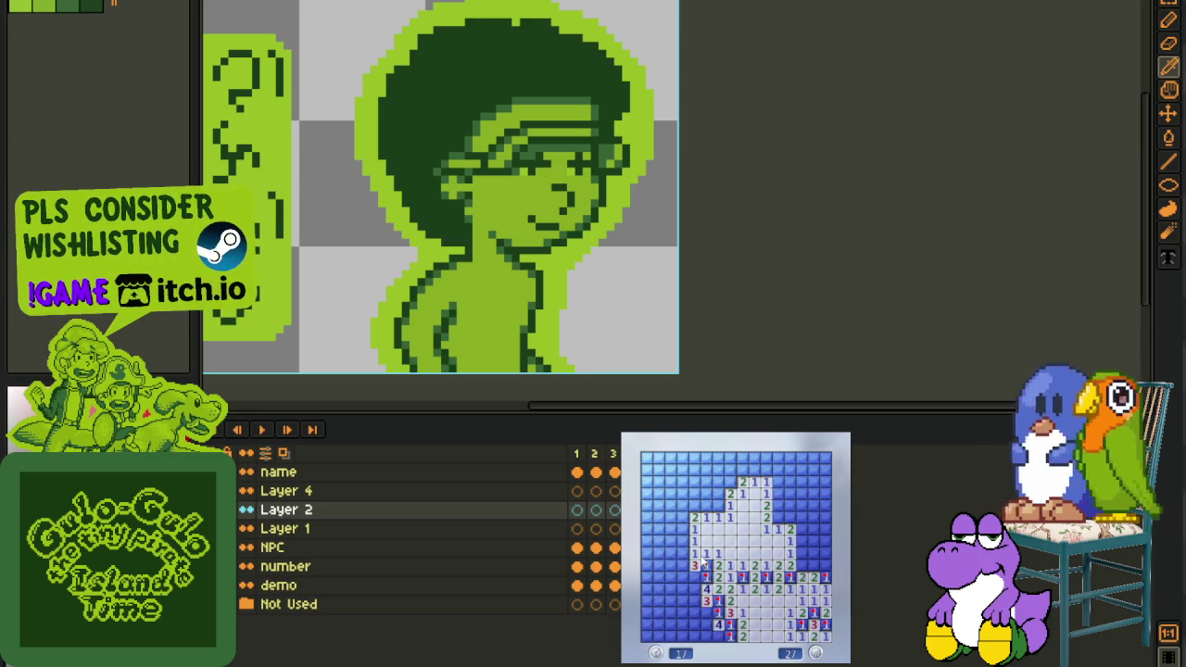
{"action": "right_click", "coordinate": [707, 566]}
{"action": "left_click", "coordinate": [671, 553]}
{"action": "right_click", "coordinate": [695, 577]}
{"action": "right_click", "coordinate": [683, 590]}
{"action": "right_click", "coordinate": [695, 601]}
{"action": "left_click", "coordinate": [683, 602]}
{"action": "left_click", "coordinate": [671, 601]}
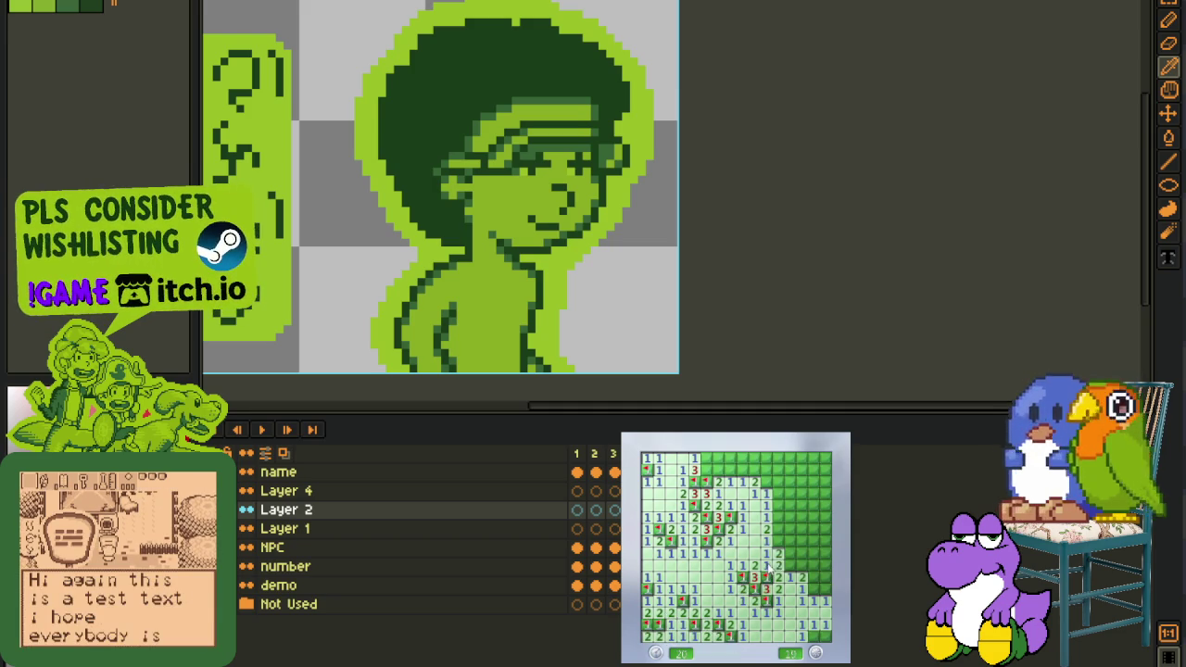
Open safe cells and flag mines up the right side of the board
{"action": "left_click", "coordinate": [811, 582]}
{"action": "right_click", "coordinate": [810, 556]}
{"action": "left_click", "coordinate": [778, 543]}
{"action": "left_click", "coordinate": [778, 529]}
{"action": "right_click", "coordinate": [783, 517]}
{"action": "left_click", "coordinate": [777, 502]}
{"action": "left_click", "coordinate": [790, 500]}
{"action": "right_click", "coordinate": [793, 530]}
{"action": "left_click", "coordinate": [807, 511]}
Flag upper-right mines and open upper cells until a top-row mine ends the game
{"action": "right_click", "coordinate": [823, 529]}
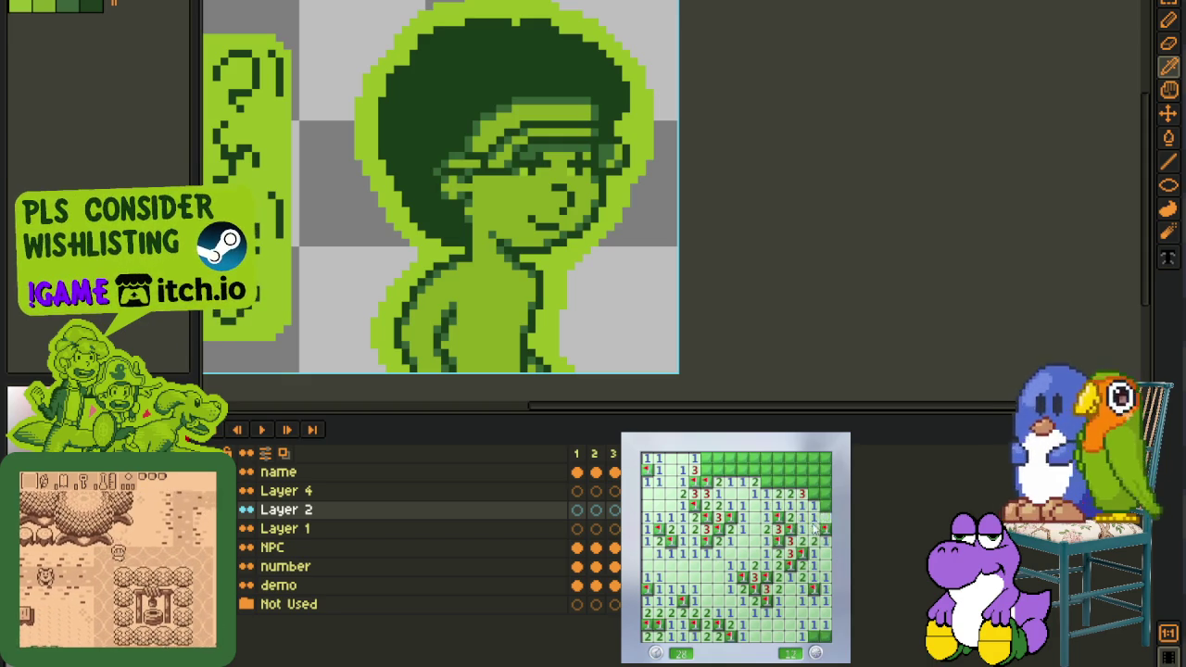
{"action": "right_click", "coordinate": [813, 493]}
{"action": "left_click", "coordinate": [825, 482]}
{"action": "right_click", "coordinate": [803, 482]}
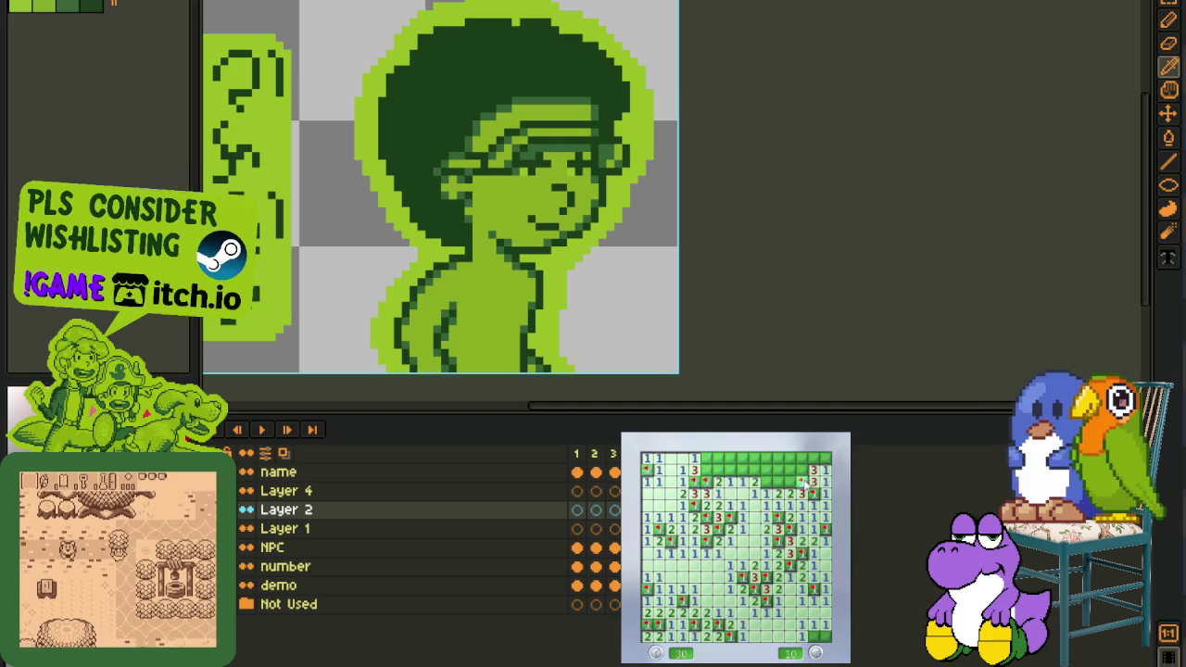
{"action": "right_click", "coordinate": [789, 481]}
{"action": "right_click", "coordinate": [790, 493]}
{"action": "left_click", "coordinate": [767, 494]}
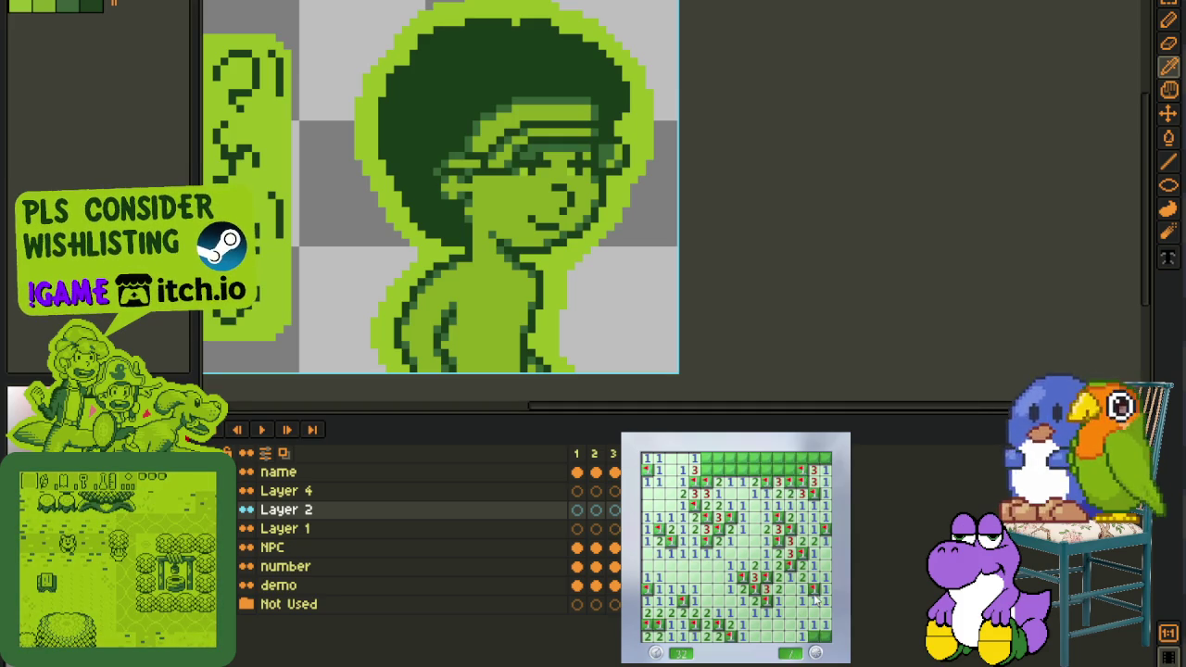
{"action": "right_click", "coordinate": [719, 520]}
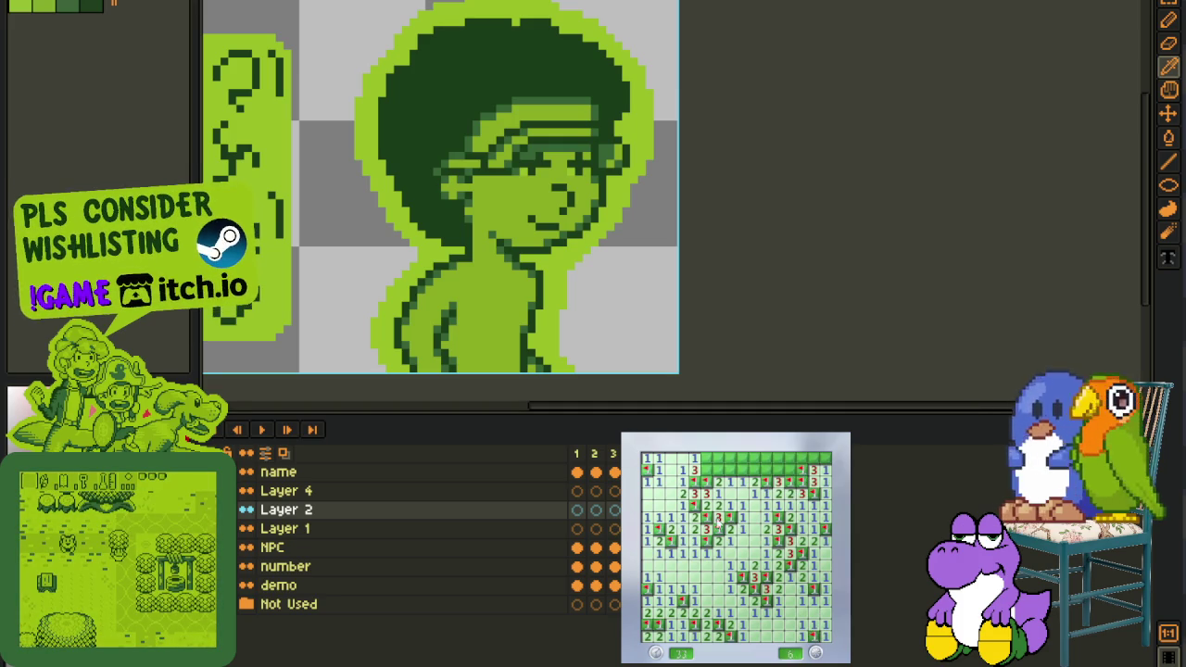
{"action": "left_click", "coordinate": [711, 471]}
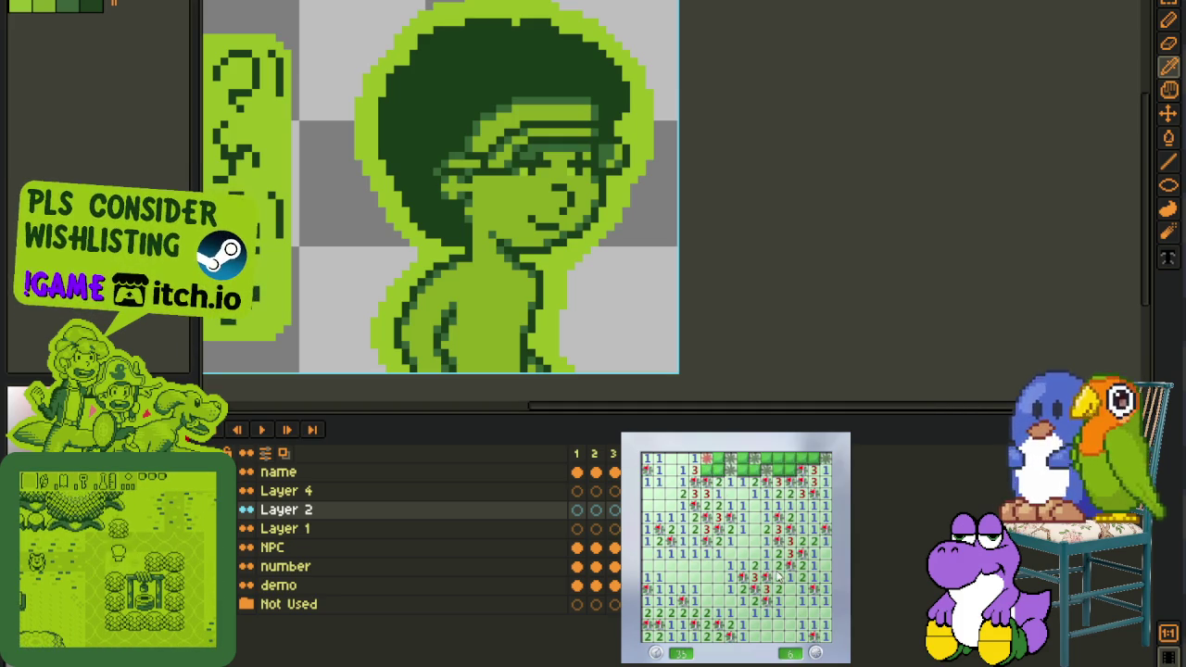
Start a new game, open a large blank region and flag nearby left-side mines
{"action": "key", "text": "F2"}
{"action": "left_click", "coordinate": [741, 543]}
{"action": "right_click", "coordinate": [706, 541]}
{"action": "right_click", "coordinate": [693, 528]}
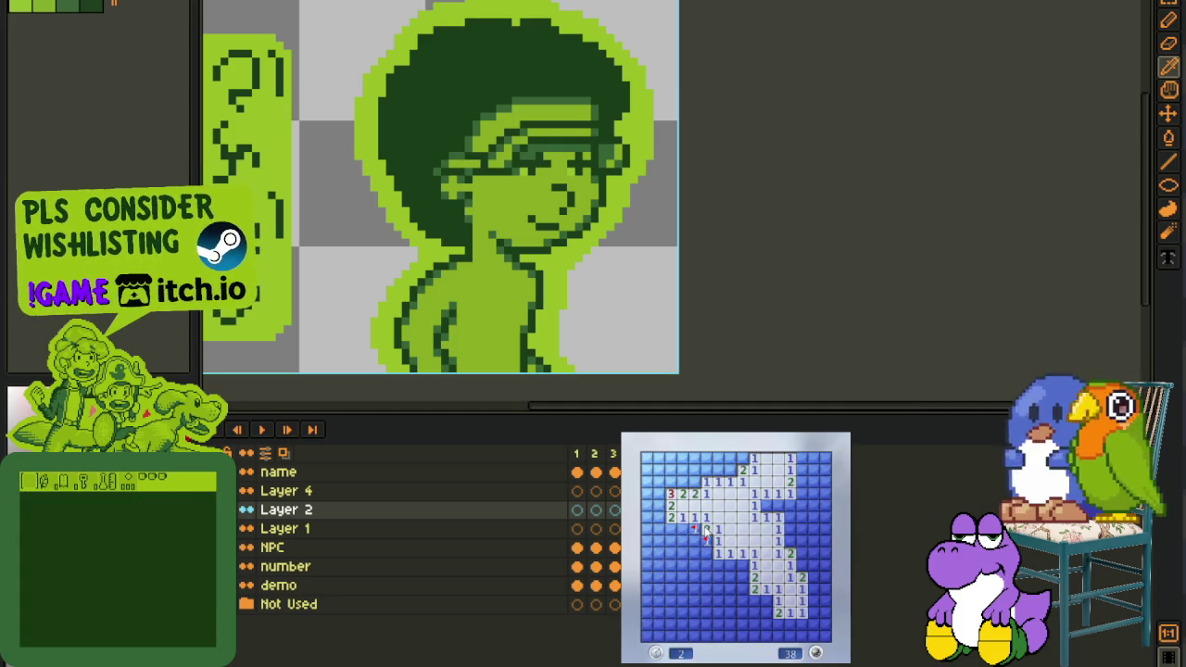
{"action": "left_click", "coordinate": [718, 561]}
{"action": "right_click", "coordinate": [683, 541]}
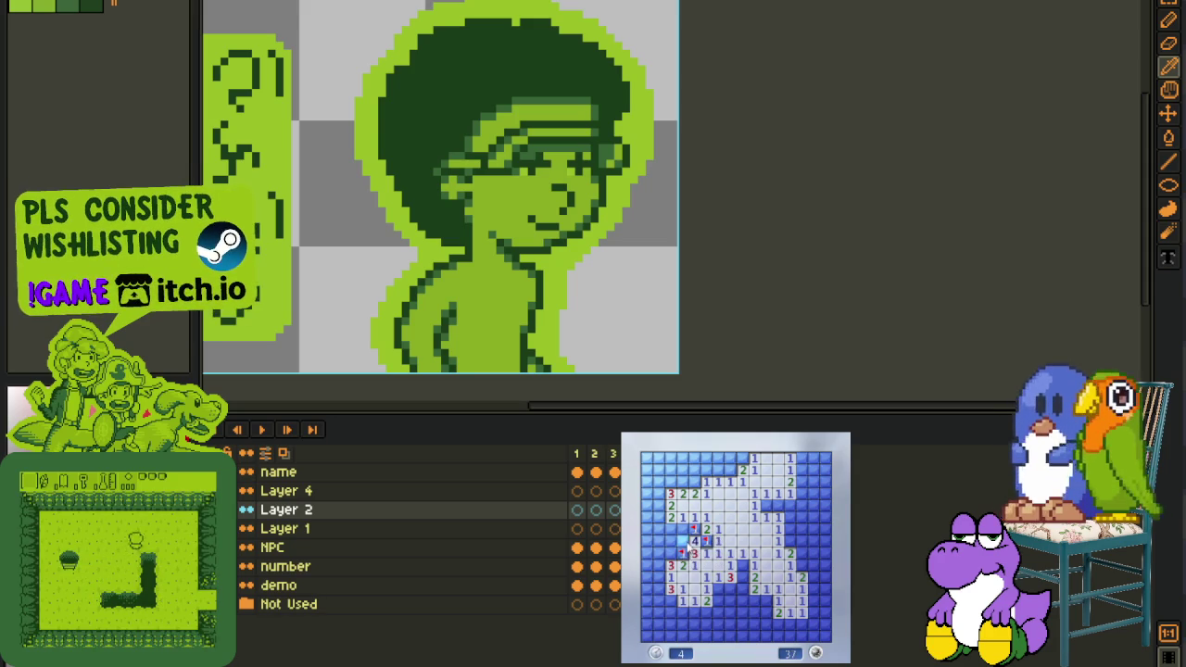
{"action": "right_click", "coordinate": [671, 553]}
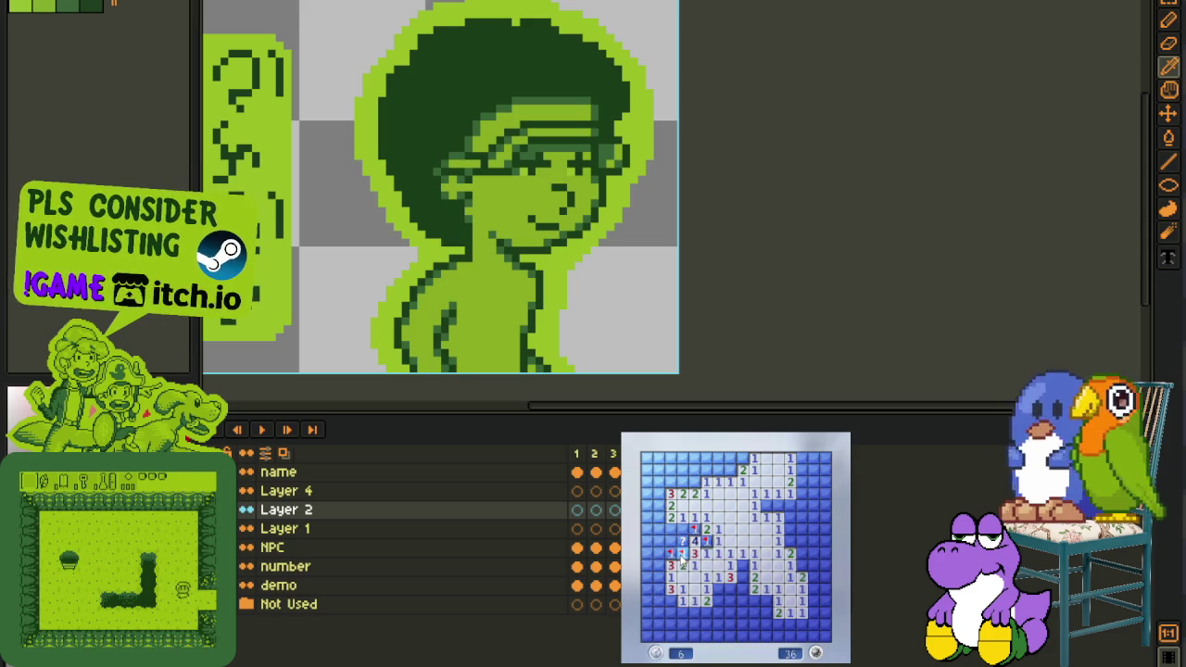
{"action": "right_click", "coordinate": [683, 553]}
Reveal the 3, 2 and 5 cells, flag two top mines and open top-row cells
{"action": "left_click", "coordinate": [682, 528]}
{"action": "left_click", "coordinate": [671, 528]}
{"action": "left_click", "coordinate": [671, 541]}
{"action": "right_click", "coordinate": [683, 482]}
{"action": "right_click", "coordinate": [695, 481]}
{"action": "left_click", "coordinate": [671, 482]}
{"action": "left_click", "coordinate": [695, 469]}
{"action": "left_click", "coordinate": [707, 469]}
{"action": "left_click", "coordinate": [731, 470]}
Flag three top-left mines and open cells down the left column
{"action": "right_click", "coordinate": [731, 470]}
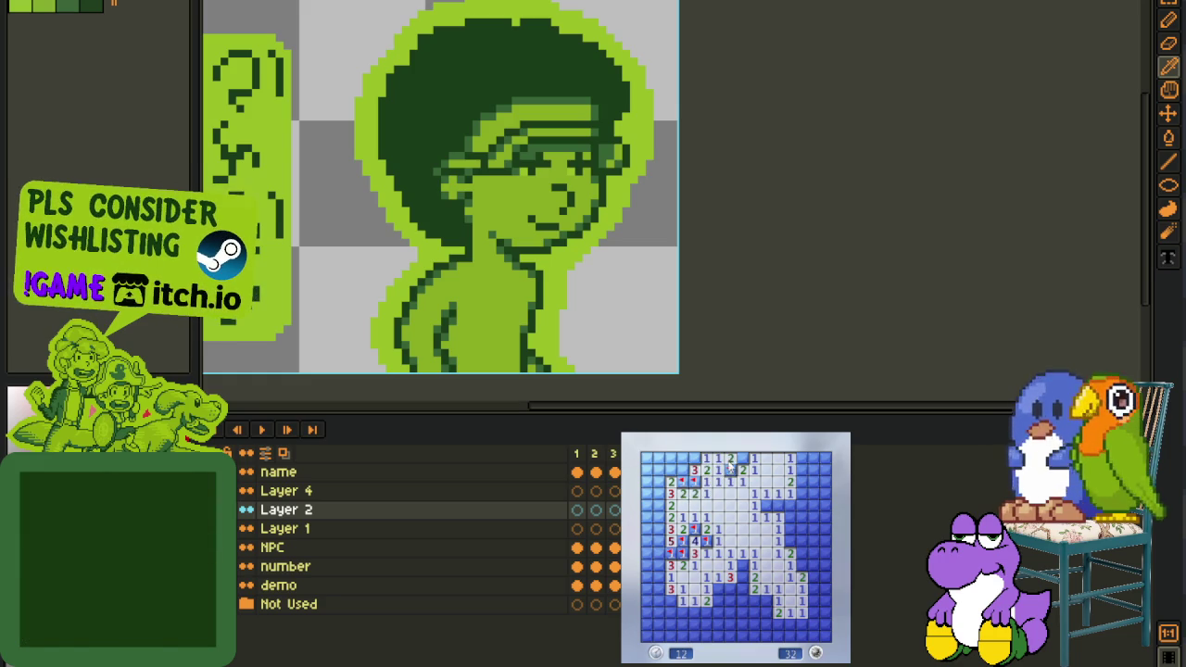
{"action": "right_click", "coordinate": [743, 458]}
{"action": "right_click", "coordinate": [695, 457]}
{"action": "left_click", "coordinate": [658, 482]}
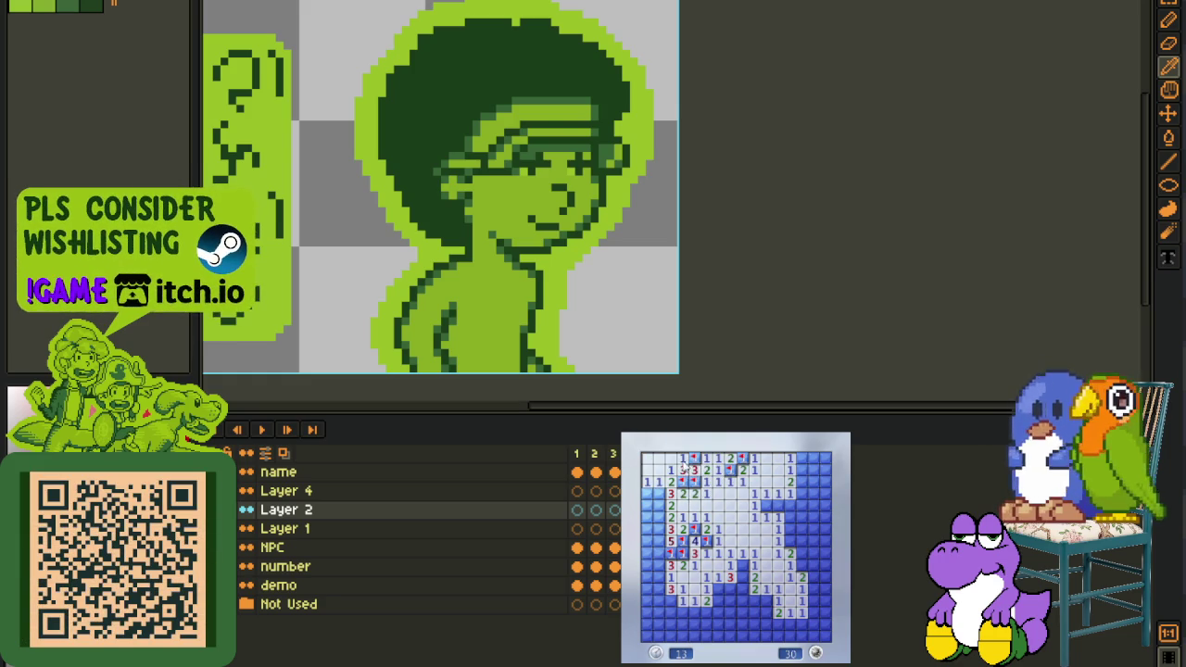
{"action": "left_click", "coordinate": [659, 517]}
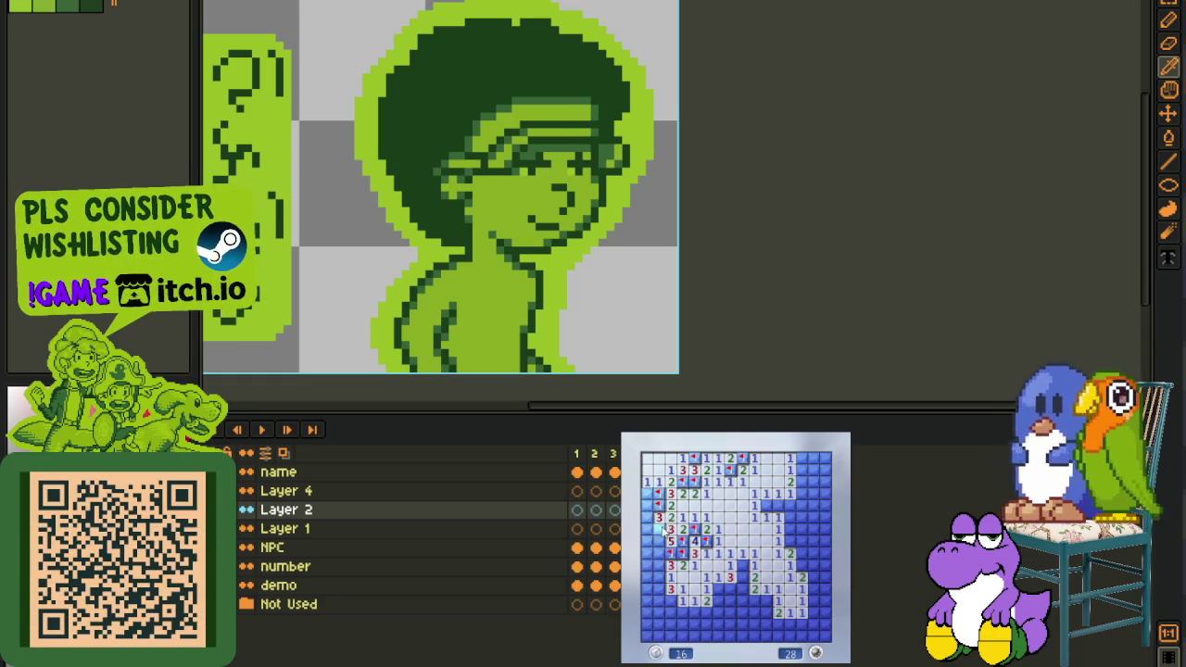
{"action": "left_click", "coordinate": [658, 552]}
{"action": "right_click", "coordinate": [659, 518]}
Clear the left edge down to the bottom-left corner, flagging two mines
{"action": "left_click", "coordinate": [646, 494]}
{"action": "left_click", "coordinate": [647, 506]}
{"action": "left_click", "coordinate": [647, 529]}
{"action": "left_click", "coordinate": [646, 542]}
{"action": "left_click", "coordinate": [646, 553]}
{"action": "left_click", "coordinate": [659, 588]}
{"action": "right_click", "coordinate": [659, 576]}
{"action": "left_click", "coordinate": [647, 577]}
{"action": "right_click", "coordinate": [659, 601]}
{"action": "left_click", "coordinate": [647, 600]}
Open the bottom-left block and the bottom cells, flagging the mines around them
{"action": "left_click", "coordinate": [683, 619]}
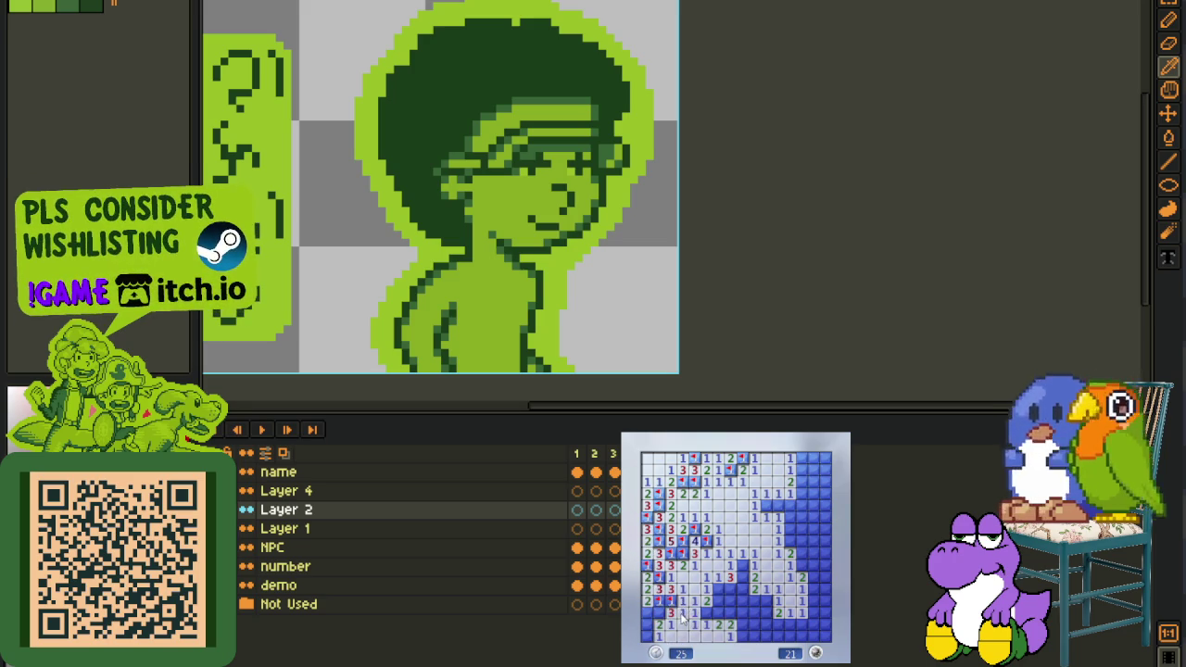
{"action": "right_click", "coordinate": [648, 636]}
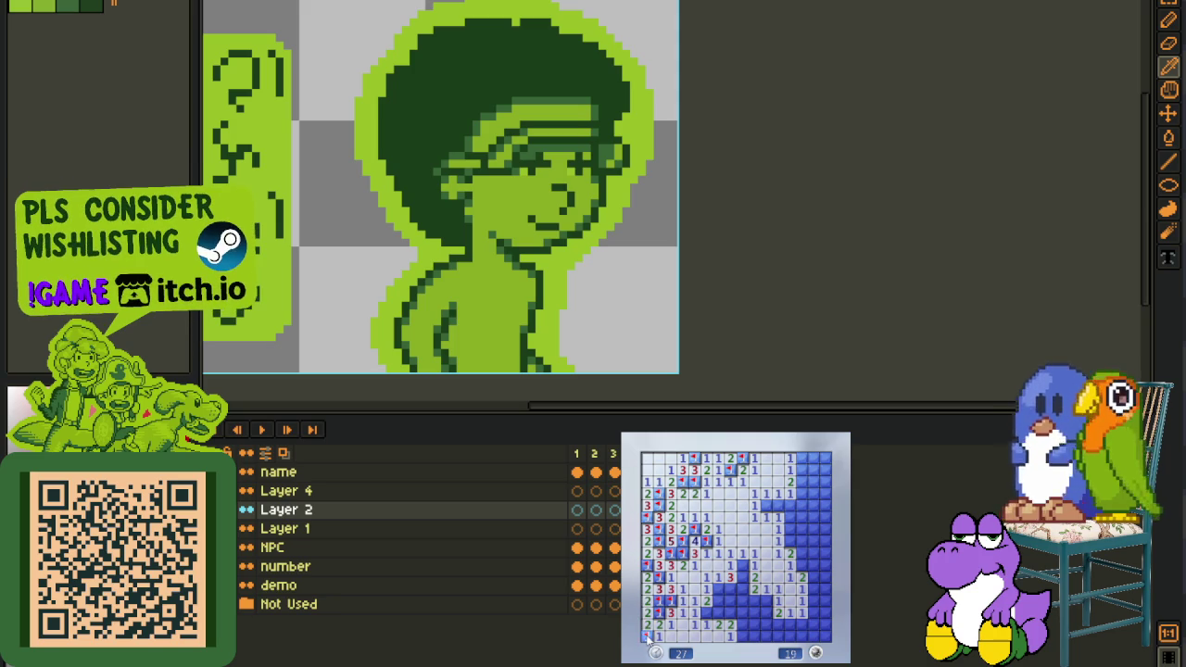
{"action": "right_click", "coordinate": [707, 614]}
{"action": "left_click", "coordinate": [719, 603]}
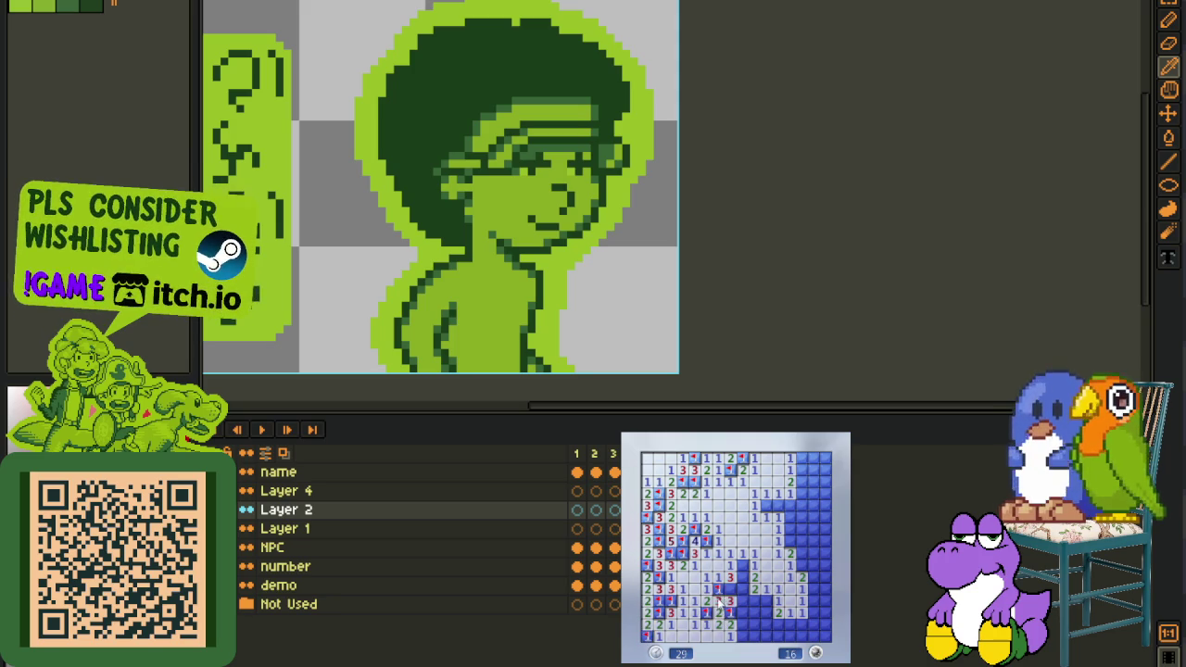
{"action": "right_click", "coordinate": [742, 566]}
{"action": "right_click", "coordinate": [733, 600]}
{"action": "left_click", "coordinate": [745, 600]}
{"action": "right_click", "coordinate": [767, 602]}
{"action": "left_click", "coordinate": [754, 615]}
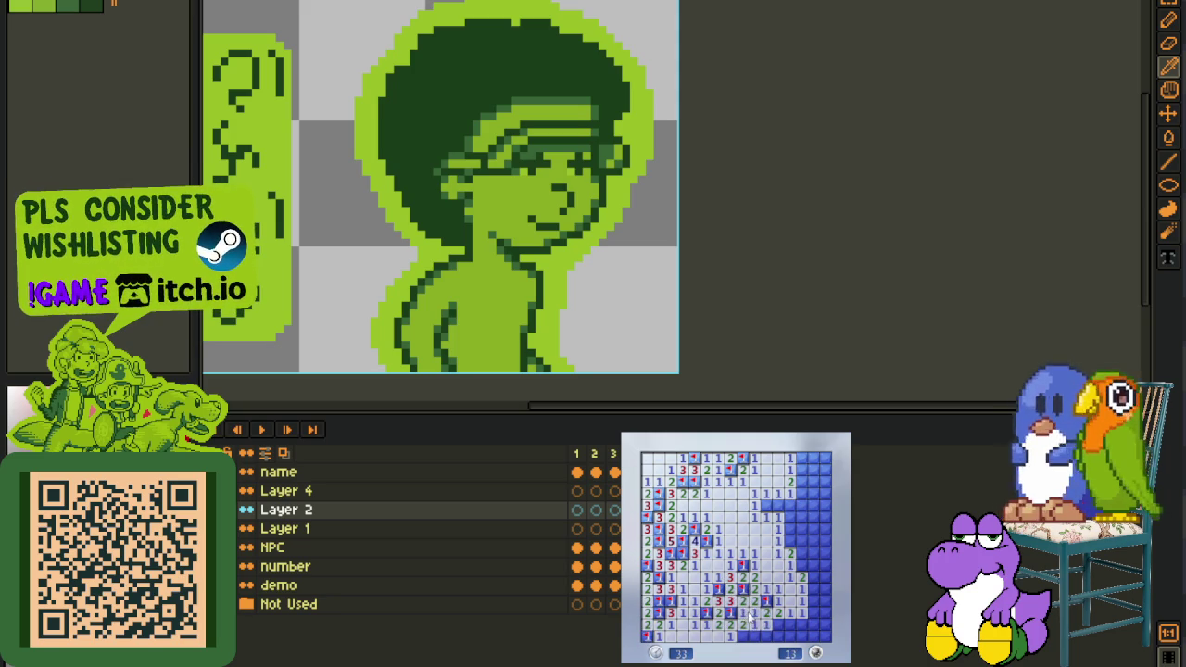
Flag bottom-row and right-side mines and uncover the right edge
{"action": "right_click", "coordinate": [778, 625]}
{"action": "left_click", "coordinate": [790, 619]}
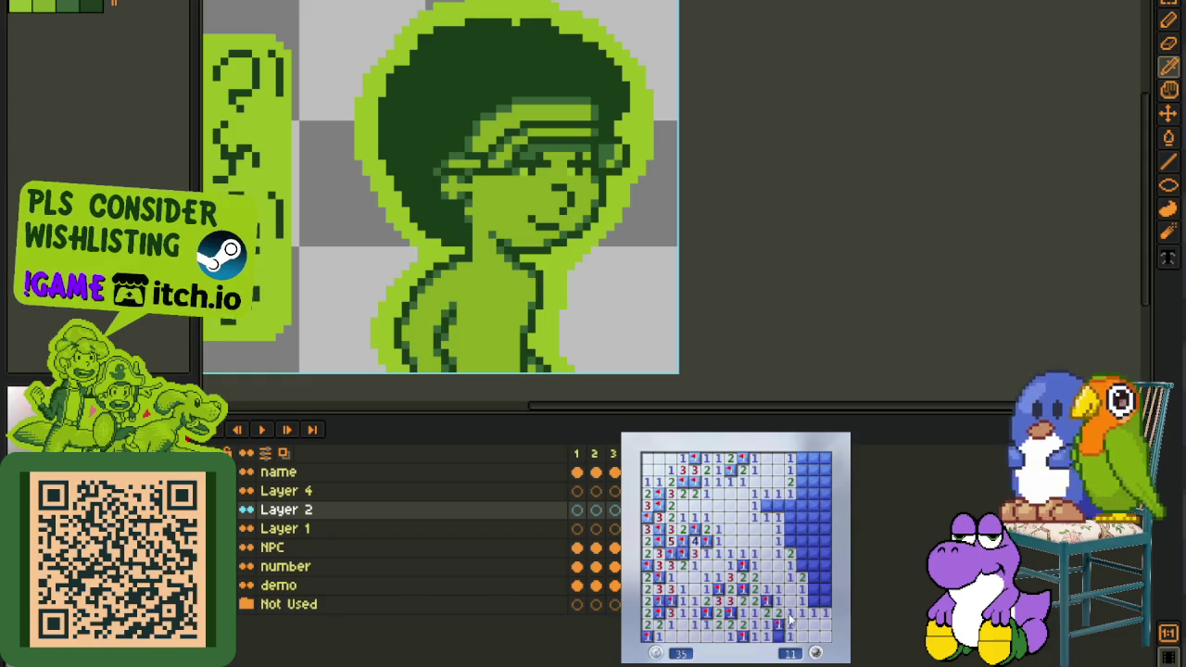
{"action": "left_click", "coordinate": [813, 594]}
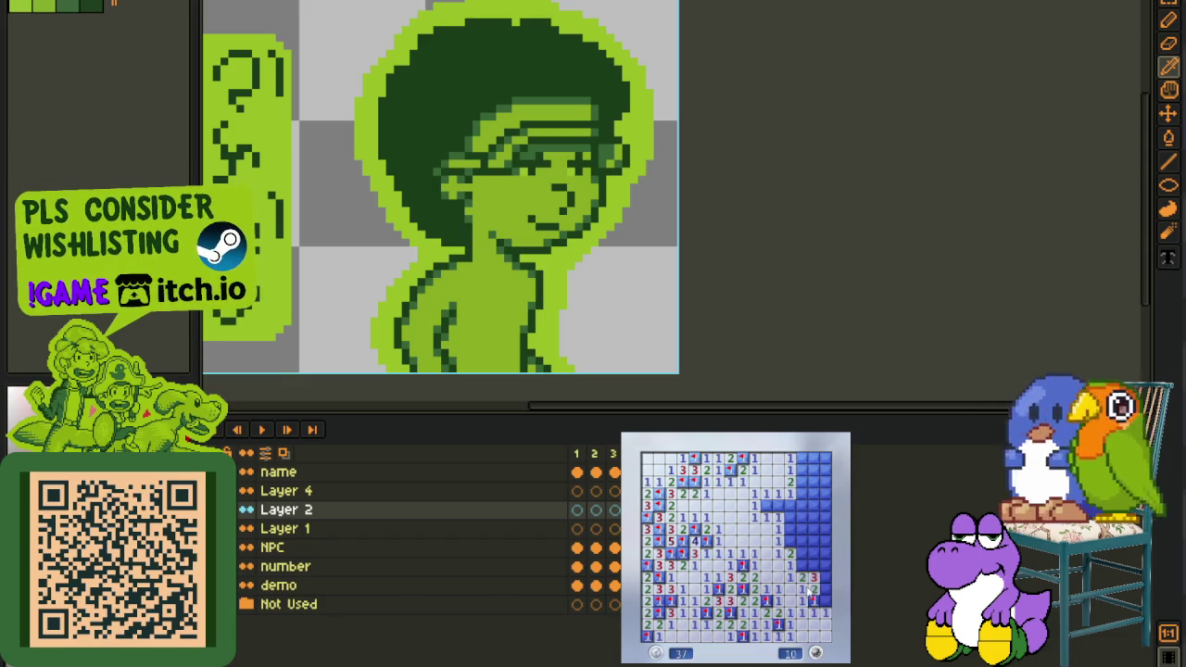
{"action": "right_click", "coordinate": [802, 565]}
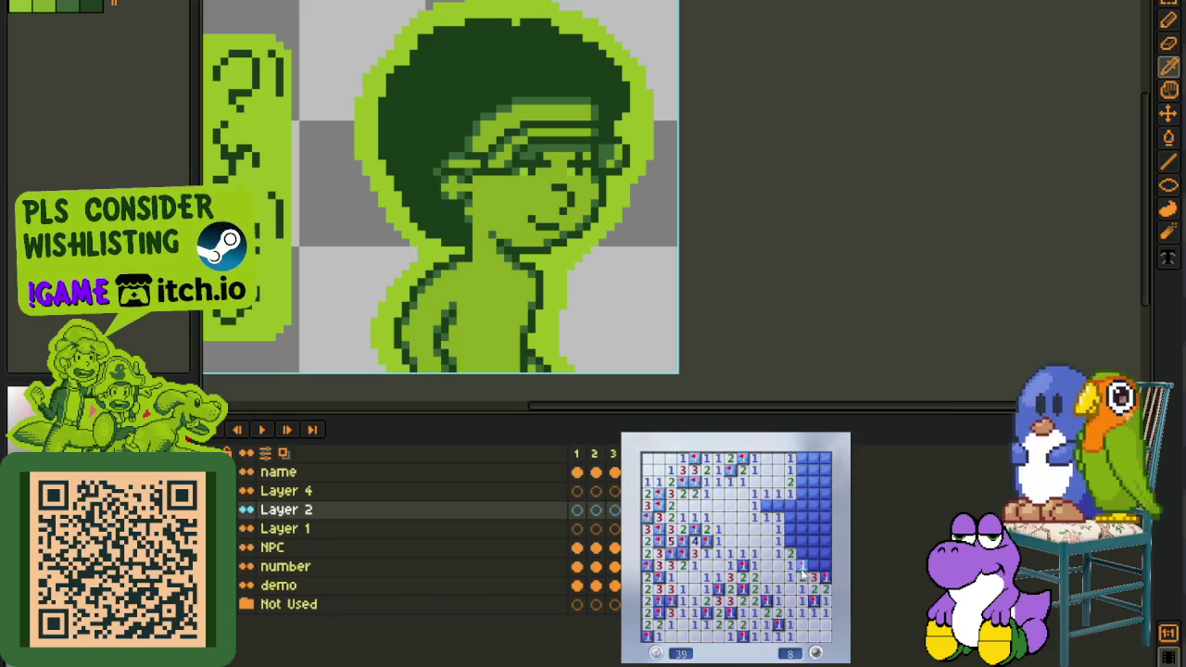
{"action": "left_click", "coordinate": [809, 563]}
Flag the last top-right mines and clear the final cells, bringing the counter to 0
{"action": "right_click", "coordinate": [814, 495]}
{"action": "right_click", "coordinate": [801, 495]}
{"action": "right_click", "coordinate": [801, 472]}
{"action": "left_click", "coordinate": [802, 483]}
{"action": "left_click", "coordinate": [813, 472]}
{"action": "left_click", "coordinate": [815, 483]}
{"action": "right_click", "coordinate": [802, 458]}
{"action": "left_click", "coordinate": [813, 458]}
{"action": "right_click", "coordinate": [826, 458]}
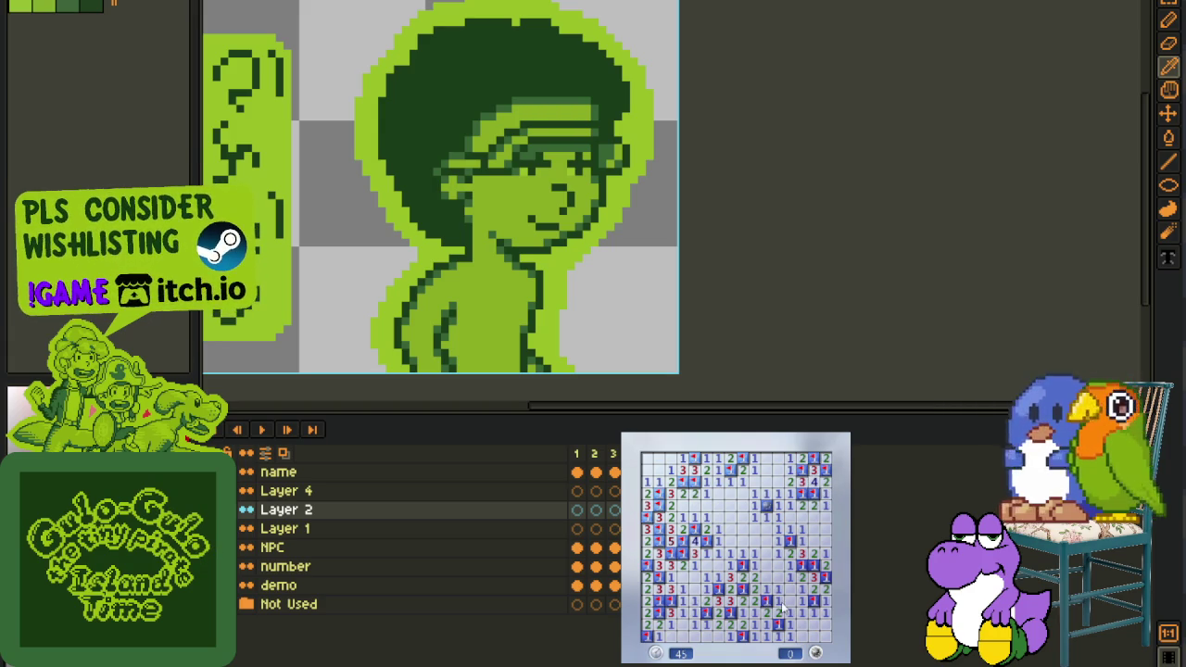
Start a new game and open the lower board, flagging two mines
{"action": "key", "text": "F2"}
{"action": "left_click", "coordinate": [704, 570]}
{"action": "right_click", "coordinate": [730, 577]}
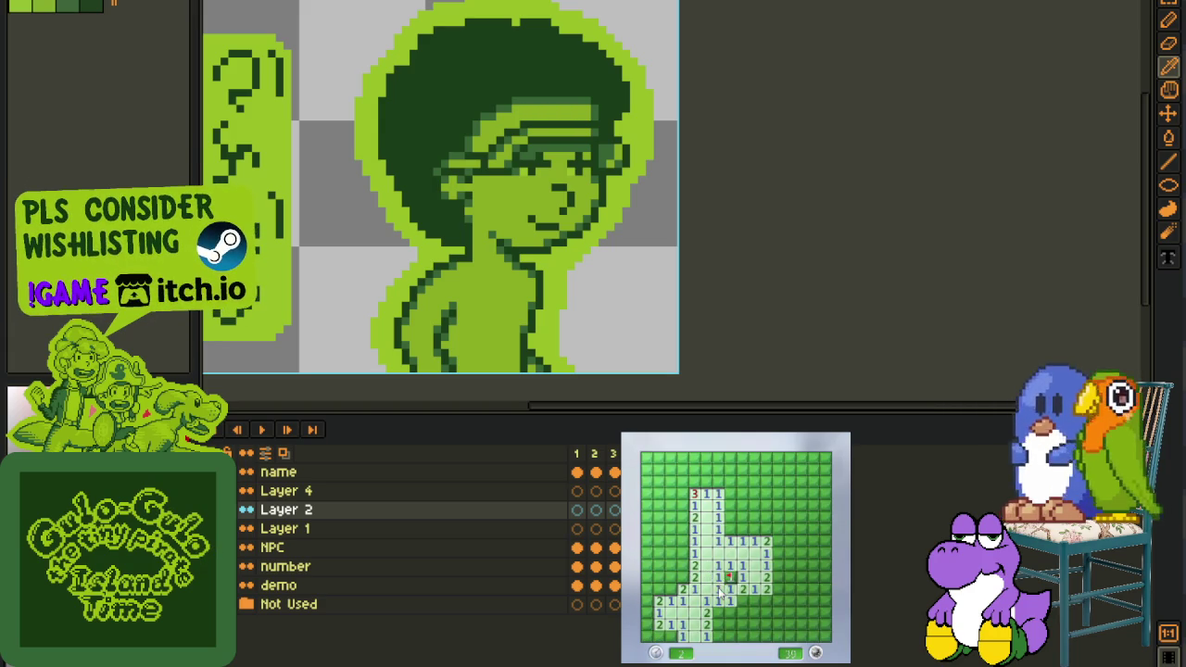
{"action": "right_click", "coordinate": [753, 601]}
{"action": "left_click", "coordinate": [746, 607]}
{"action": "left_click", "coordinate": [749, 626]}
{"action": "left_click", "coordinate": [773, 614]}
Flag mines around the 3 and open cells on the right side
{"action": "right_click", "coordinate": [778, 591]}
{"action": "left_click", "coordinate": [779, 577]}
{"action": "right_click", "coordinate": [778, 565]}
{"action": "left_click", "coordinate": [789, 554]}
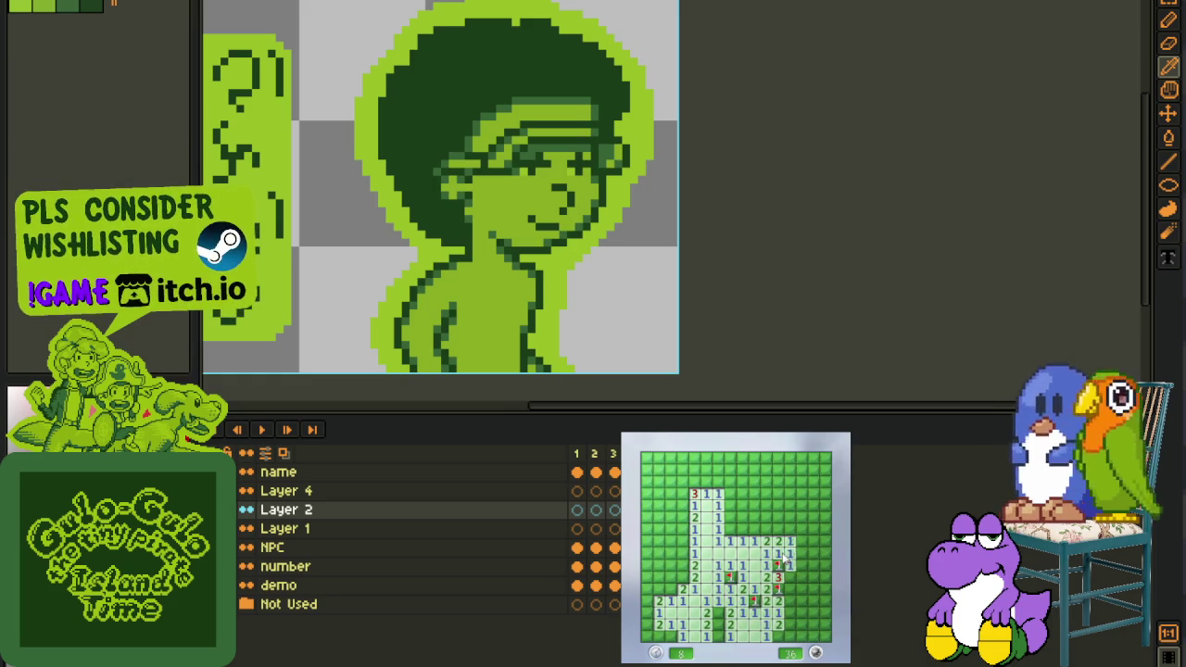
{"action": "left_click", "coordinate": [800, 542]}
{"action": "left_click", "coordinate": [814, 580]}
{"action": "right_click", "coordinate": [790, 590]}
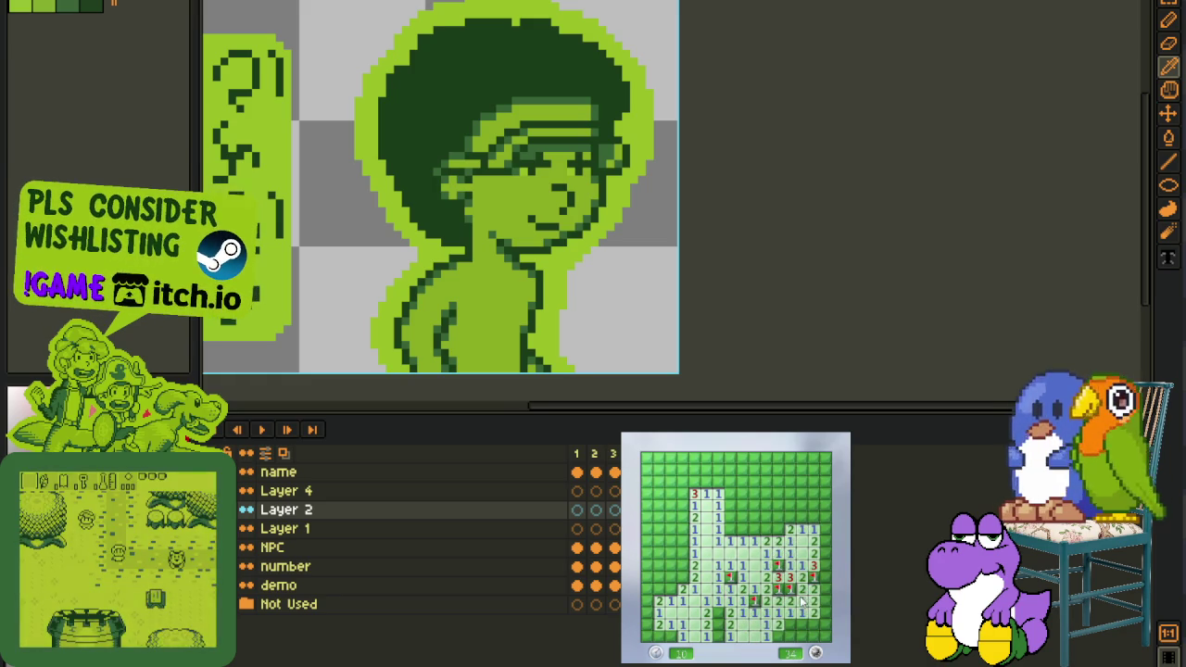
{"action": "left_click", "coordinate": [801, 606]}
Flag lower-right mines and open the large upper-right area
{"action": "right_click", "coordinate": [789, 625]}
{"action": "left_click", "coordinate": [806, 623]}
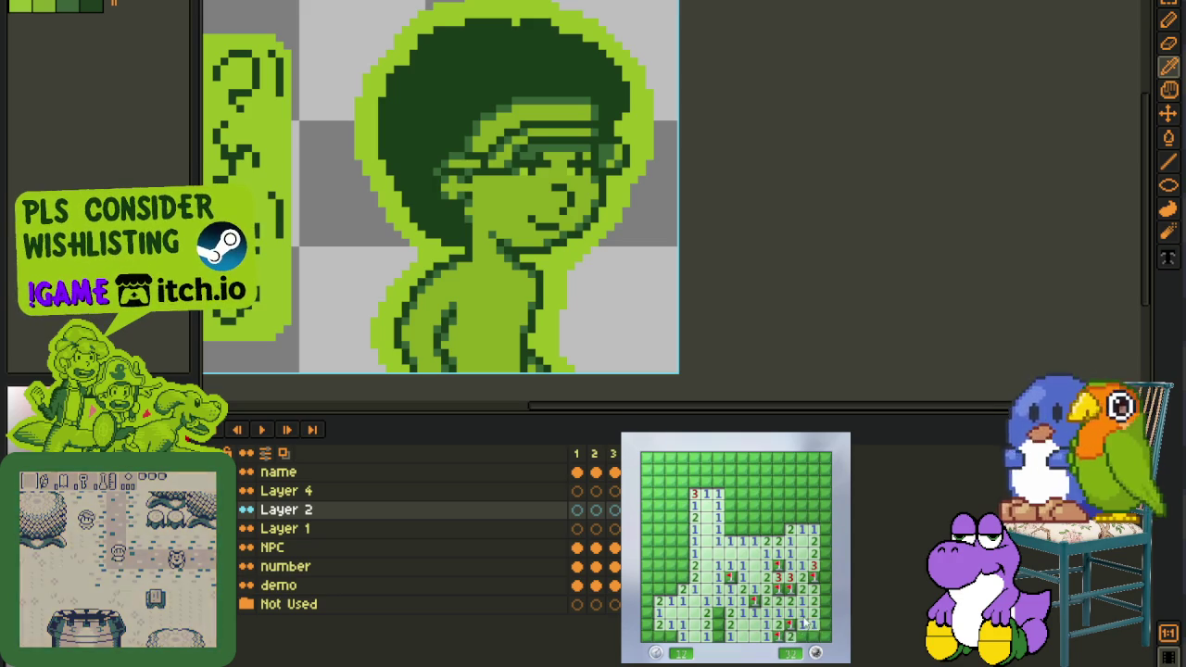
{"action": "left_click", "coordinate": [826, 616]}
{"action": "right_click", "coordinate": [825, 601]}
{"action": "right_click", "coordinate": [823, 585]}
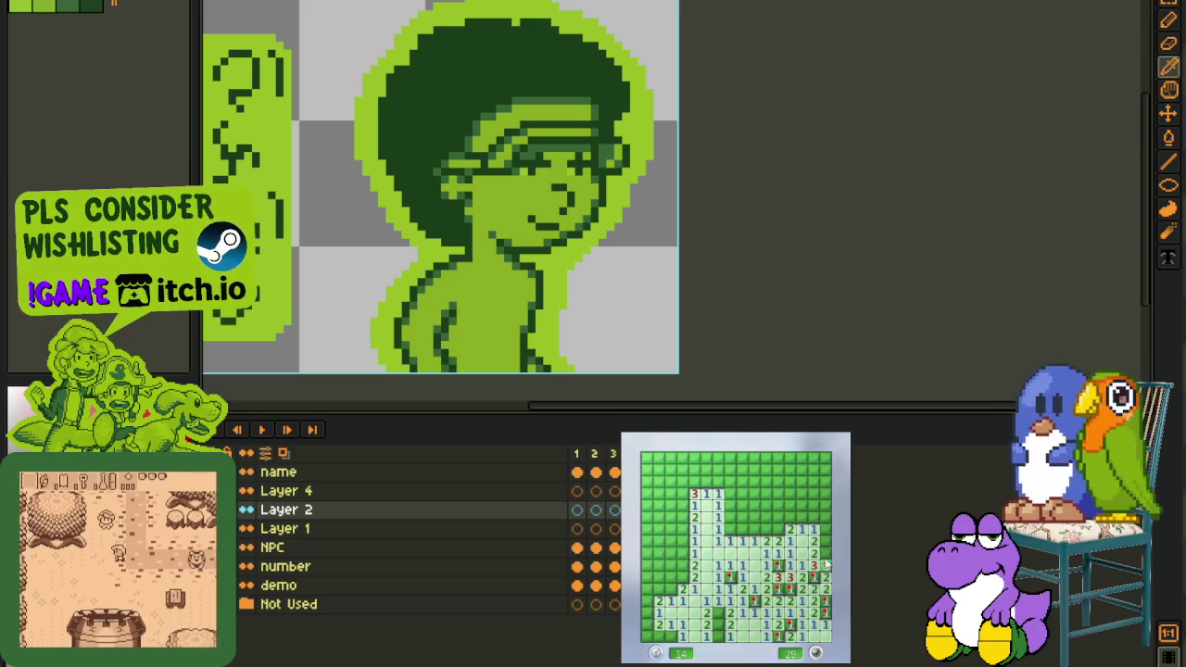
{"action": "left_click", "coordinate": [817, 519]}
{"action": "left_click", "coordinate": [789, 518]}
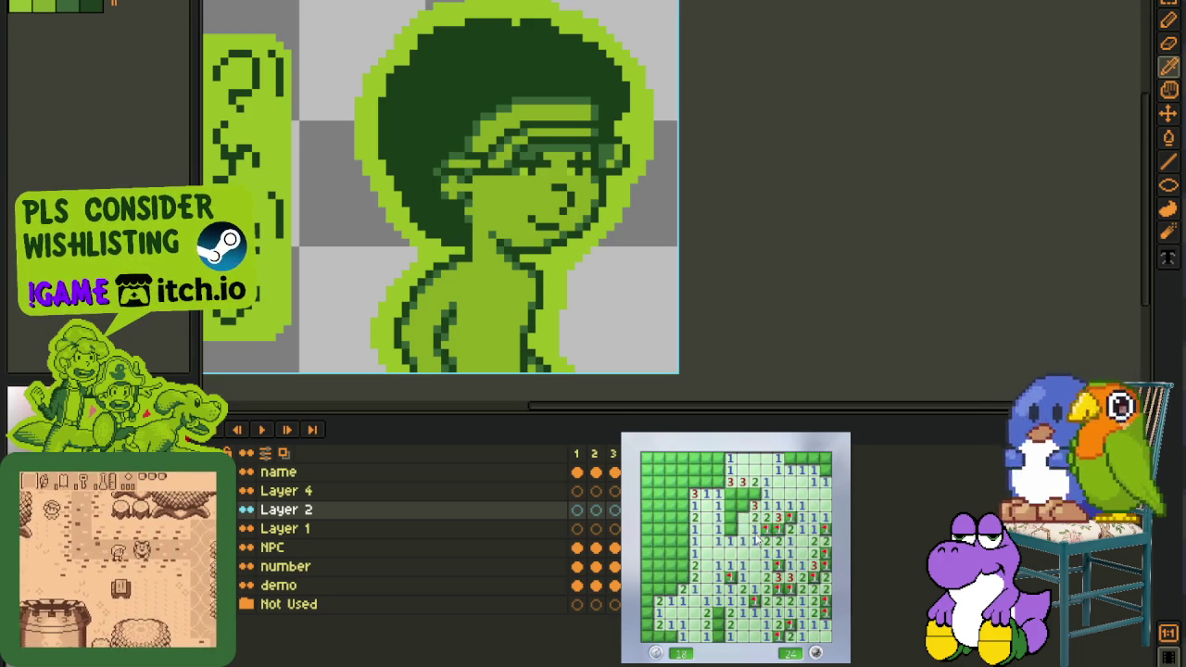
Flag eight mines across the upper middle and top-left, then open top-row cells
{"action": "right_click", "coordinate": [753, 515]}
{"action": "right_click", "coordinate": [745, 506]}
{"action": "right_click", "coordinate": [743, 493]}
{"action": "right_click", "coordinate": [752, 493]}
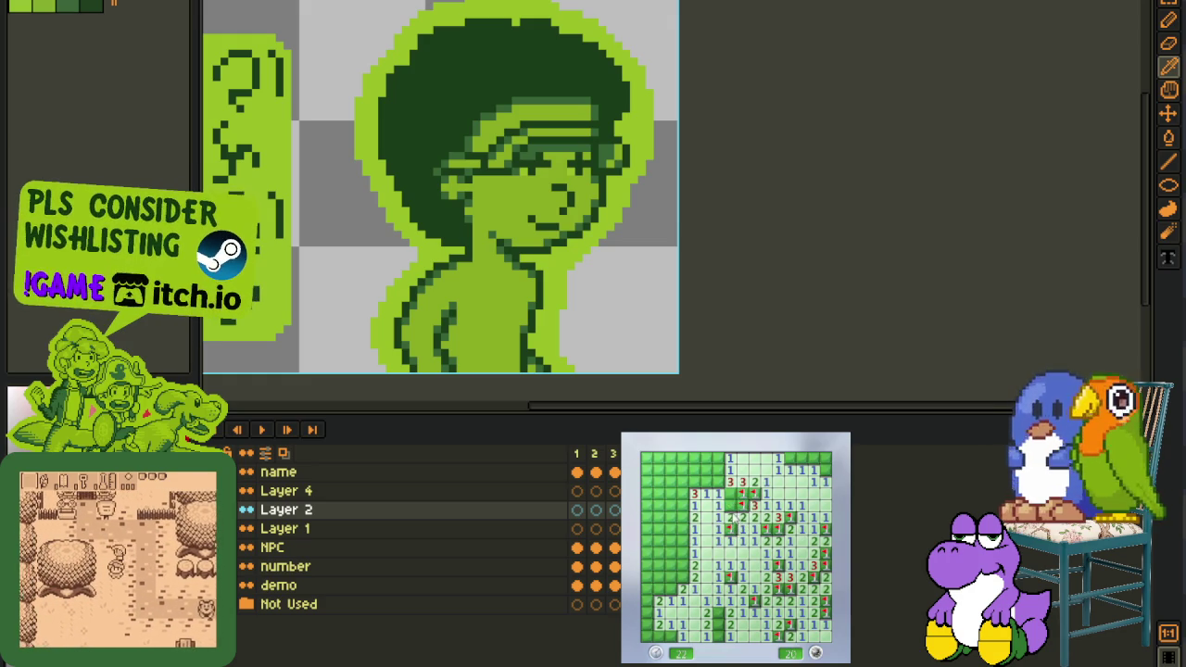
{"action": "right_click", "coordinate": [731, 493]}
{"action": "right_click", "coordinate": [719, 482]}
{"action": "right_click", "coordinate": [718, 471]}
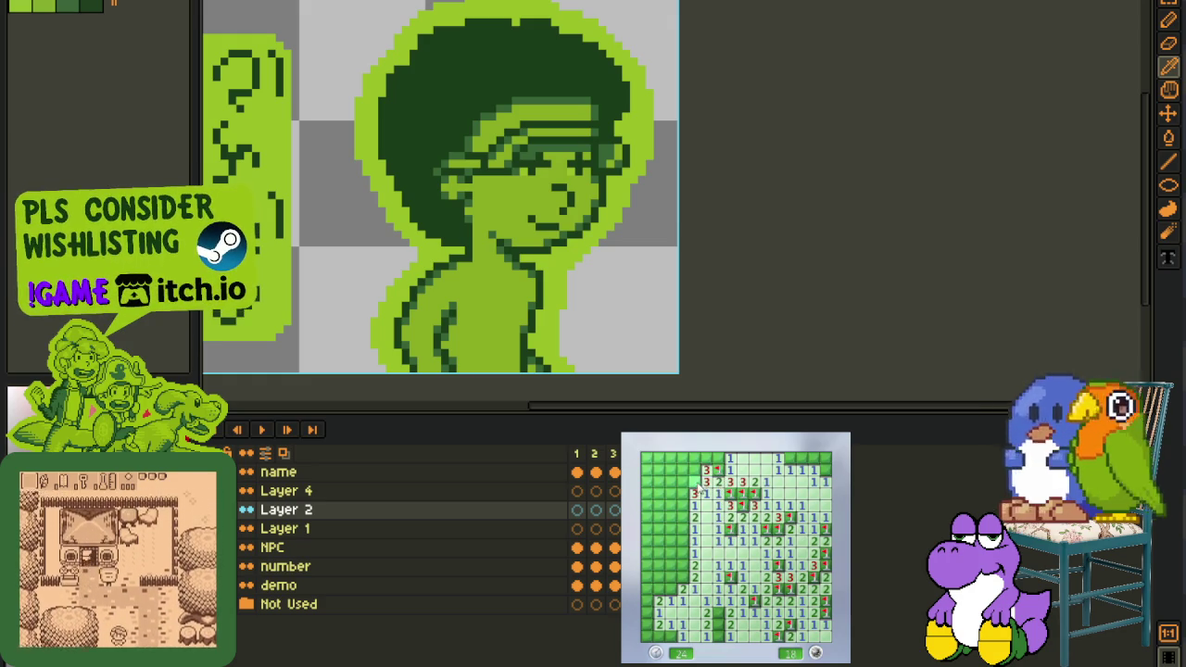
{"action": "right_click", "coordinate": [694, 482]}
{"action": "left_click", "coordinate": [694, 457]}
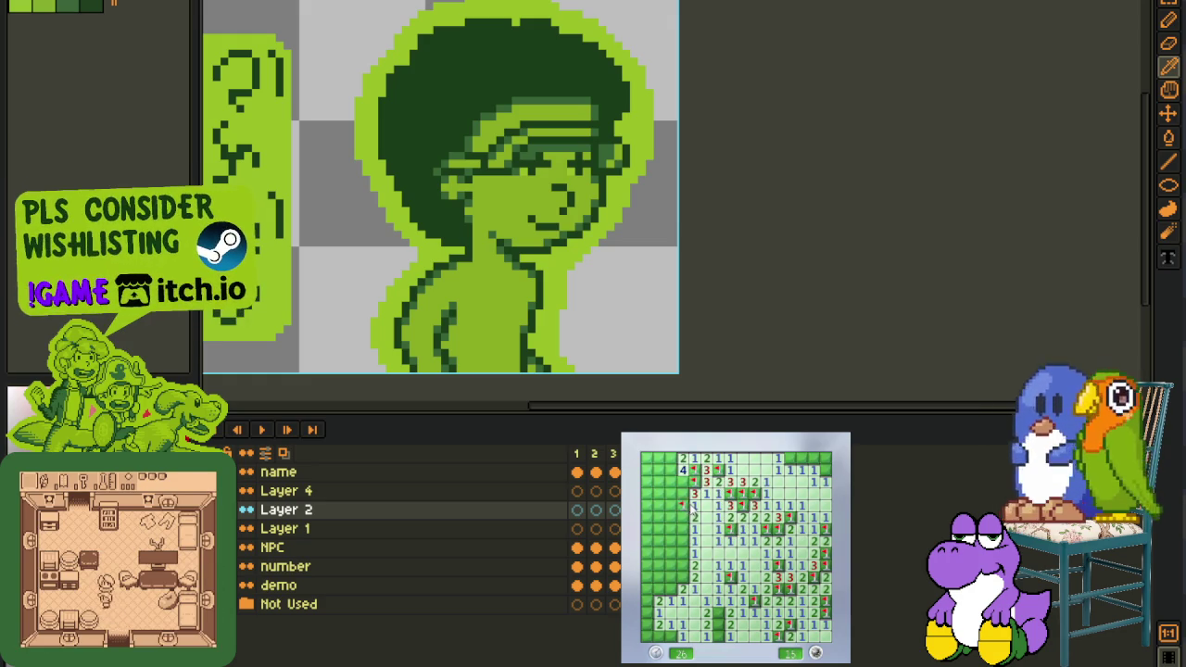
Open the left block, bottom-left and top-right cells, flagging mines around them
{"action": "right_click", "coordinate": [683, 505]}
{"action": "left_click", "coordinate": [671, 505]}
{"action": "right_click", "coordinate": [659, 470]}
{"action": "left_click", "coordinate": [647, 458]}
{"action": "right_click", "coordinate": [671, 458]}
{"action": "right_click", "coordinate": [683, 541]}
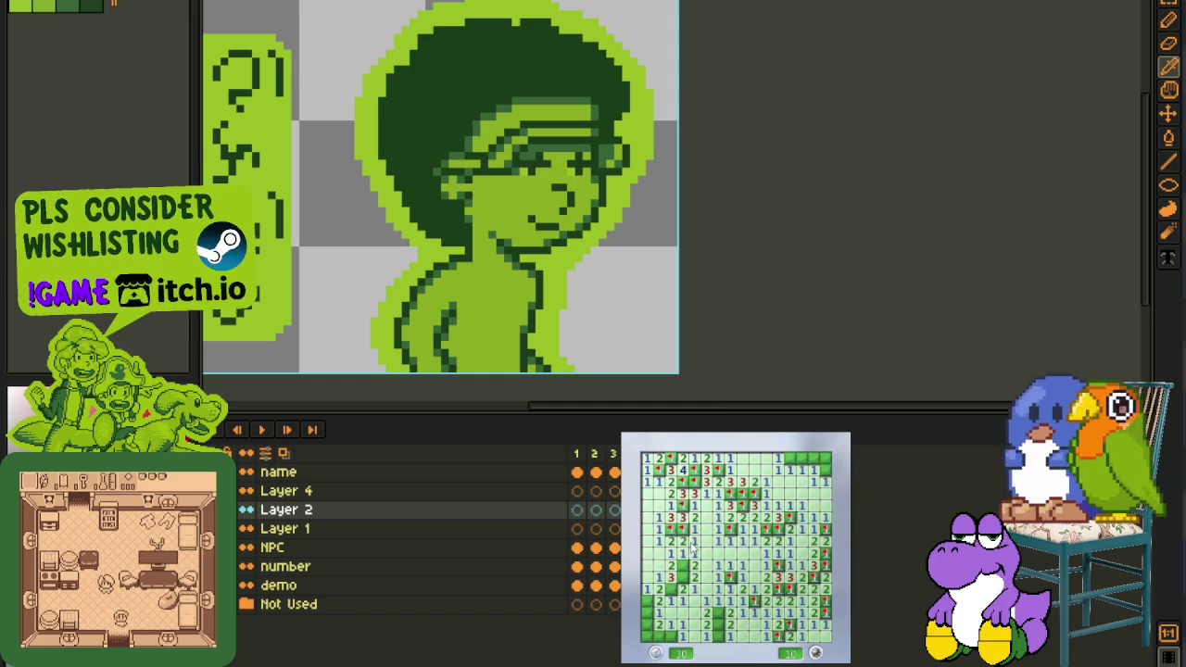
{"action": "right_click", "coordinate": [683, 565]}
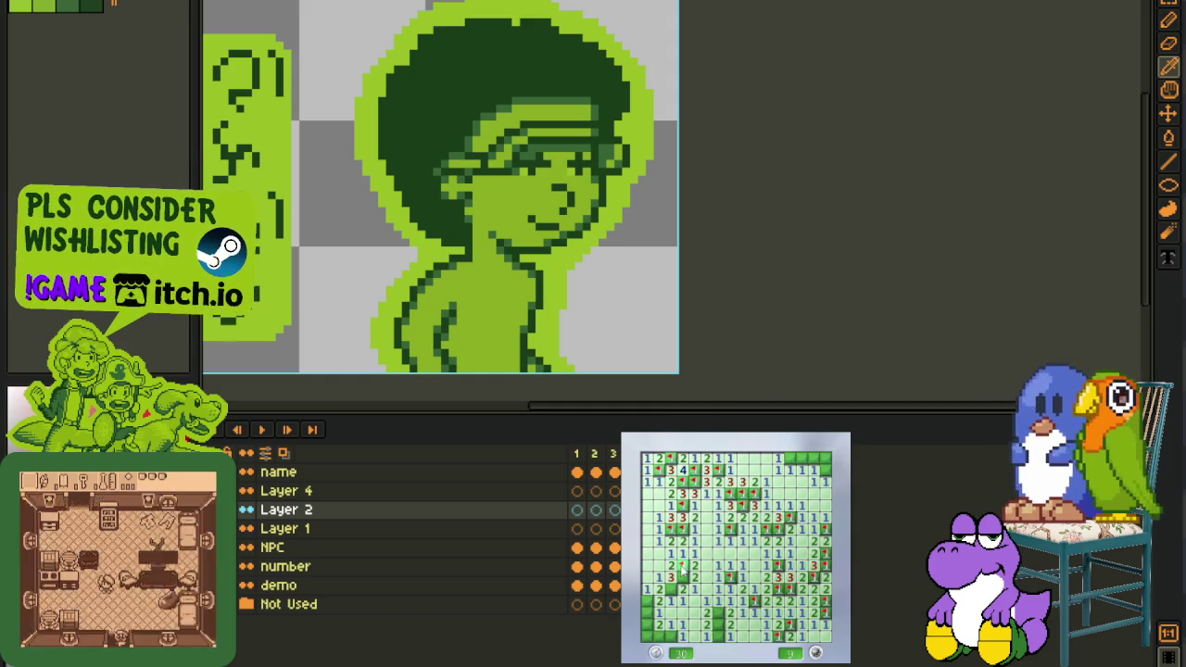
{"action": "left_click", "coordinate": [652, 615]}
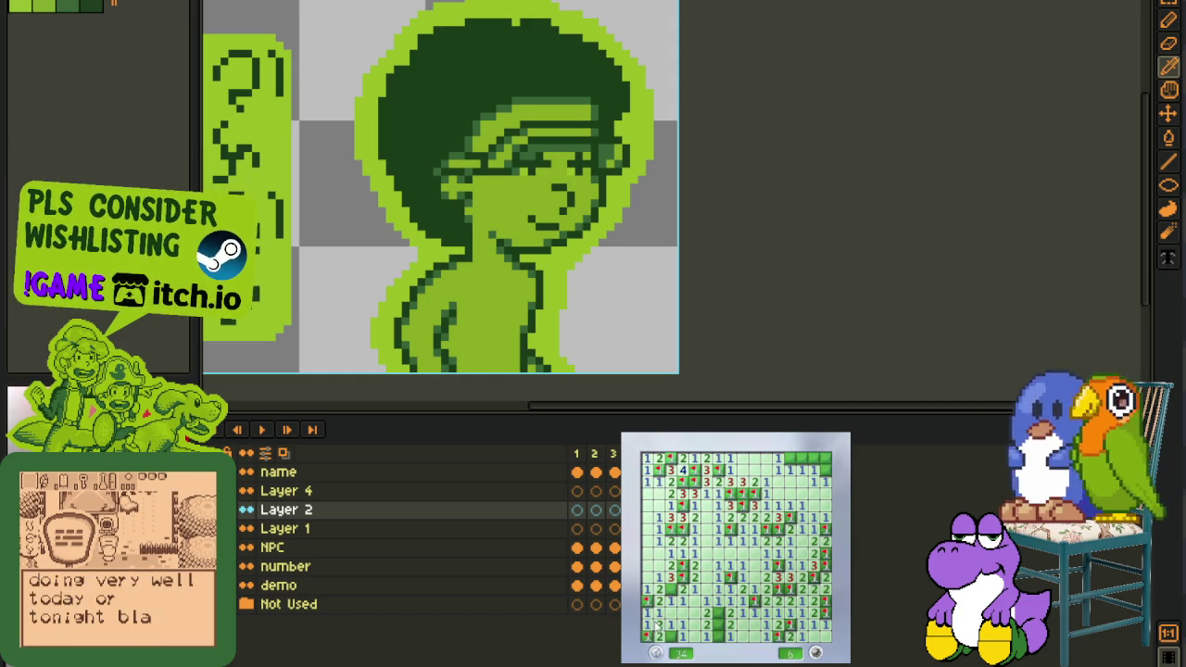
{"action": "right_click", "coordinate": [719, 623]}
{"action": "right_click", "coordinate": [789, 458]}
{"action": "left_click", "coordinate": [808, 460]}
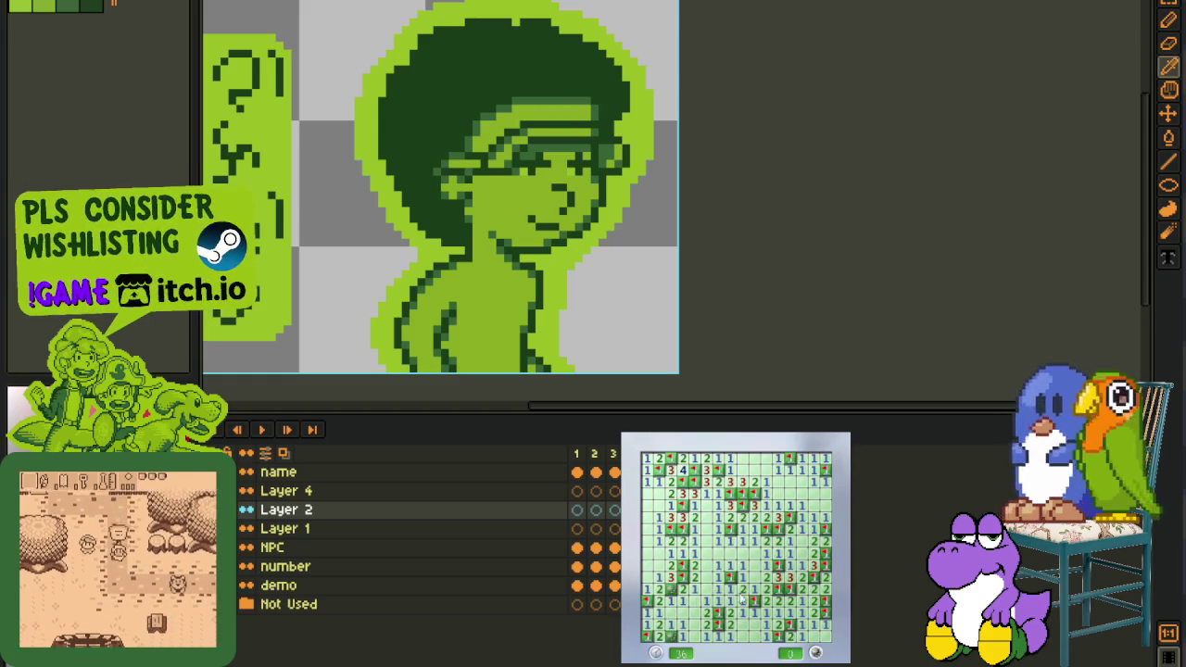
Restart, make the opening move, and flag five mines down the right column
{"action": "key", "text": "F2"}
{"action": "left_click", "coordinate": [715, 574]}
{"action": "right_click", "coordinate": [742, 565]}
{"action": "right_click", "coordinate": [754, 565]}
{"action": "right_click", "coordinate": [742, 577]}
{"action": "right_click", "coordinate": [742, 590]}
{"action": "right_click", "coordinate": [742, 600]}
{"action": "left_click", "coordinate": [755, 612]}
Flag two suspected mines and clear safe cells in the bottom-left corner
{"action": "right_click", "coordinate": [754, 636]}
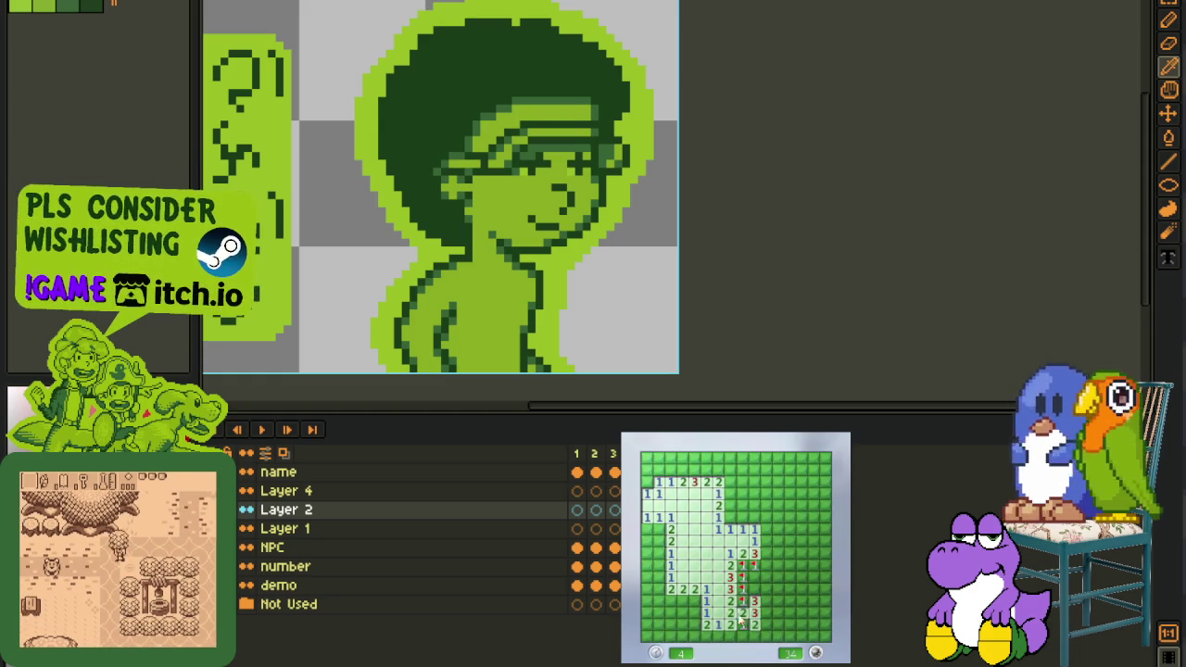
{"action": "right_click", "coordinate": [691, 602]}
{"action": "left_click", "coordinate": [699, 619]}
{"action": "left_click", "coordinate": [682, 619]}
{"action": "left_click", "coordinate": [660, 613]}
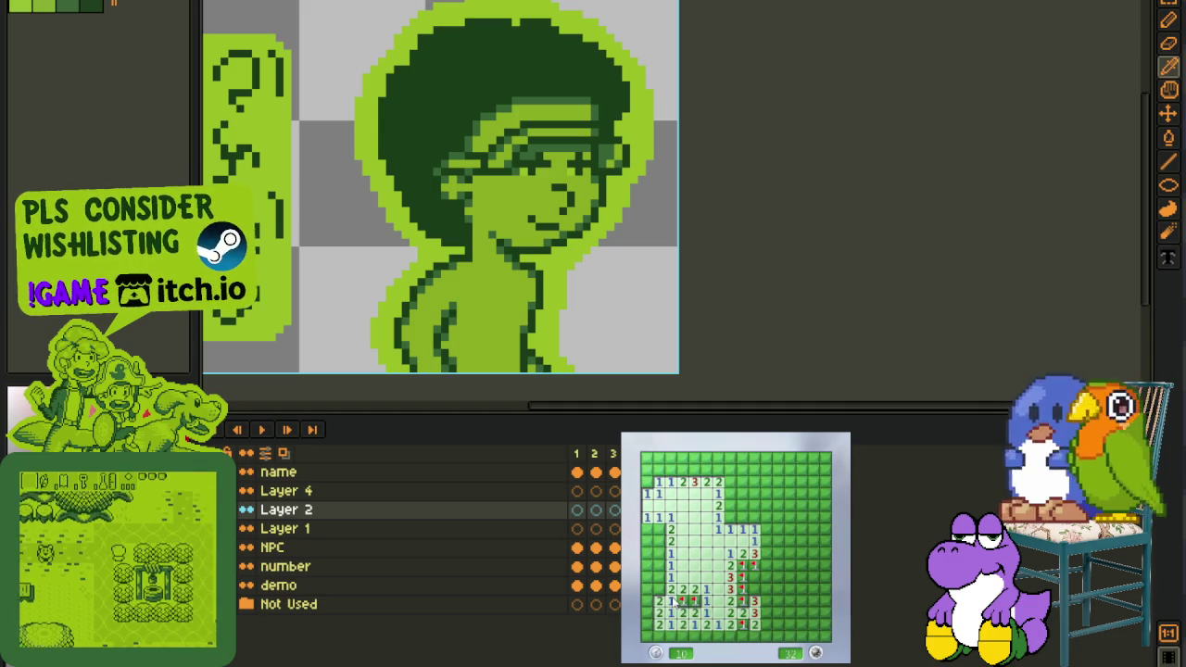
Work up the left columns and along the bottom row, flagging mines and revealing safe cells
{"action": "right_click", "coordinate": [659, 577]}
{"action": "left_click", "coordinate": [647, 565]}
{"action": "left_click", "coordinate": [646, 590]}
{"action": "right_click", "coordinate": [647, 613]}
{"action": "left_click", "coordinate": [658, 636]}
{"action": "right_click", "coordinate": [670, 635]}
{"action": "left_click", "coordinate": [682, 635]}
{"action": "left_click", "coordinate": [706, 636]}
Open and flag the lower-middle area until an uncovered cell sets off a mine
{"action": "right_click", "coordinate": [720, 636]}
{"action": "left_click", "coordinate": [742, 636]}
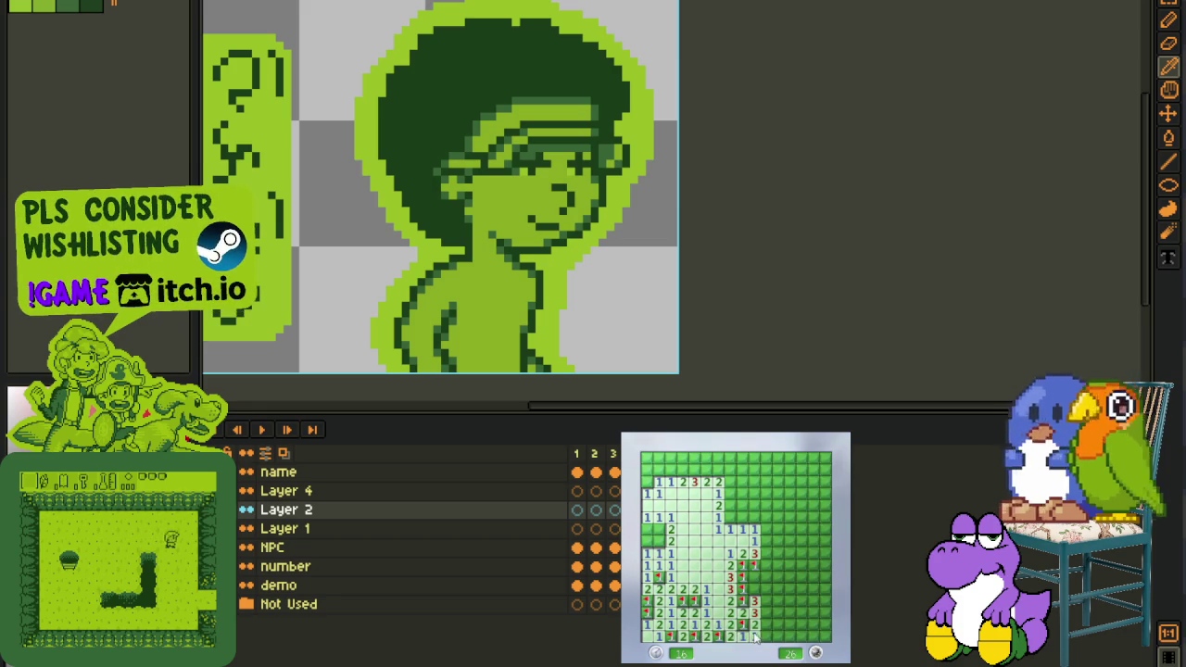
{"action": "left_click", "coordinate": [764, 625]}
{"action": "left_click", "coordinate": [766, 613]}
{"action": "left_click", "coordinate": [754, 590]}
{"action": "right_click", "coordinate": [766, 590]}
{"action": "left_click", "coordinate": [778, 601]}
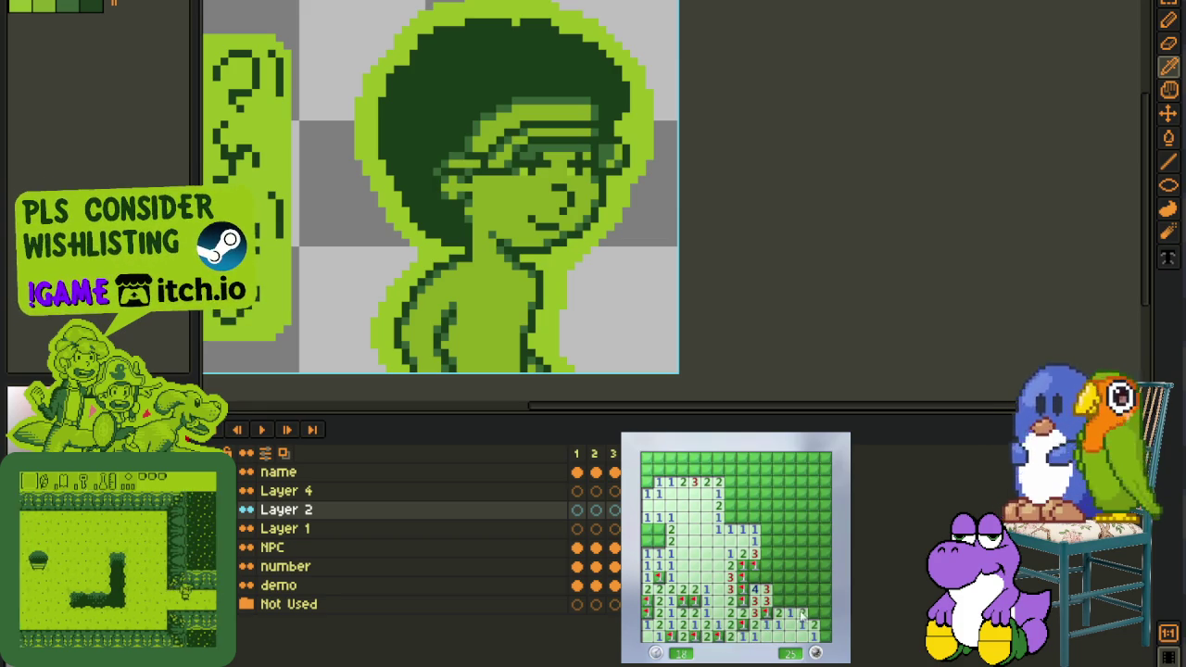
{"action": "right_click", "coordinate": [813, 613]}
{"action": "left_click", "coordinate": [819, 615]}
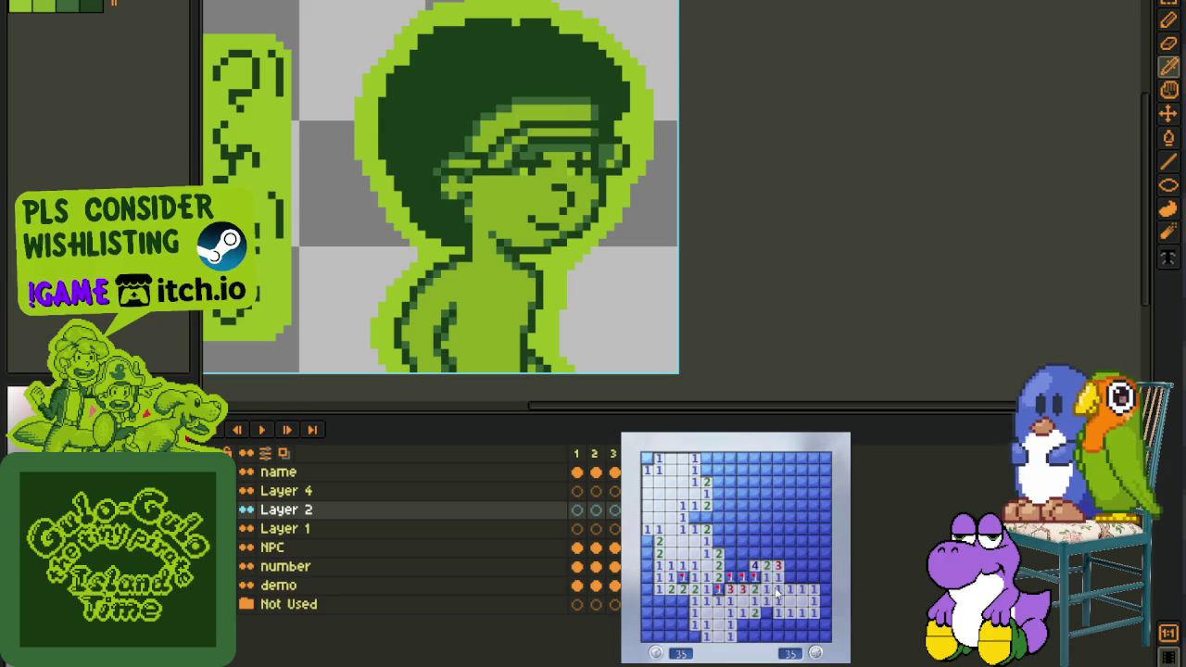
Flag mines around the 2 and 3 cells and clear safe cells up to the top row
{"action": "right_click", "coordinate": [718, 540]}
{"action": "right_click", "coordinate": [729, 552]}
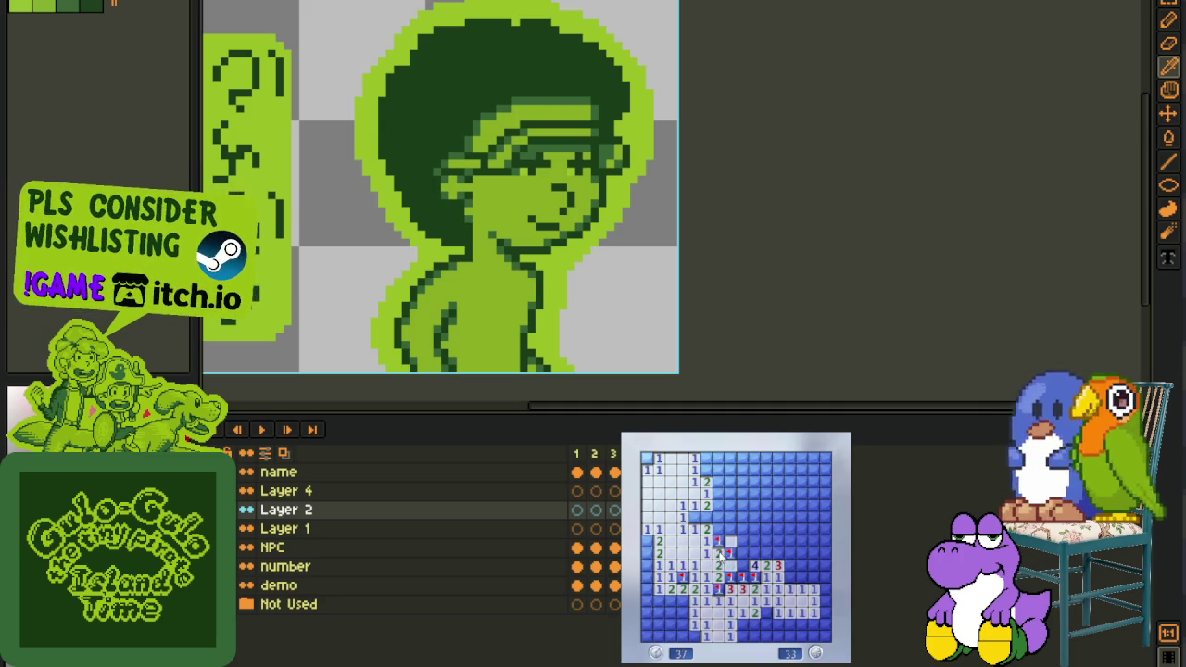
{"action": "left_click", "coordinate": [718, 529]}
{"action": "right_click", "coordinate": [717, 493]}
{"action": "left_click", "coordinate": [730, 482]}
{"action": "right_click", "coordinate": [706, 470]}
{"action": "left_click", "coordinate": [730, 470]}
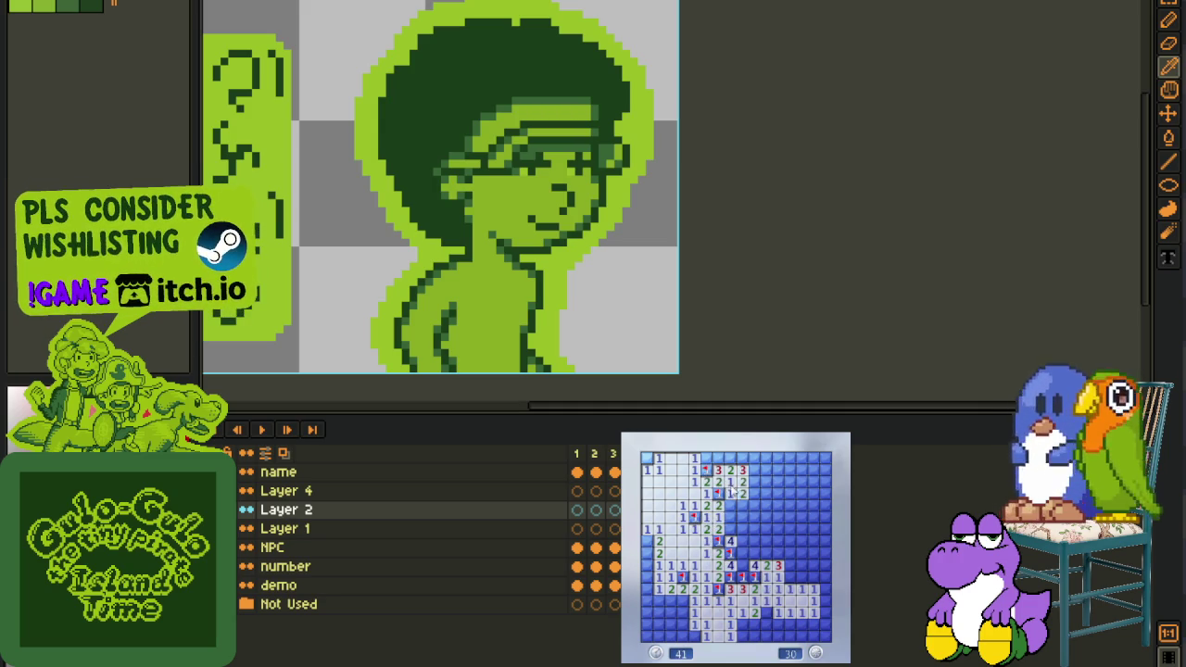
{"action": "left_click", "coordinate": [731, 528]}
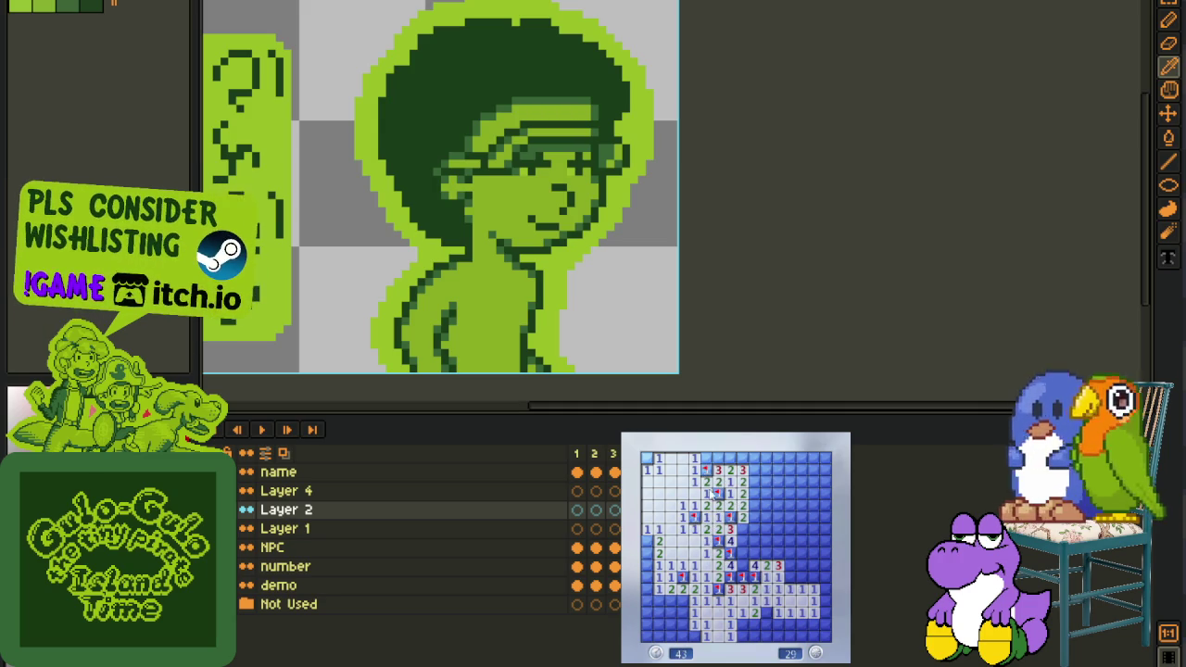
{"action": "right_click", "coordinate": [730, 458]}
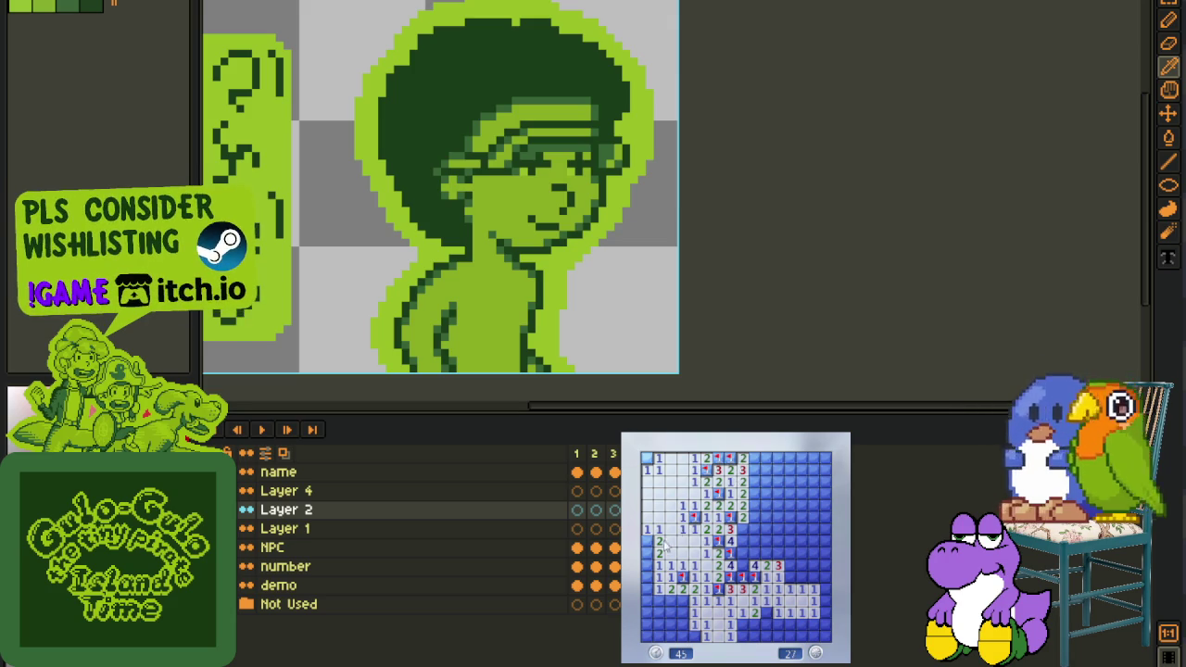
Clear the lower-left corner, flagging its mines along the bottom rows
{"action": "left_click", "coordinate": [649, 565]}
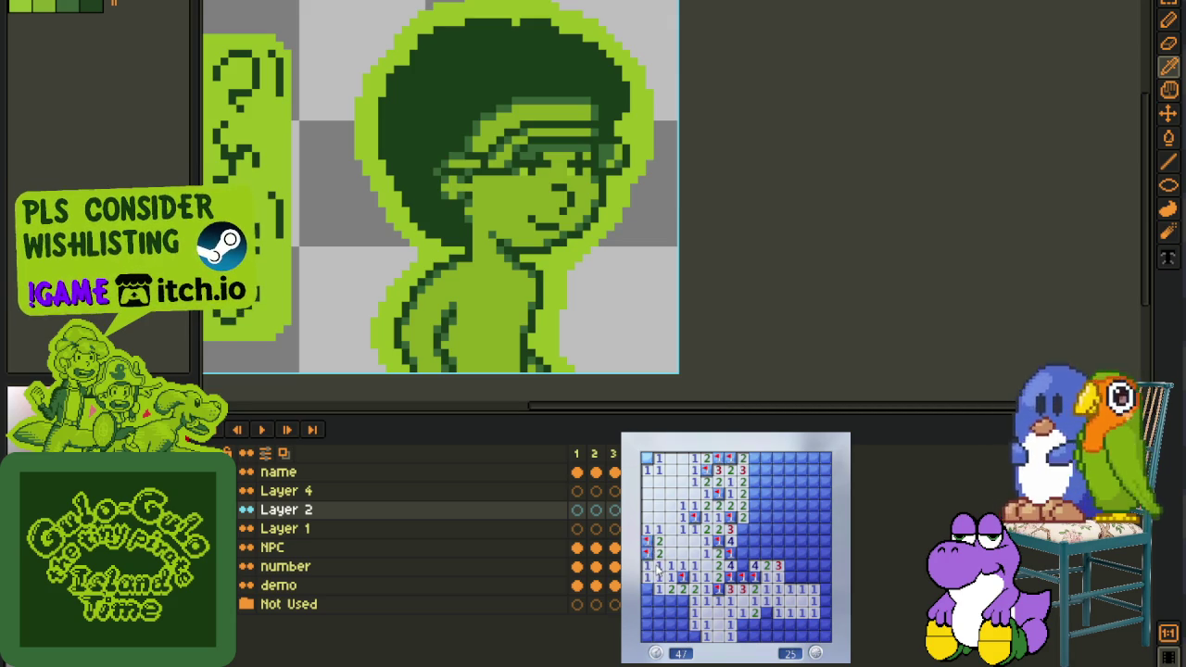
{"action": "right_click", "coordinate": [646, 589]}
{"action": "left_click", "coordinate": [658, 608]}
{"action": "right_click", "coordinate": [682, 601]}
{"action": "right_click", "coordinate": [680, 620]}
{"action": "right_click", "coordinate": [658, 624]}
{"action": "left_click", "coordinate": [669, 636]}
{"action": "right_click", "coordinate": [682, 636]}
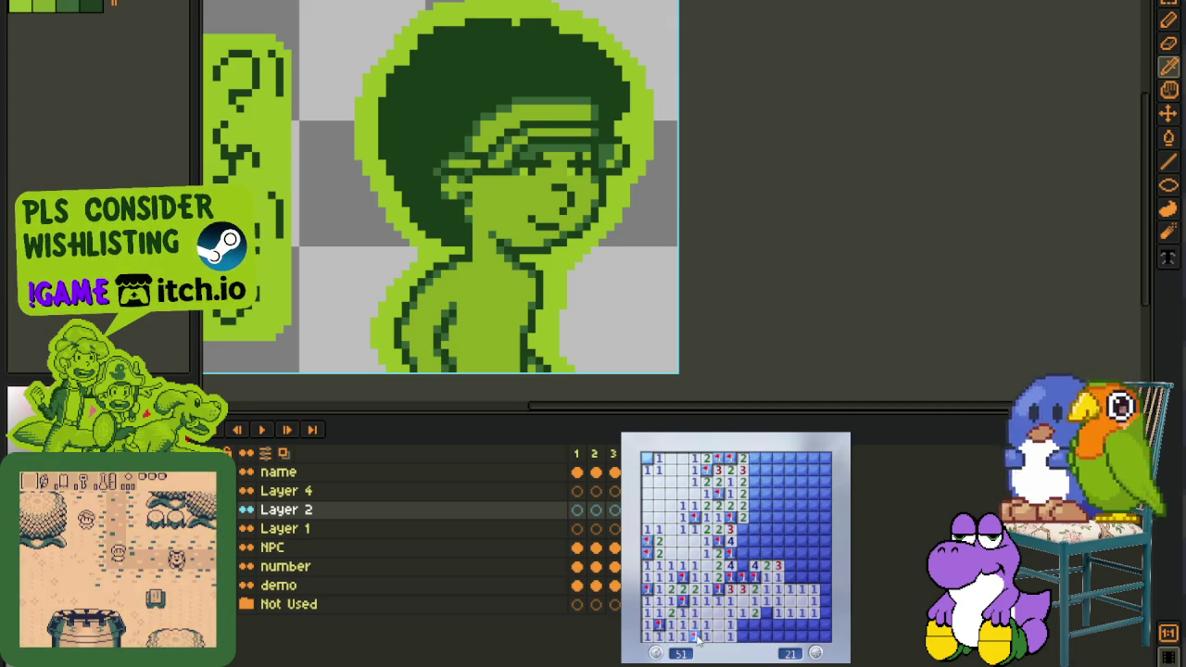
Open the lower-middle cells and flag mines there and on the right side
{"action": "left_click", "coordinate": [751, 624]}
{"action": "right_click", "coordinate": [767, 614]}
{"action": "left_click", "coordinate": [778, 624]}
{"action": "right_click", "coordinate": [803, 625]}
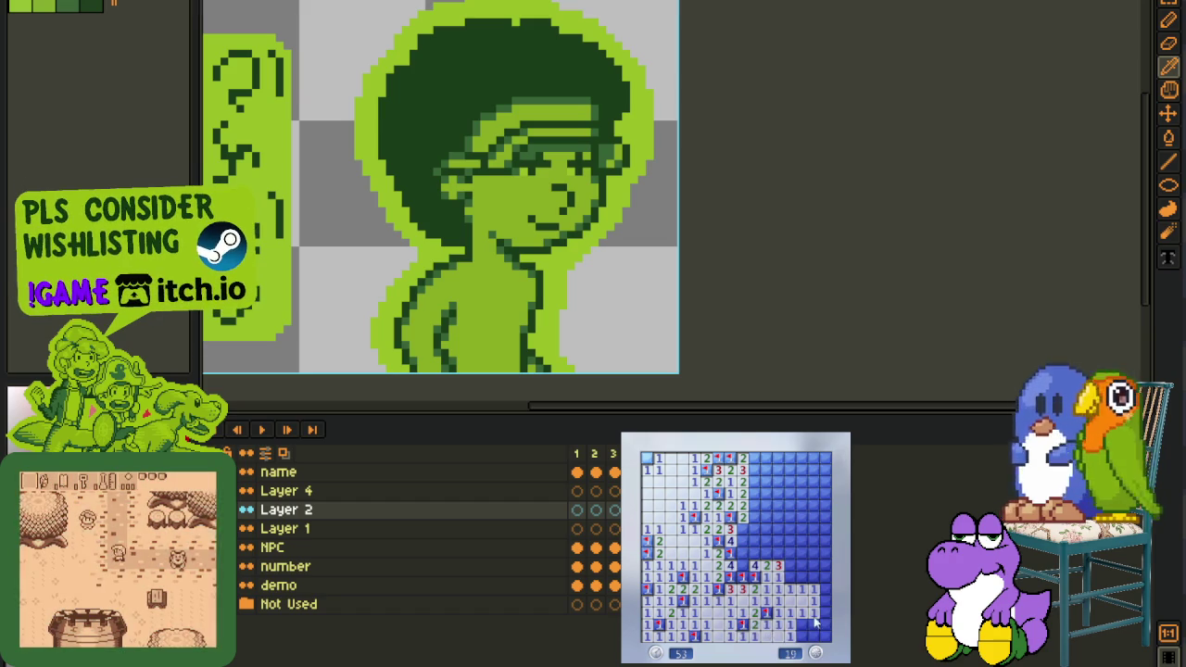
{"action": "left_click", "coordinate": [805, 578]}
{"action": "right_click", "coordinate": [824, 589]}
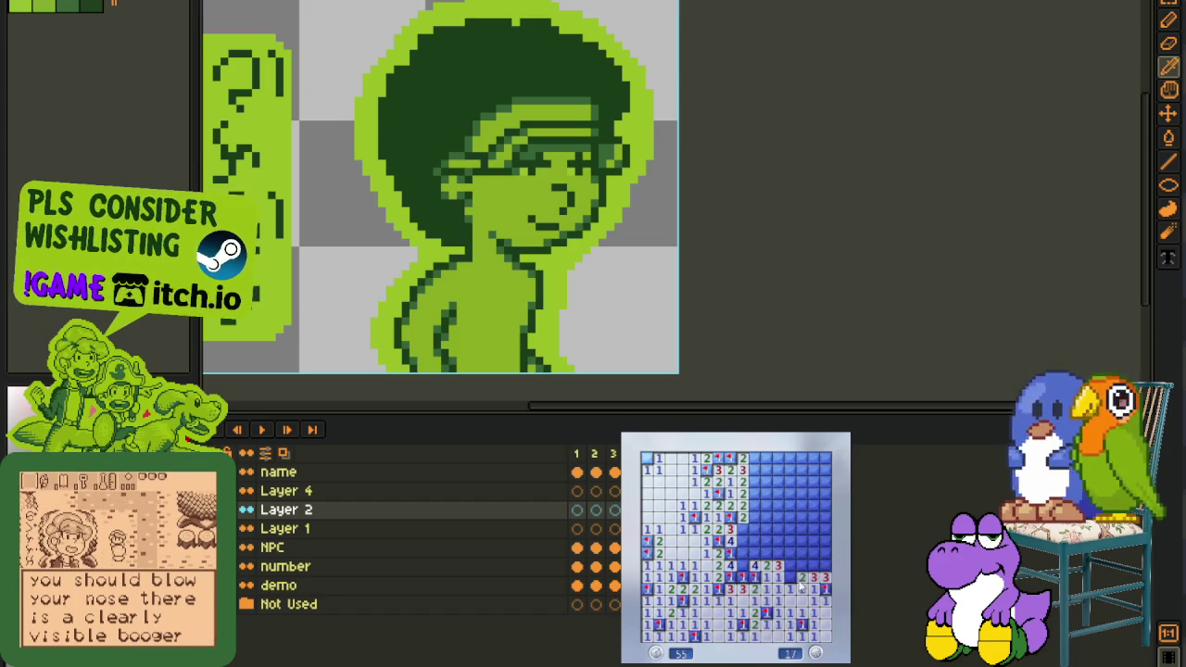
Flag three mines along the middle row and open the upper-right and upper-middle areas
{"action": "left_click", "coordinate": [790, 565]}
{"action": "right_click", "coordinate": [802, 565]}
{"action": "right_click", "coordinate": [813, 566]}
{"action": "right_click", "coordinate": [825, 566]}
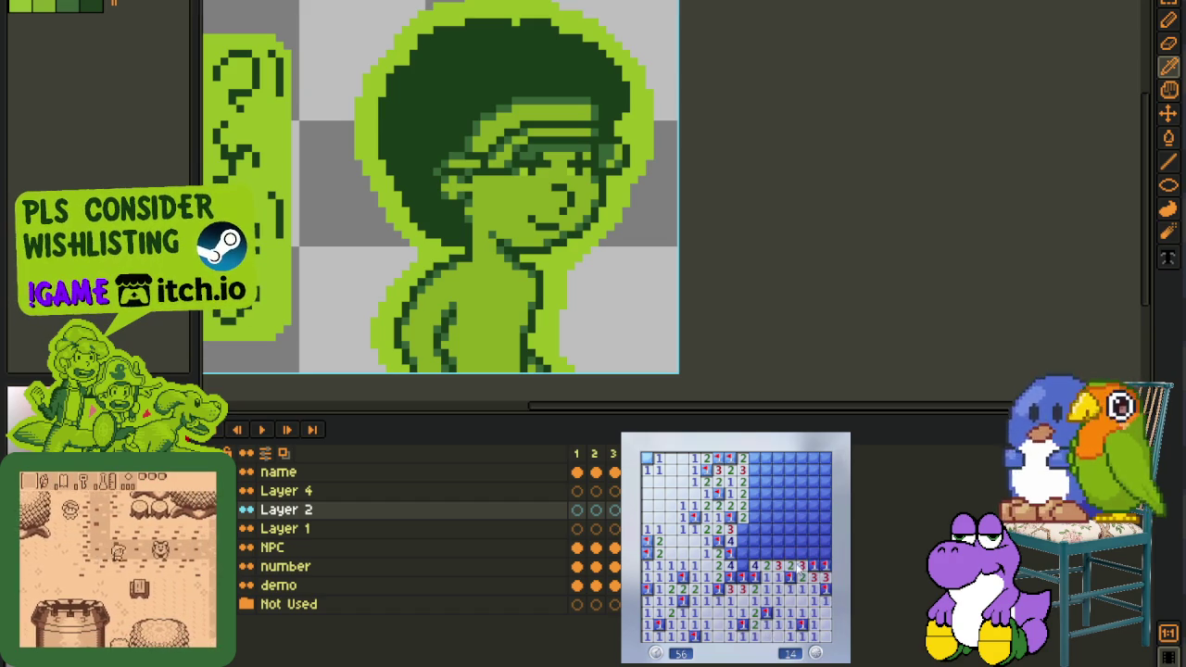
{"action": "right_click", "coordinate": [766, 554]}
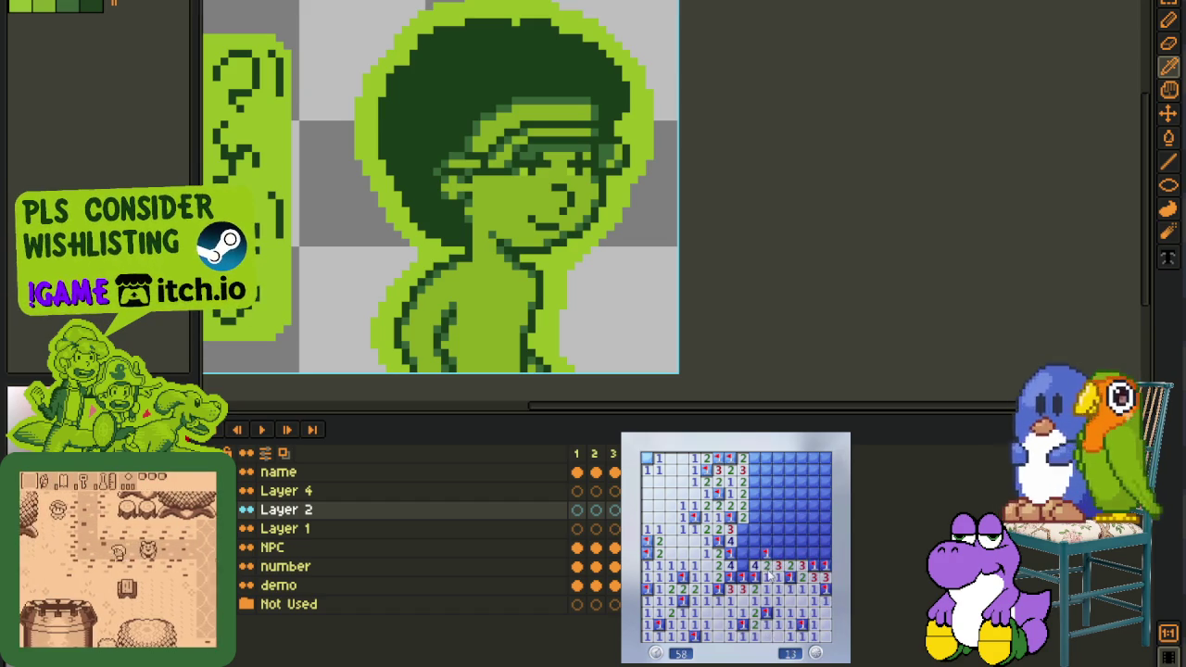
{"action": "left_click", "coordinate": [796, 556]}
{"action": "right_click", "coordinate": [819, 555]}
{"action": "left_click", "coordinate": [786, 537]}
{"action": "left_click", "coordinate": [767, 533]}
Flag the remaining mines near the top and in the upper middle
{"action": "right_click", "coordinate": [789, 516]}
{"action": "right_click", "coordinate": [756, 516]}
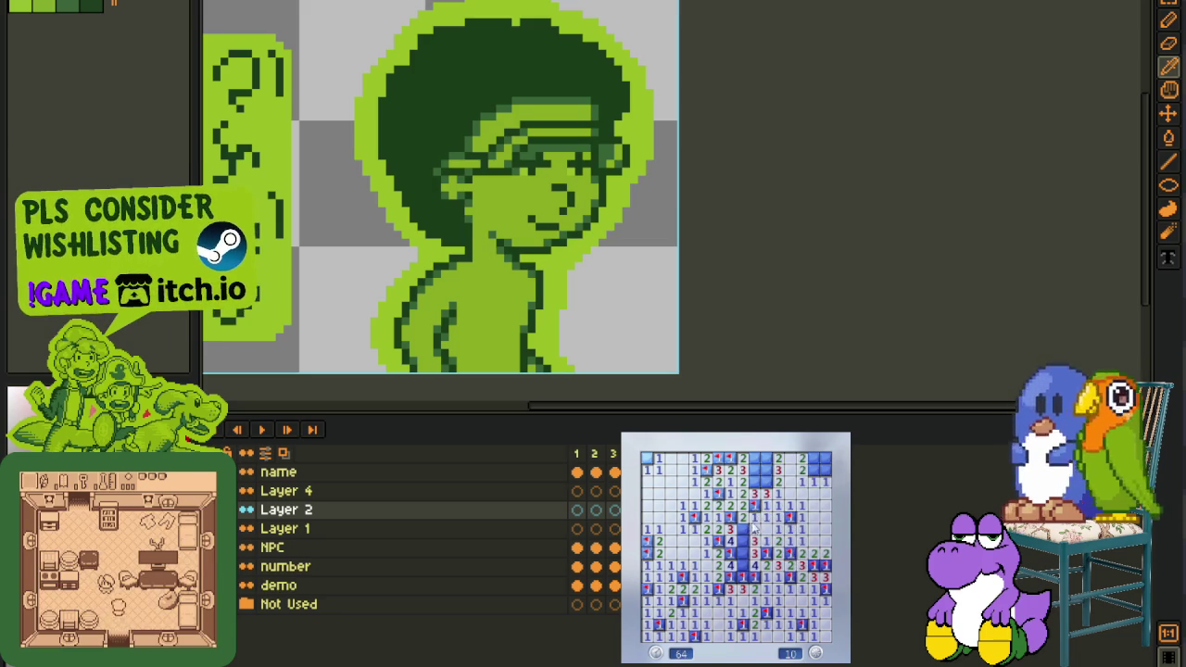
{"action": "right_click", "coordinate": [747, 541]}
{"action": "right_click", "coordinate": [755, 562]}
{"action": "right_click", "coordinate": [765, 482]}
{"action": "right_click", "coordinate": [765, 470]}
Flag the last top-right mines to reach 0, then start a new game with one flag
{"action": "right_click", "coordinate": [753, 470]}
{"action": "right_click", "coordinate": [814, 470]}
{"action": "right_click", "coordinate": [824, 458]}
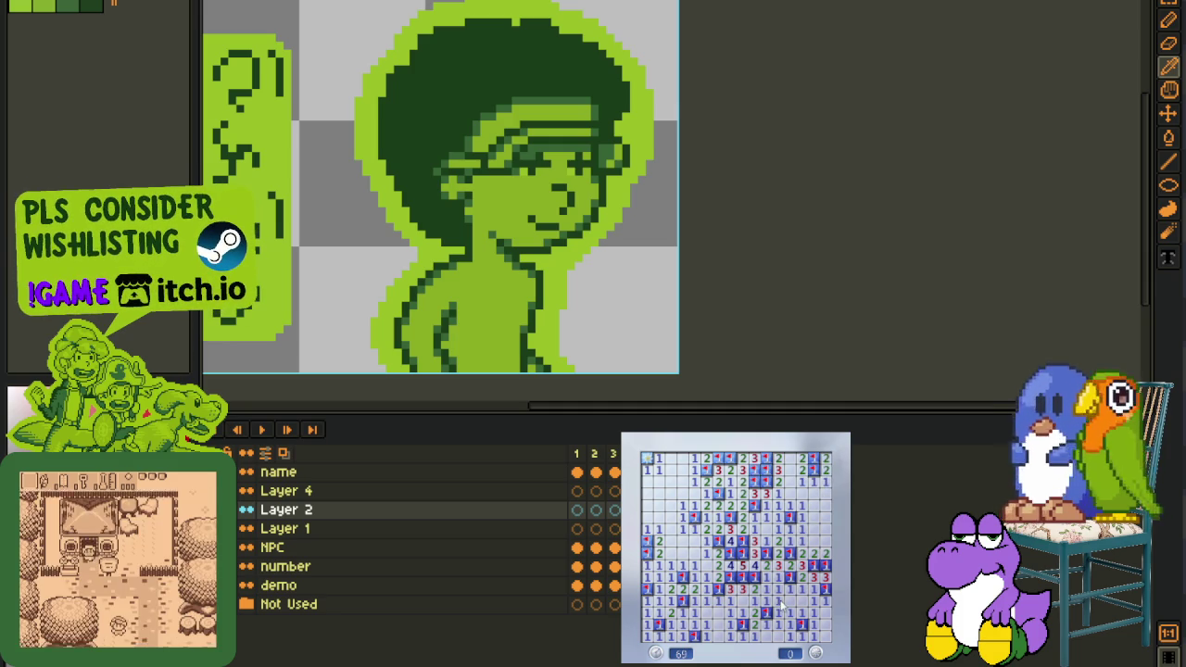
{"action": "left_click", "coordinate": [746, 567]}
{"action": "right_click", "coordinate": [718, 530]}
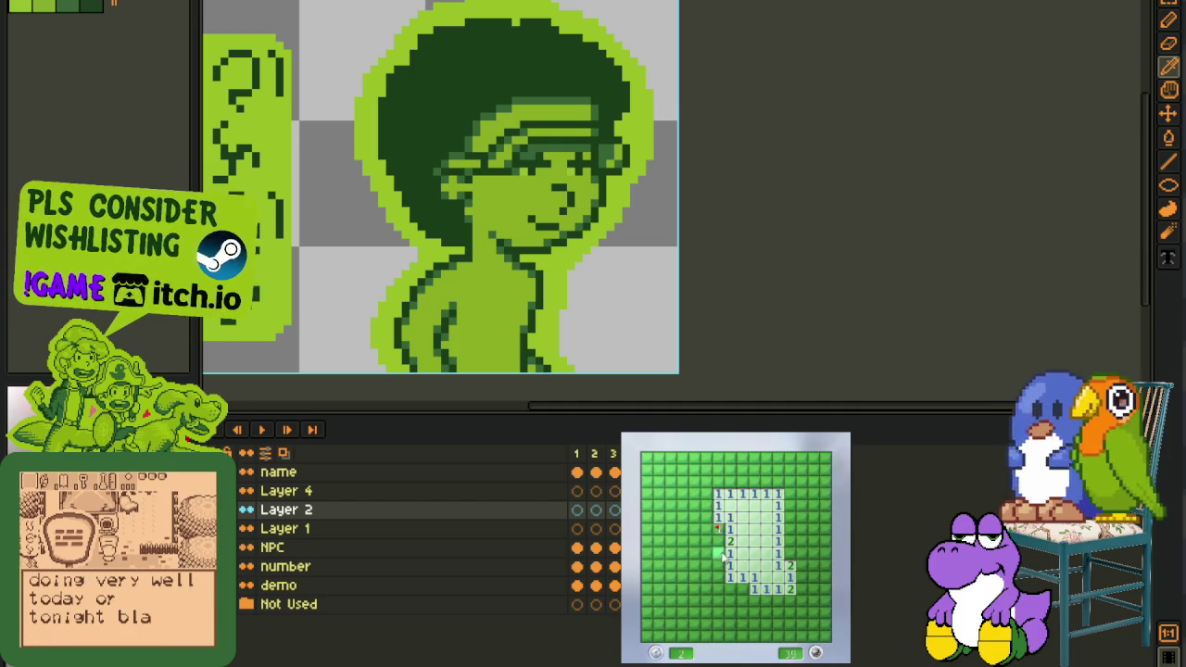
Extend the open area leftward, flagging mines and opening a large lower-left region
{"action": "left_click", "coordinate": [721, 558]}
{"action": "left_click", "coordinate": [710, 543]}
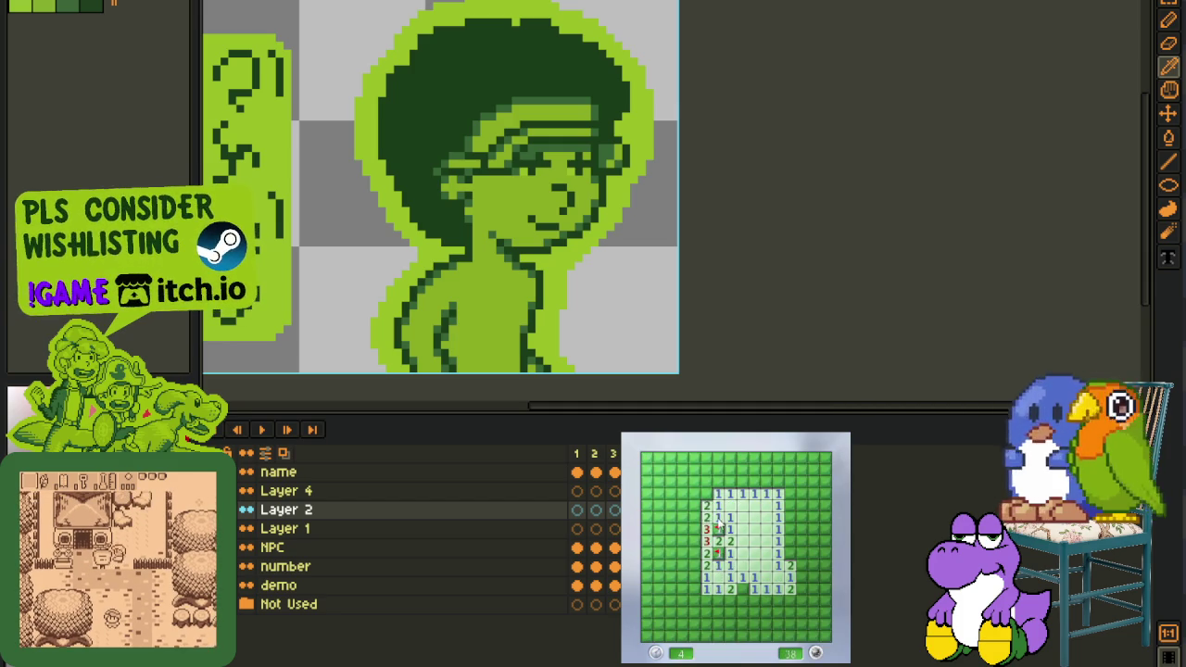
{"action": "right_click", "coordinate": [706, 493]}
{"action": "left_click", "coordinate": [721, 468]}
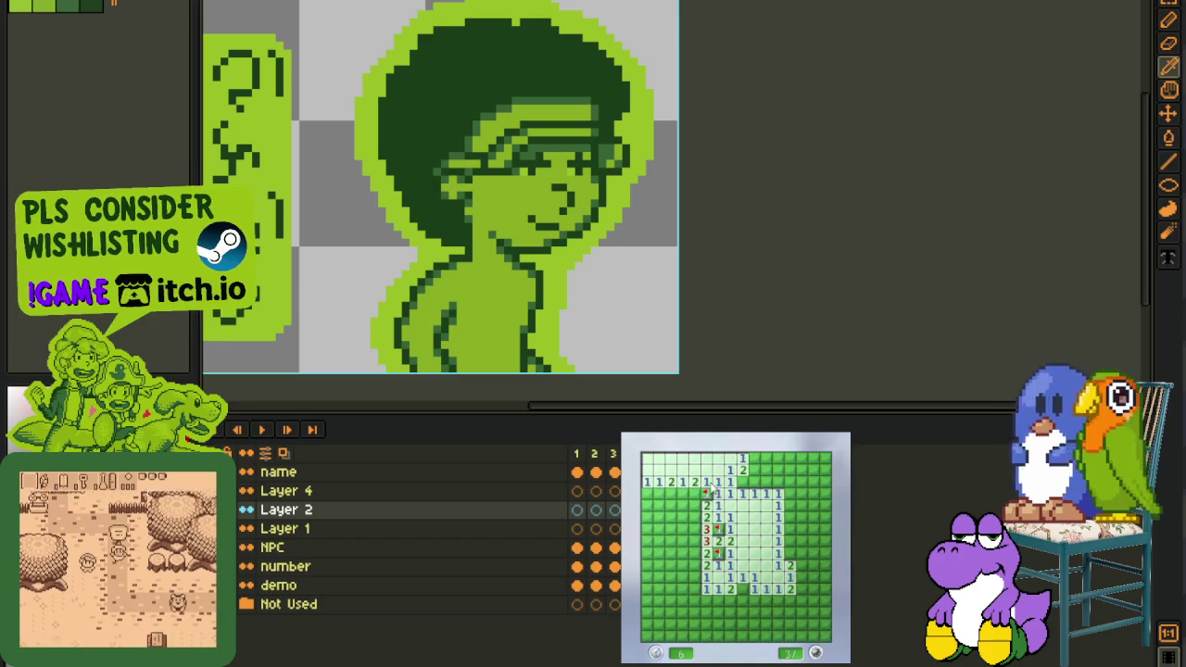
{"action": "right_click", "coordinate": [681, 493]}
{"action": "right_click", "coordinate": [658, 493]}
{"action": "left_click", "coordinate": [682, 505]}
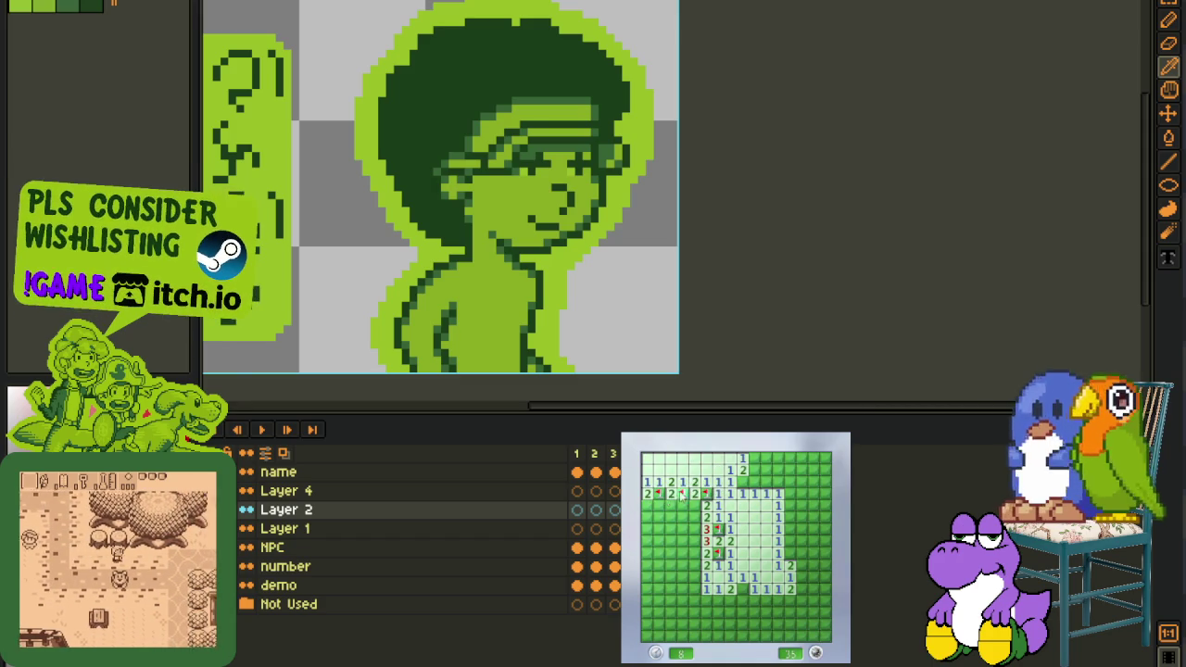
{"action": "left_click", "coordinate": [670, 505]}
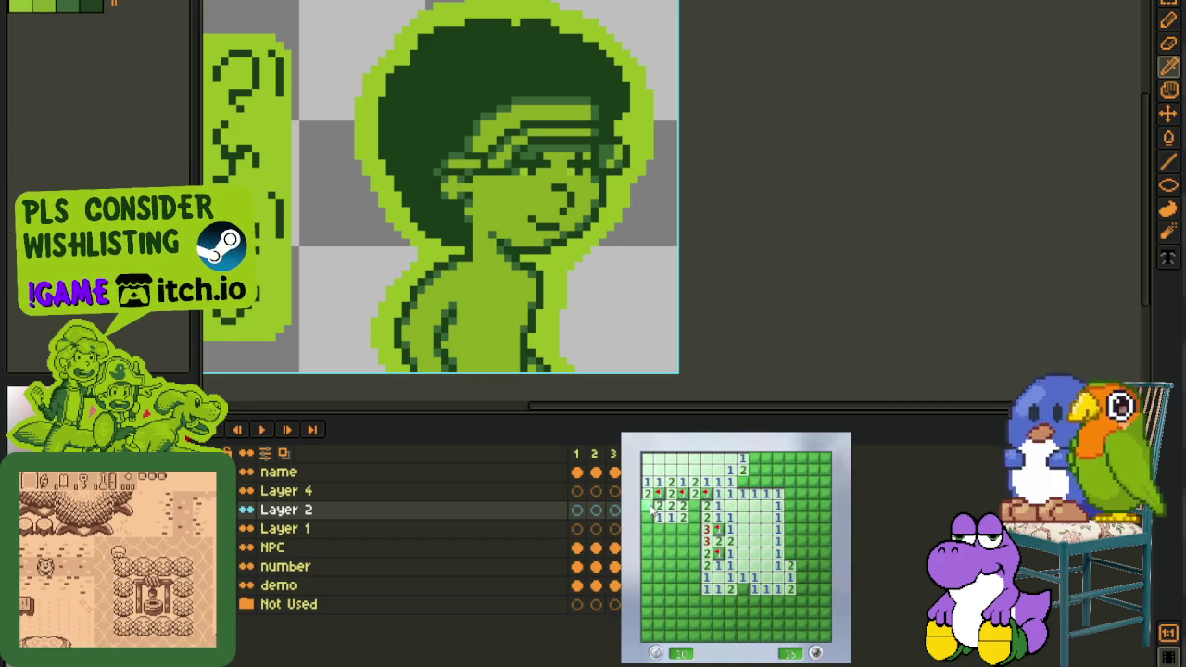
{"action": "left_click", "coordinate": [659, 529]}
{"action": "right_click", "coordinate": [694, 505]}
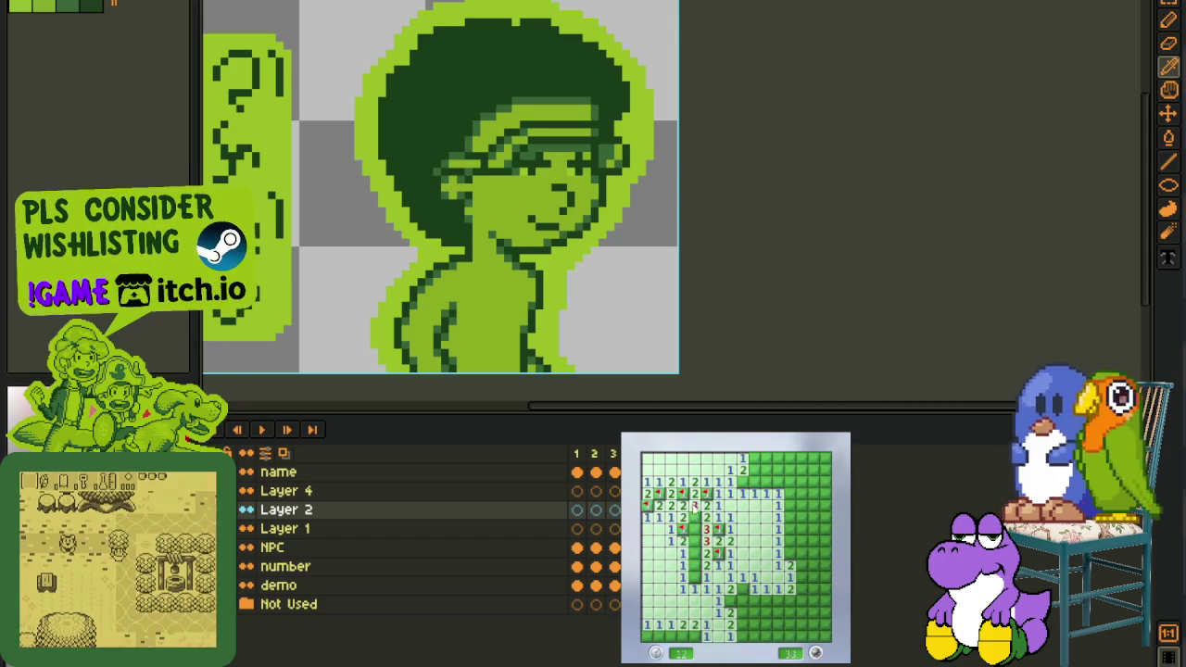
Flag mines in the lower left and bottom row, revealing the 4 and numbered bottom cells
{"action": "right_click", "coordinate": [694, 577]}
{"action": "right_click", "coordinate": [689, 636]}
{"action": "right_click", "coordinate": [695, 636]}
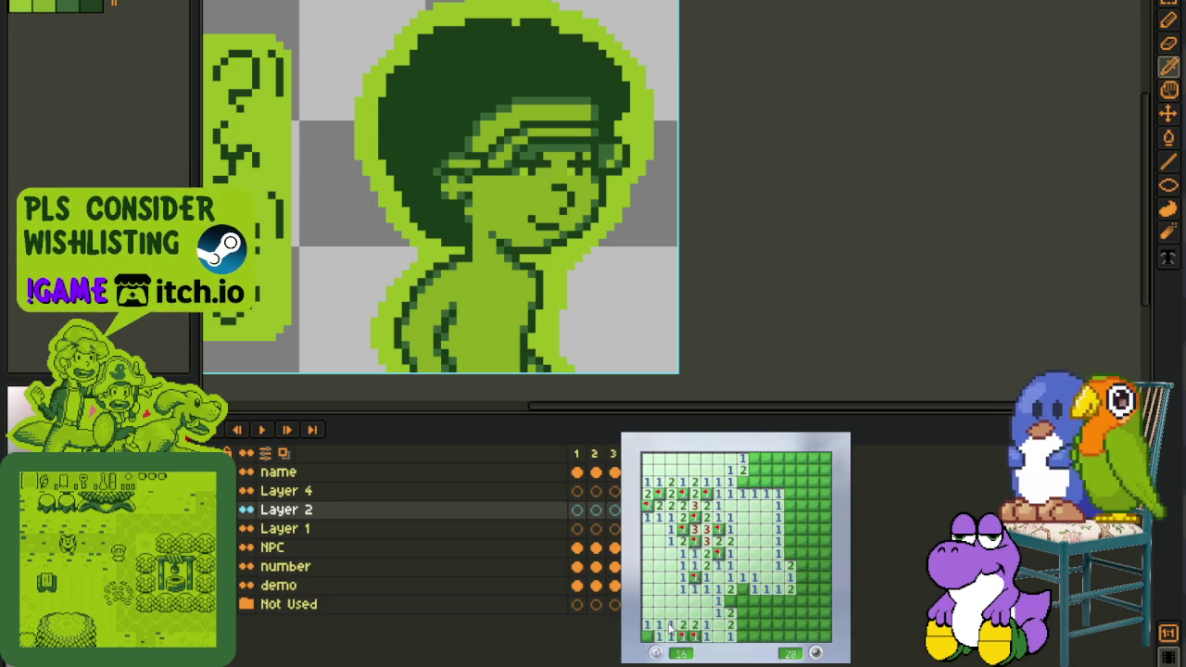
{"action": "right_click", "coordinate": [742, 590]}
{"action": "right_click", "coordinate": [731, 601]}
{"action": "left_click", "coordinate": [742, 601]}
{"action": "left_click", "coordinate": [754, 602]}
{"action": "right_click", "coordinate": [778, 601]}
{"action": "left_click", "coordinate": [790, 601]}
Resolve the bottom-middle cluster of 4s, flagging the mines around them
{"action": "right_click", "coordinate": [743, 613]}
{"action": "left_click", "coordinate": [742, 625]}
{"action": "right_click", "coordinate": [742, 637]}
{"action": "right_click", "coordinate": [754, 613]}
{"action": "left_click", "coordinate": [754, 625]}
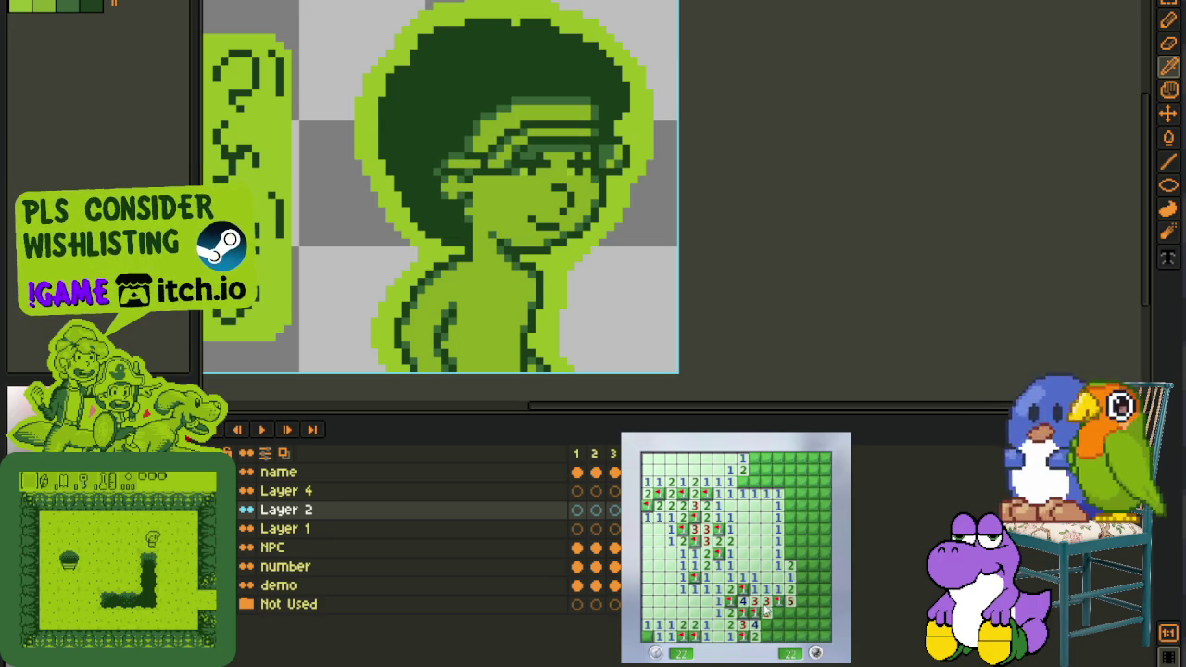
{"action": "right_click", "coordinate": [779, 614]}
{"action": "left_click", "coordinate": [766, 626]}
{"action": "left_click", "coordinate": [778, 626]}
{"action": "right_click", "coordinate": [767, 638]}
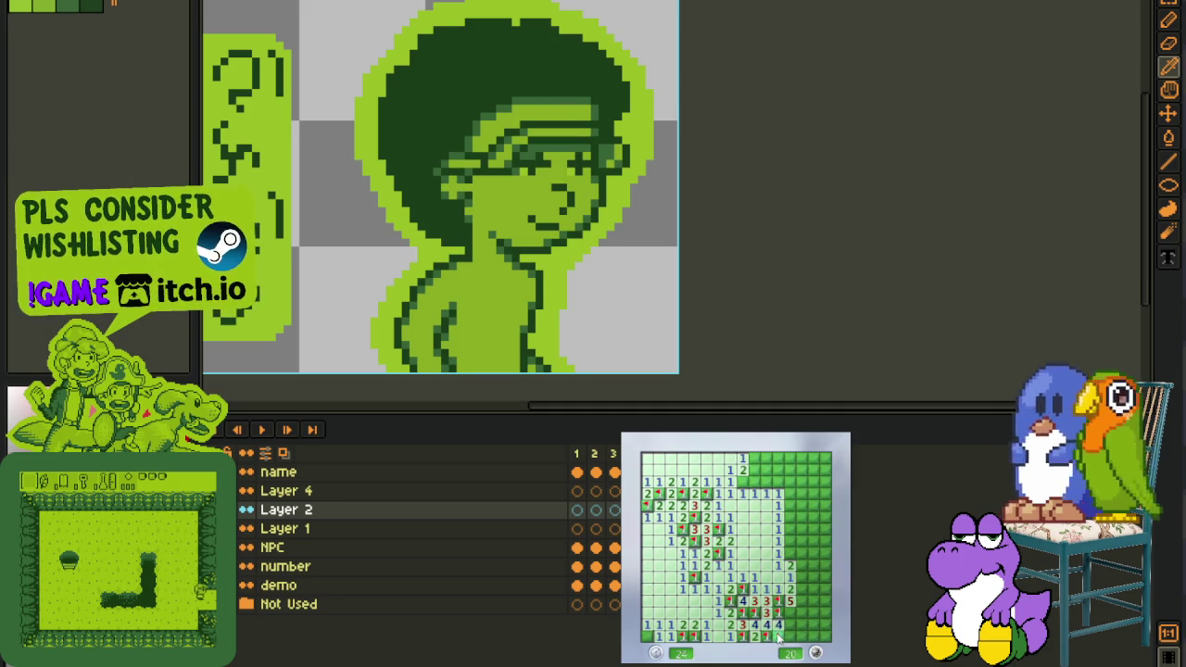
{"action": "right_click", "coordinate": [778, 638]}
{"action": "right_click", "coordinate": [778, 602]}
Open the right side and top-middle cells, flagging mines in the upper right and top
{"action": "right_click", "coordinate": [790, 554]}
{"action": "left_click", "coordinate": [803, 529]}
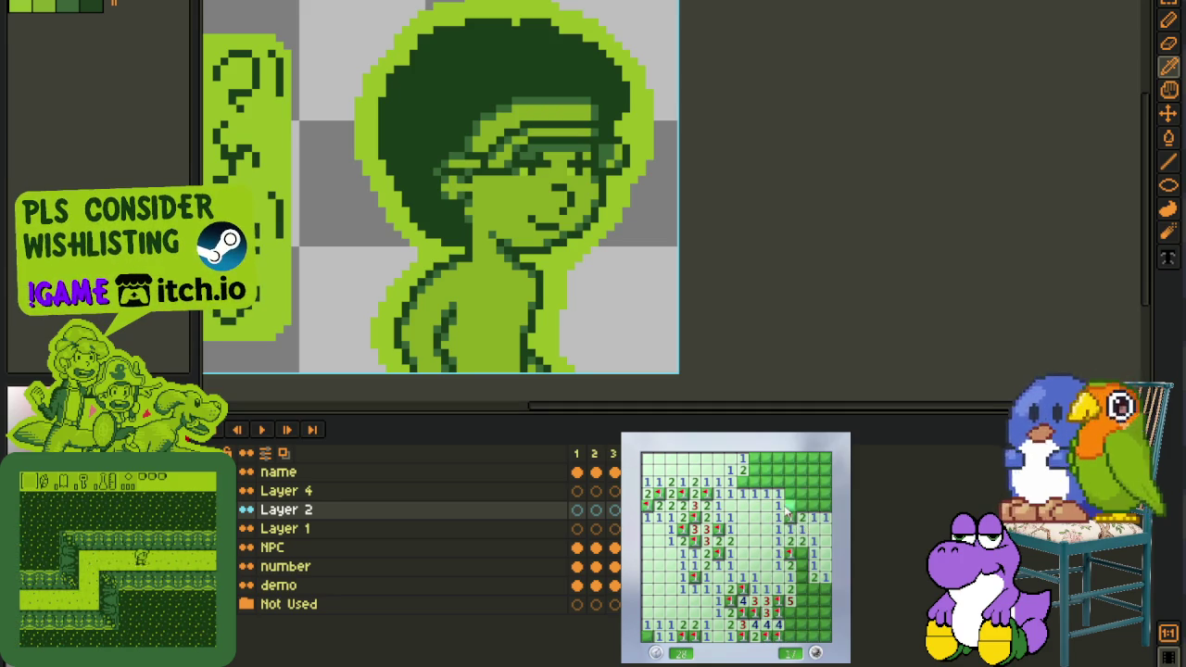
{"action": "right_click", "coordinate": [813, 505]}
{"action": "left_click", "coordinate": [814, 493]}
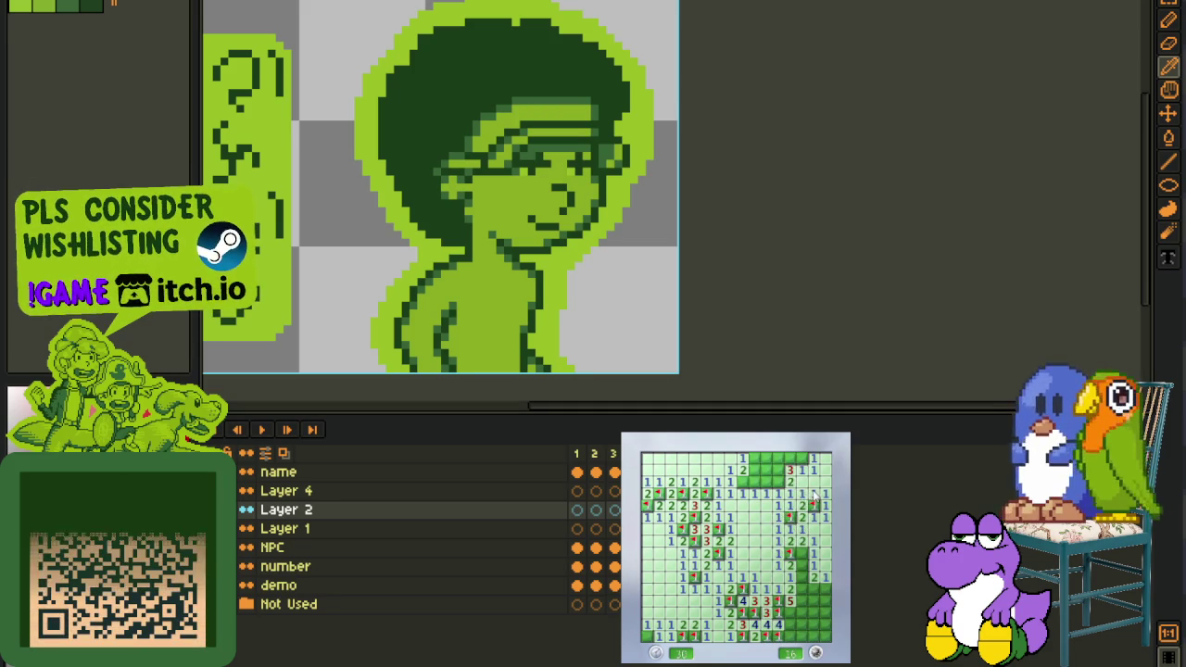
{"action": "right_click", "coordinate": [778, 482]}
{"action": "right_click", "coordinate": [779, 470]}
{"action": "right_click", "coordinate": [801, 457]}
{"action": "left_click", "coordinate": [790, 470]}
{"action": "left_click", "coordinate": [766, 469]}
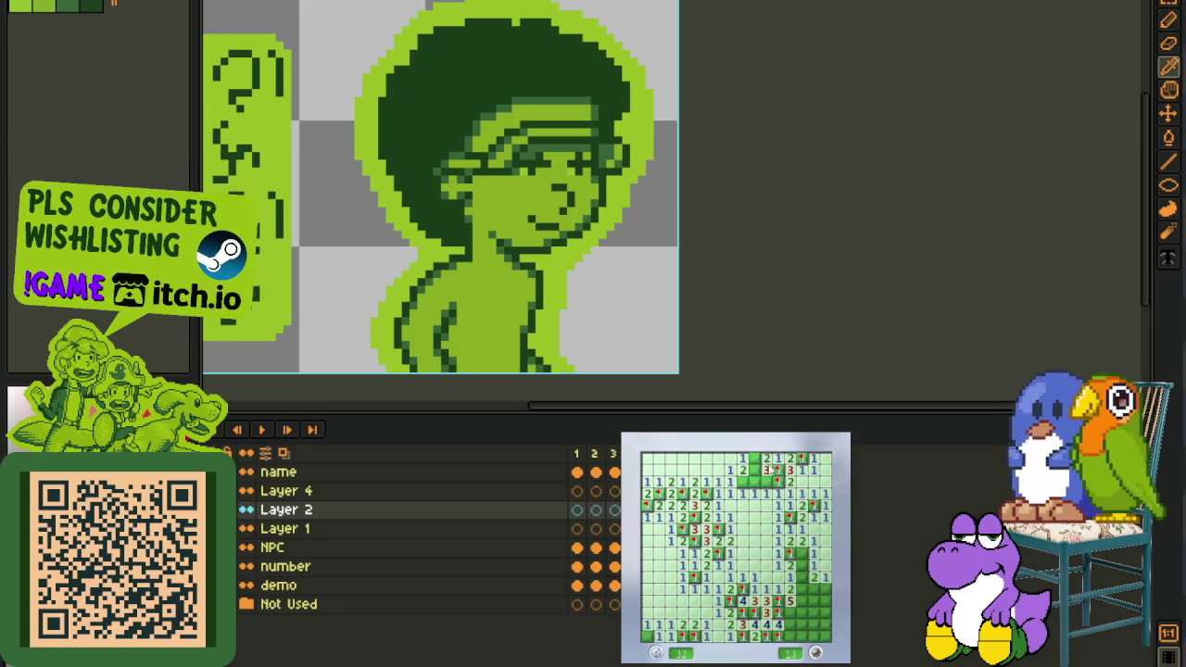
{"action": "left_click", "coordinate": [755, 470]}
Open the lower-right cells and flag several bottom-right mines
{"action": "right_click", "coordinate": [790, 552]}
{"action": "left_click", "coordinate": [814, 561]}
{"action": "right_click", "coordinate": [794, 589]}
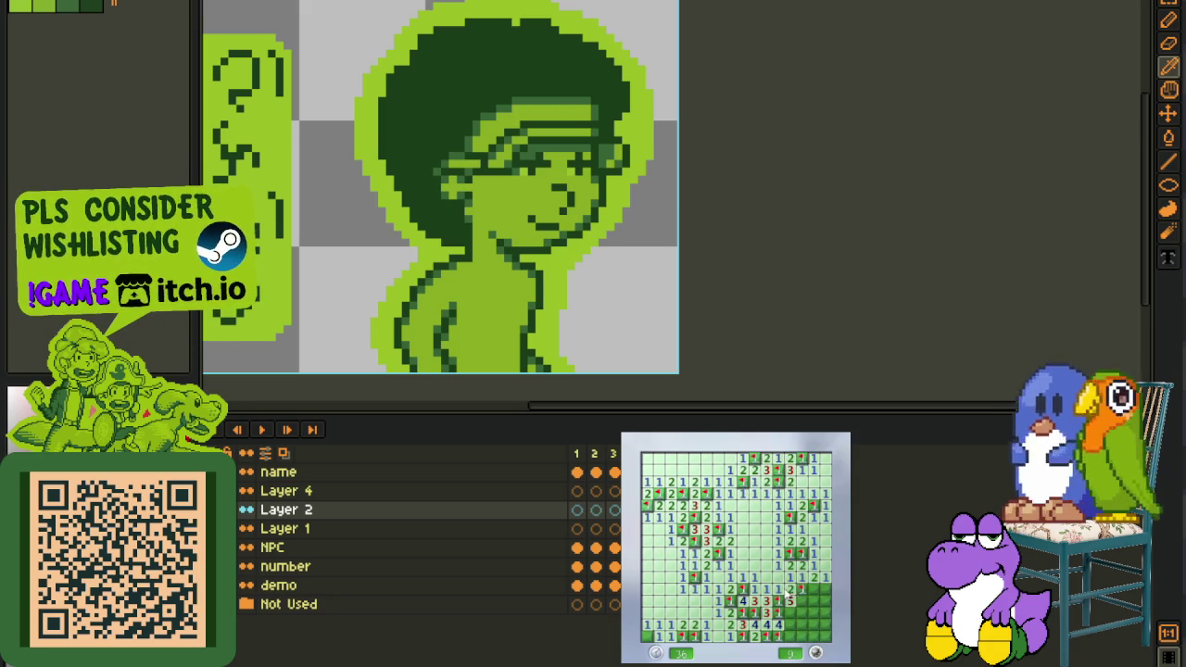
{"action": "right_click", "coordinate": [822, 600]}
{"action": "right_click", "coordinate": [803, 614]}
{"action": "right_click", "coordinate": [791, 614]}
Hit a mine in the bottom-right corner, then restart and open a bottom-right patch
{"action": "right_click", "coordinate": [813, 612]}
{"action": "left_click", "coordinate": [823, 616]}
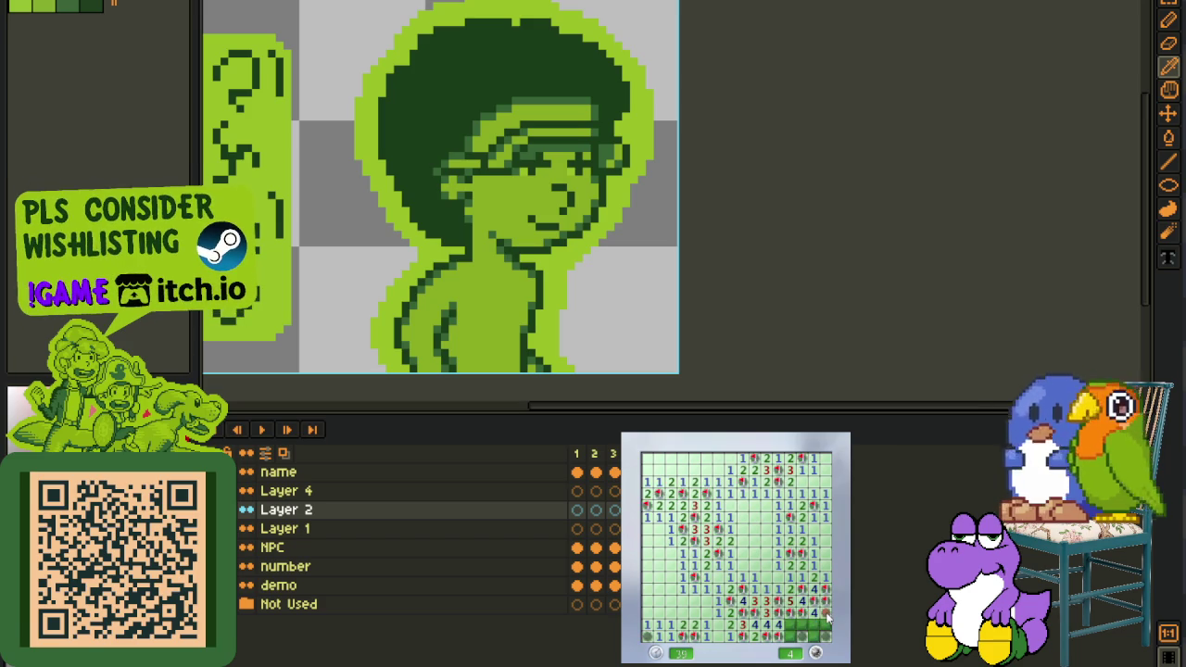
{"action": "left_click", "coordinate": [821, 590]}
{"action": "left_click", "coordinate": [796, 573]}
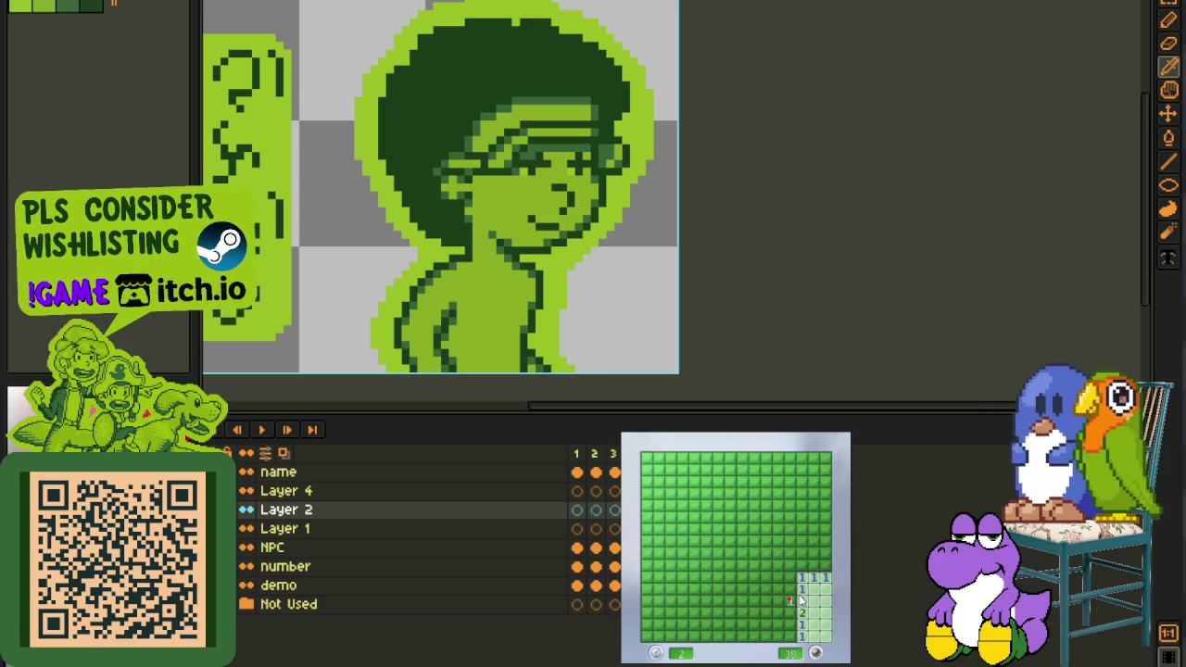
Open the bottom-right and upper-right patches of the green board and flag the mines around them
{"action": "left_click", "coordinate": [790, 597]}
{"action": "left_click", "coordinate": [788, 602]}
{"action": "right_click", "coordinate": [778, 636]}
{"action": "right_click", "coordinate": [767, 577]}
{"action": "left_click", "coordinate": [802, 555]}
{"action": "left_click", "coordinate": [791, 542]}
{"action": "right_click", "coordinate": [814, 565]}
{"action": "left_click", "coordinate": [820, 547]}
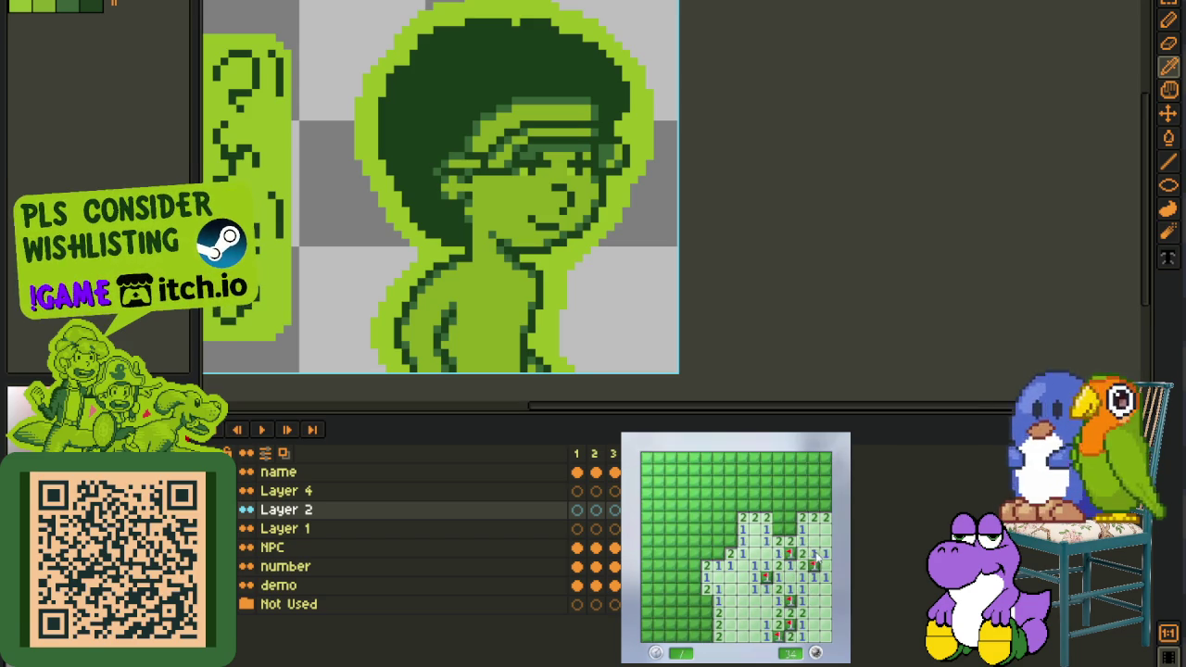
Flag the mines near the top and top-right, and mark one uncertain top cell with a question mark
{"action": "right_click", "coordinate": [780, 518]}
{"action": "right_click", "coordinate": [791, 529]}
{"action": "left_click", "coordinate": [785, 506]}
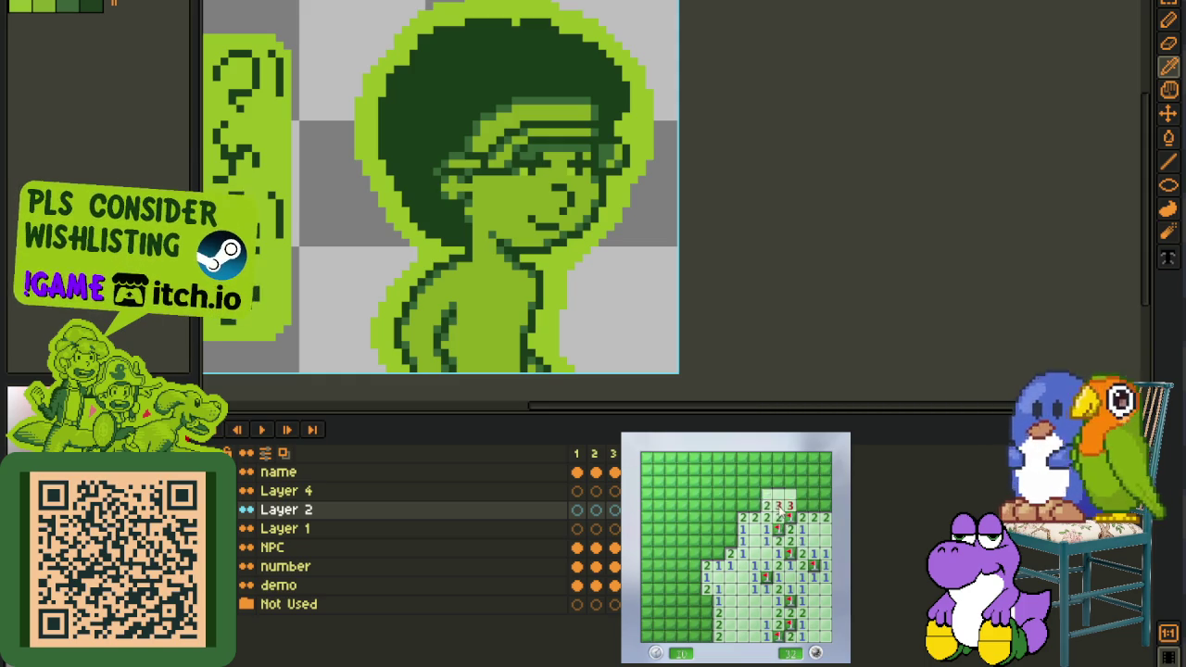
{"action": "right_click", "coordinate": [812, 506]}
{"action": "right_click", "coordinate": [825, 506]}
{"action": "right_click", "coordinate": [755, 506]}
{"action": "right_click", "coordinate": [754, 506]}
Open a new column and left-column cells, flagging two top-row mines
{"action": "left_click", "coordinate": [743, 518]}
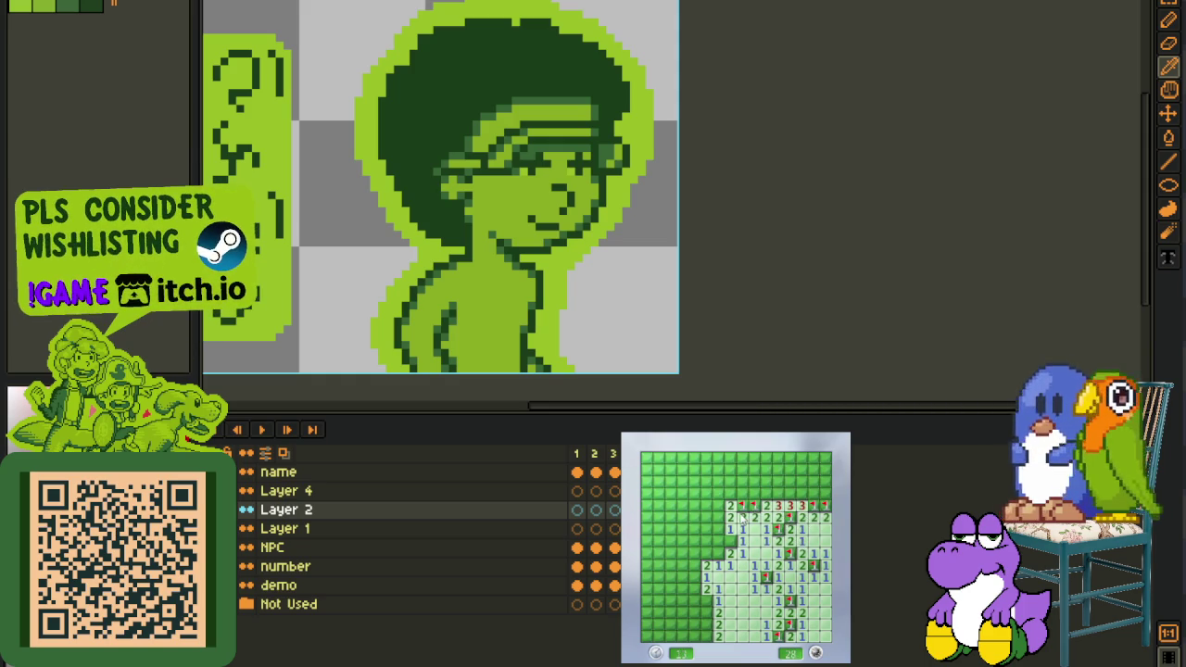
{"action": "left_click", "coordinate": [732, 543]}
{"action": "right_click", "coordinate": [728, 535]}
{"action": "right_click", "coordinate": [713, 506]}
{"action": "left_click", "coordinate": [730, 493]}
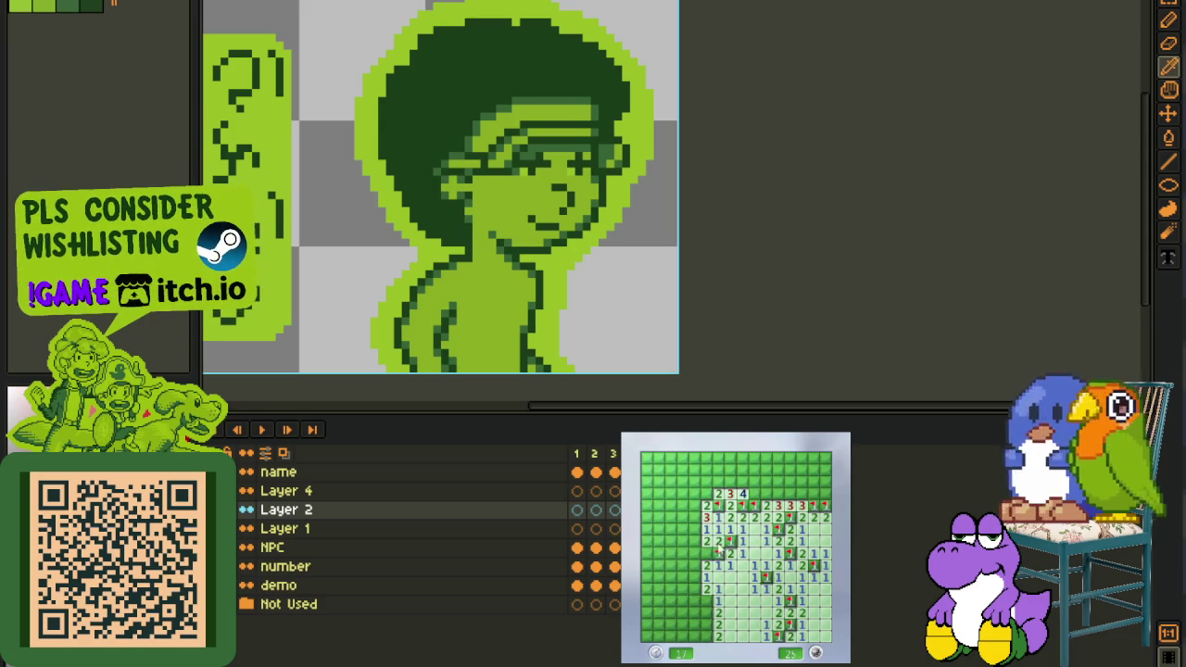
Open the large blank area on the left and flag the mines along the row beside it
{"action": "left_click", "coordinate": [709, 566]}
{"action": "right_click", "coordinate": [693, 529]}
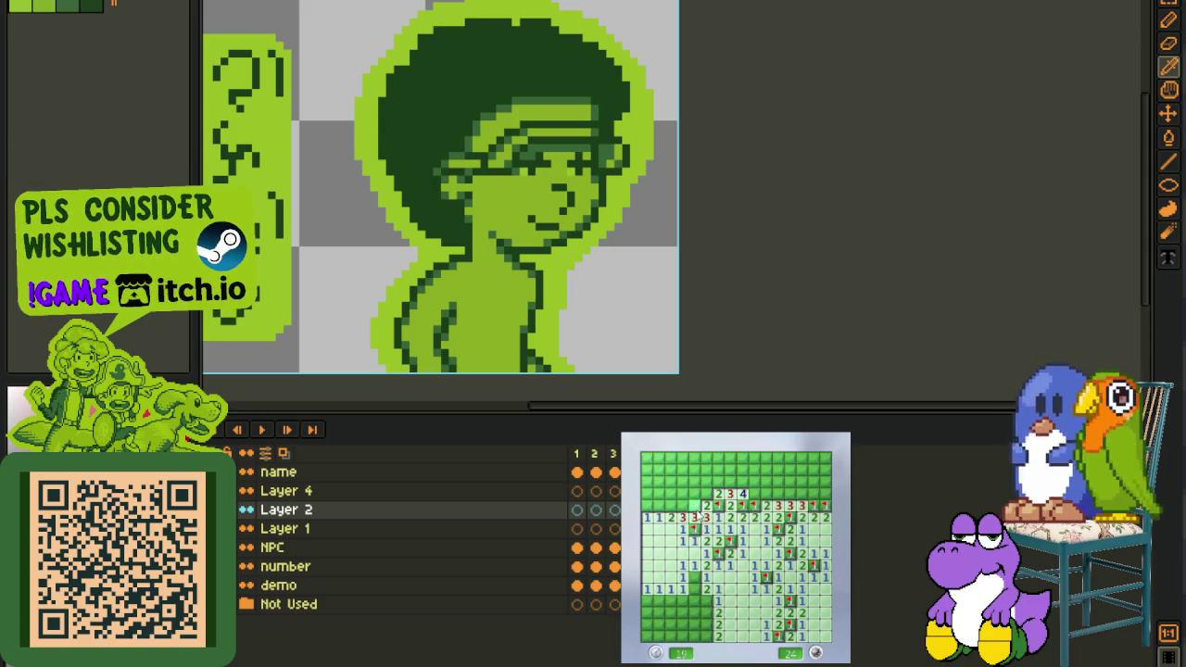
{"action": "right_click", "coordinate": [658, 505]}
{"action": "left_click", "coordinate": [671, 505]}
{"action": "right_click", "coordinate": [683, 505]}
{"action": "left_click", "coordinate": [647, 505]}
{"action": "right_click", "coordinate": [695, 505]}
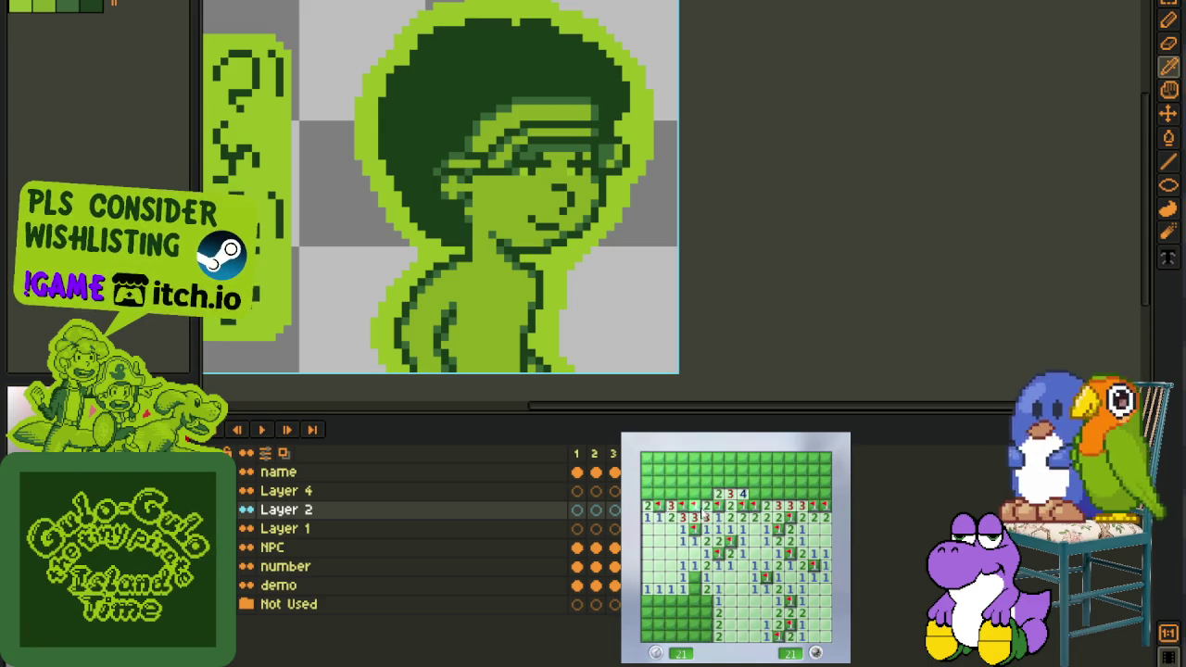
Clear the cells above the 2 3 4 row, flagging the one mine there
{"action": "left_click", "coordinate": [706, 482]}
{"action": "right_click", "coordinate": [729, 482]}
{"action": "left_click", "coordinate": [729, 470]}
{"action": "left_click", "coordinate": [718, 482]}
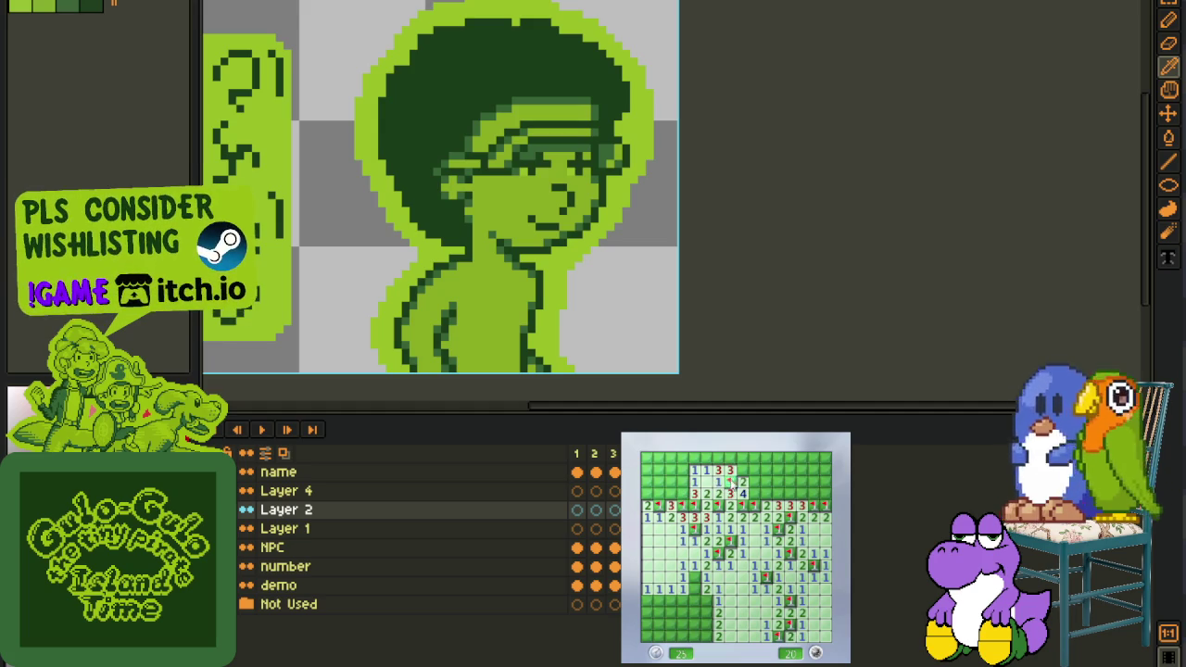
Clear the lower-left corner and flag its two mines
{"action": "left_click", "coordinate": [684, 593]}
{"action": "right_click", "coordinate": [706, 601]}
{"action": "left_click", "coordinate": [706, 621]}
{"action": "left_click", "coordinate": [689, 628]}
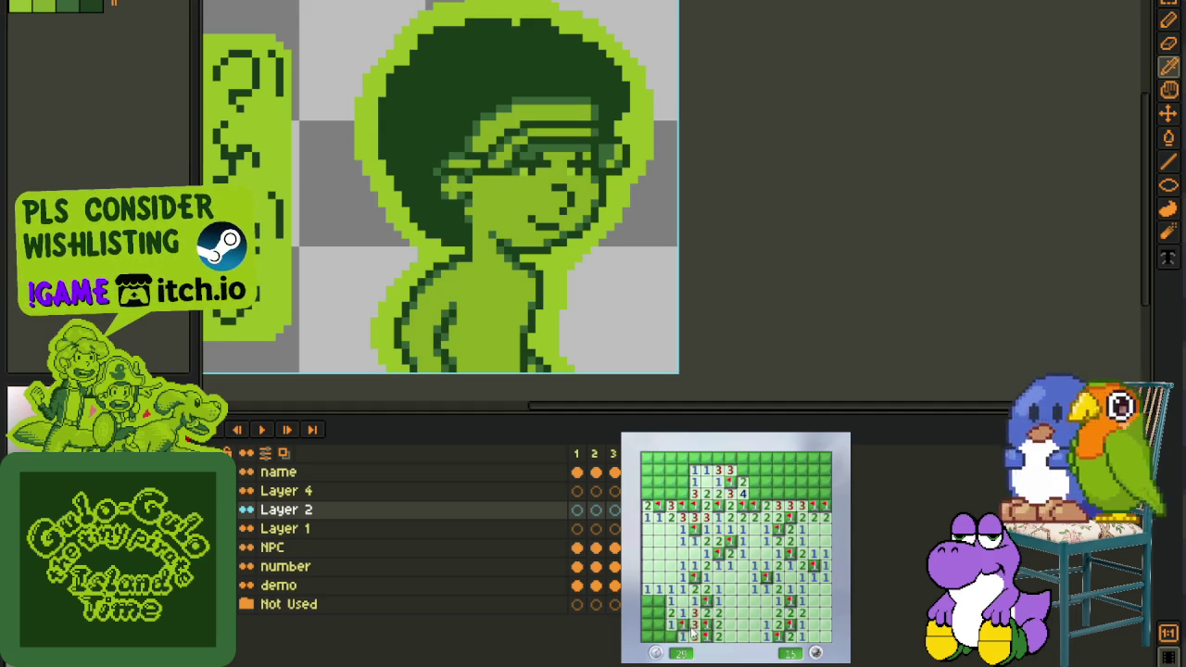
{"action": "left_click", "coordinate": [666, 622]}
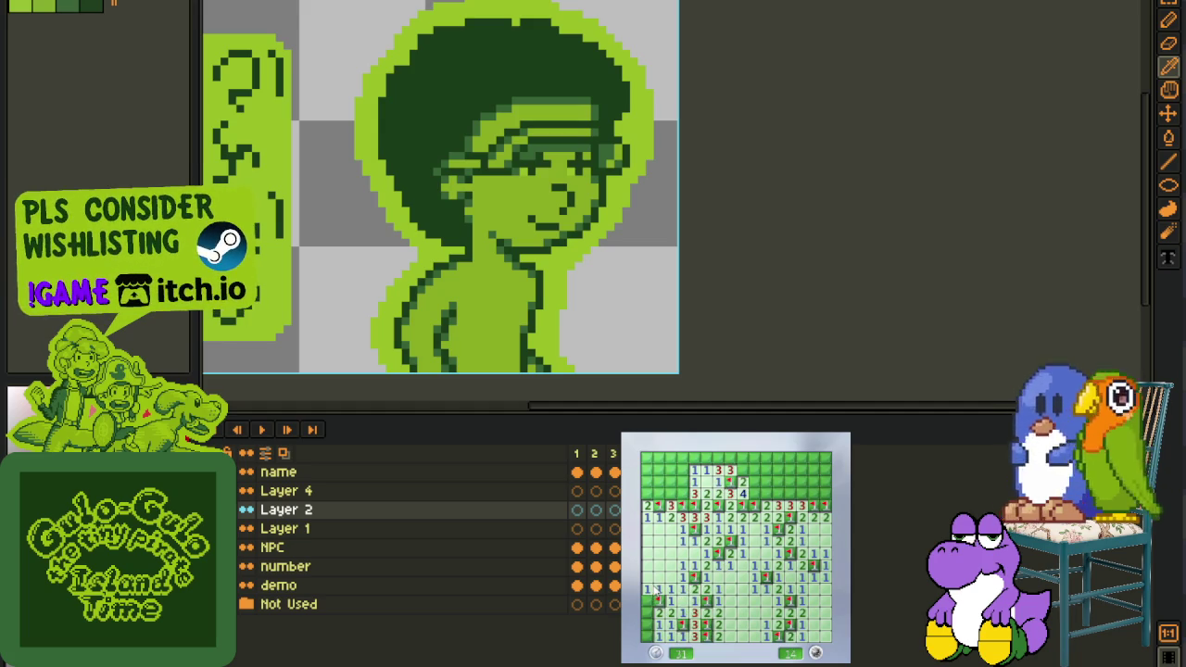
{"action": "right_click", "coordinate": [647, 625]}
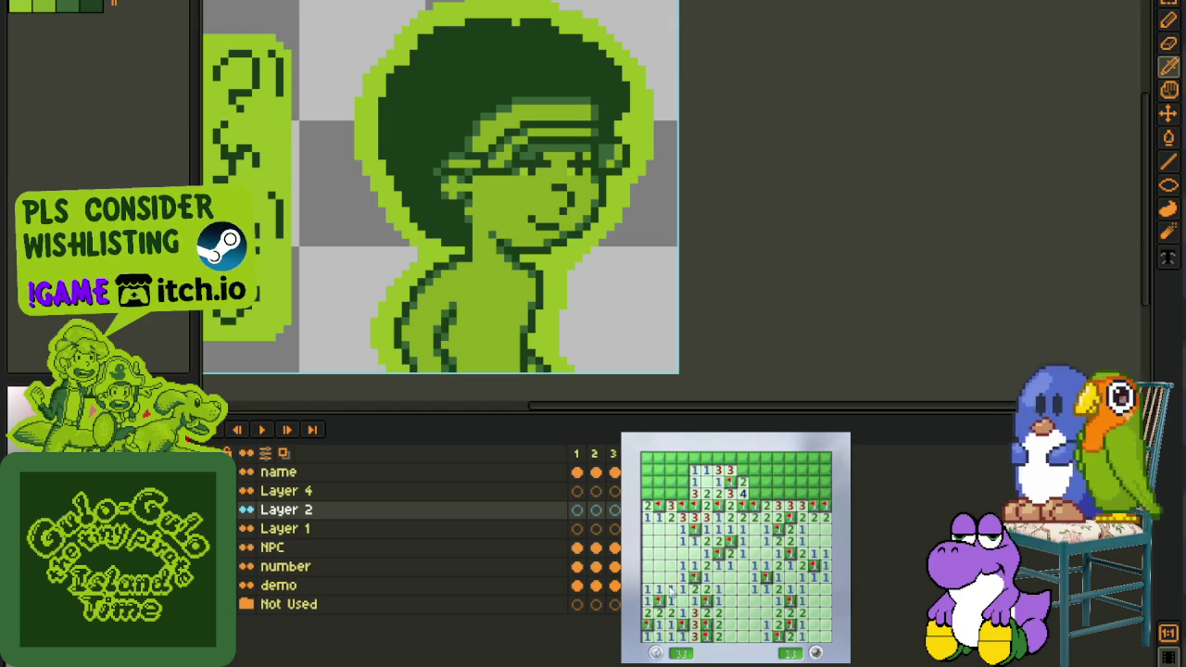
Open the top-left rows and flag the five mines there
{"action": "right_click", "coordinate": [658, 493]}
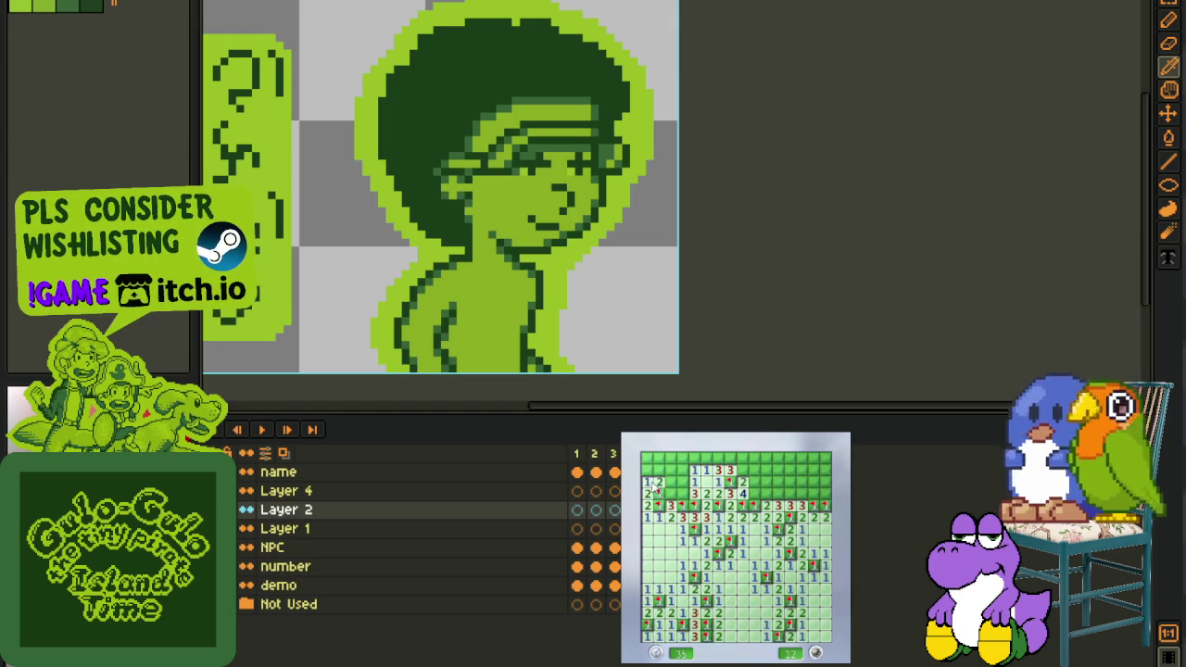
{"action": "left_click", "coordinate": [656, 473]}
{"action": "right_click", "coordinate": [673, 487]}
{"action": "right_click", "coordinate": [697, 488]}
{"action": "left_click", "coordinate": [719, 464]}
{"action": "right_click", "coordinate": [718, 458]}
{"action": "right_click", "coordinate": [730, 458]}
Reveal the safe top-right cells and flag the four mines among them
{"action": "left_click", "coordinate": [743, 471]}
{"action": "left_click", "coordinate": [755, 470]}
{"action": "right_click", "coordinate": [755, 458]}
{"action": "right_click", "coordinate": [767, 471]}
{"action": "left_click", "coordinate": [768, 482]}
{"action": "left_click", "coordinate": [778, 482]}
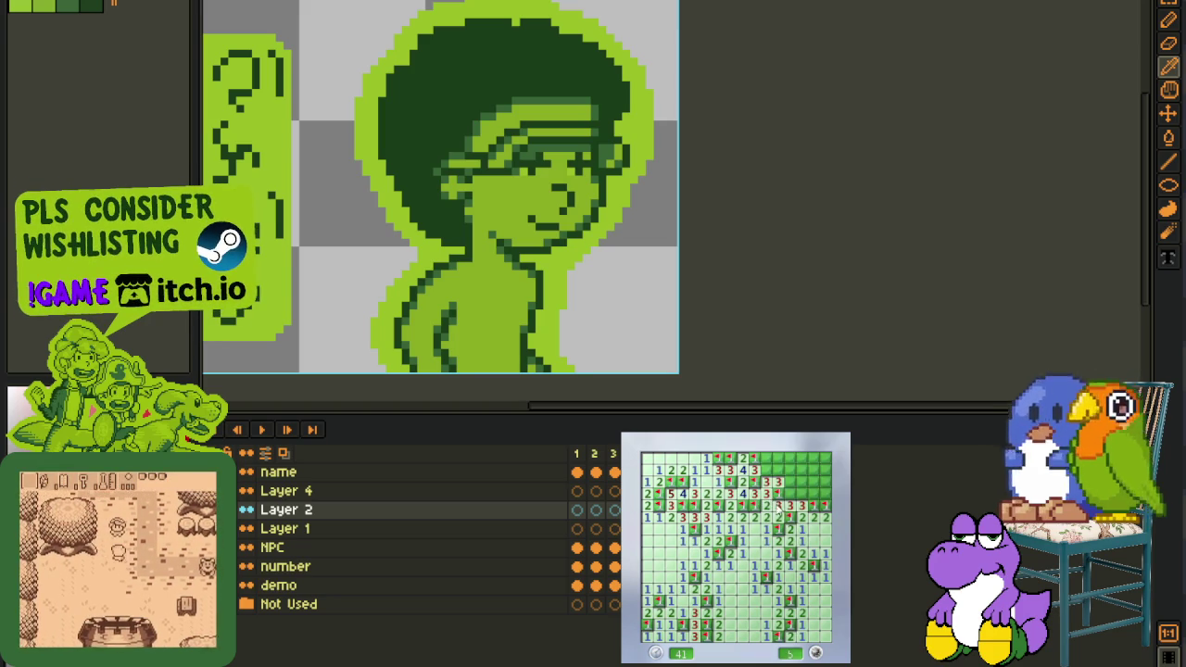
{"action": "right_click", "coordinate": [806, 493]}
{"action": "right_click", "coordinate": [802, 504]}
Flag the last mines in the top-right column, bringing the counter to 0, then start a new game
{"action": "left_click", "coordinate": [778, 464]}
{"action": "right_click", "coordinate": [825, 482]}
{"action": "right_click", "coordinate": [825, 471]}
{"action": "left_click", "coordinate": [824, 458]}
{"action": "right_click", "coordinate": [824, 493]}
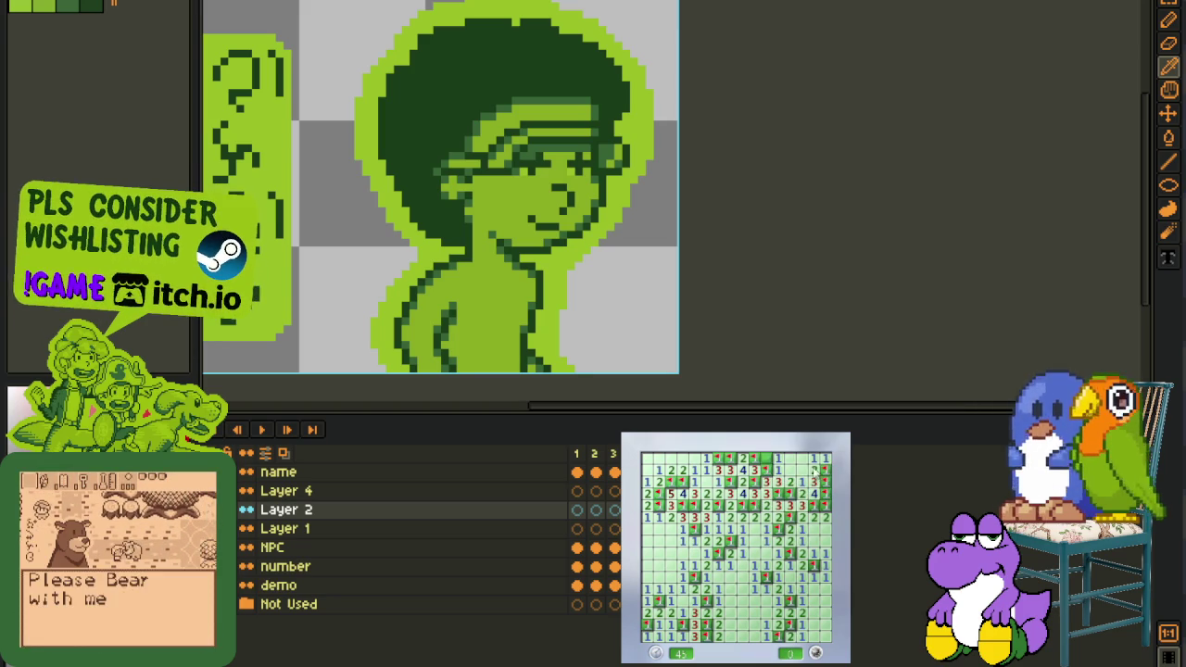
{"action": "left_click", "coordinate": [789, 603]}
On the new blue board, chord-open satisfied numbers and flag the mines in the left columns
{"action": "right_click", "coordinate": [755, 625]}
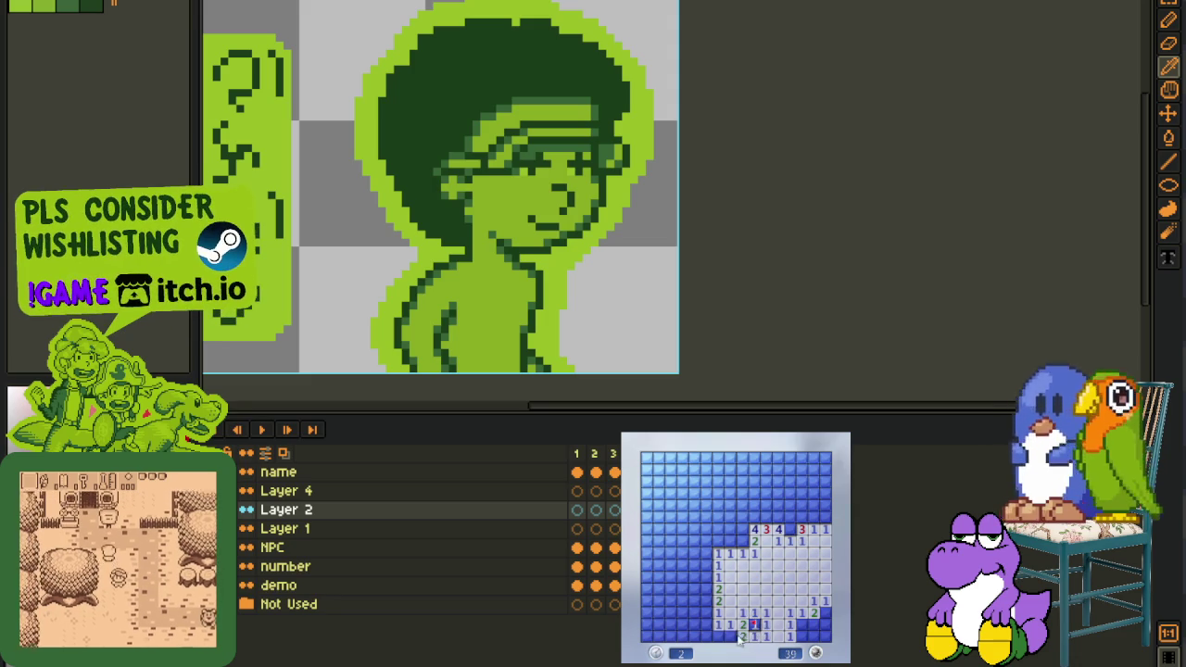
{"action": "middle_click", "coordinate": [719, 624]}
{"action": "right_click", "coordinate": [706, 600]}
{"action": "right_click", "coordinate": [706, 588]}
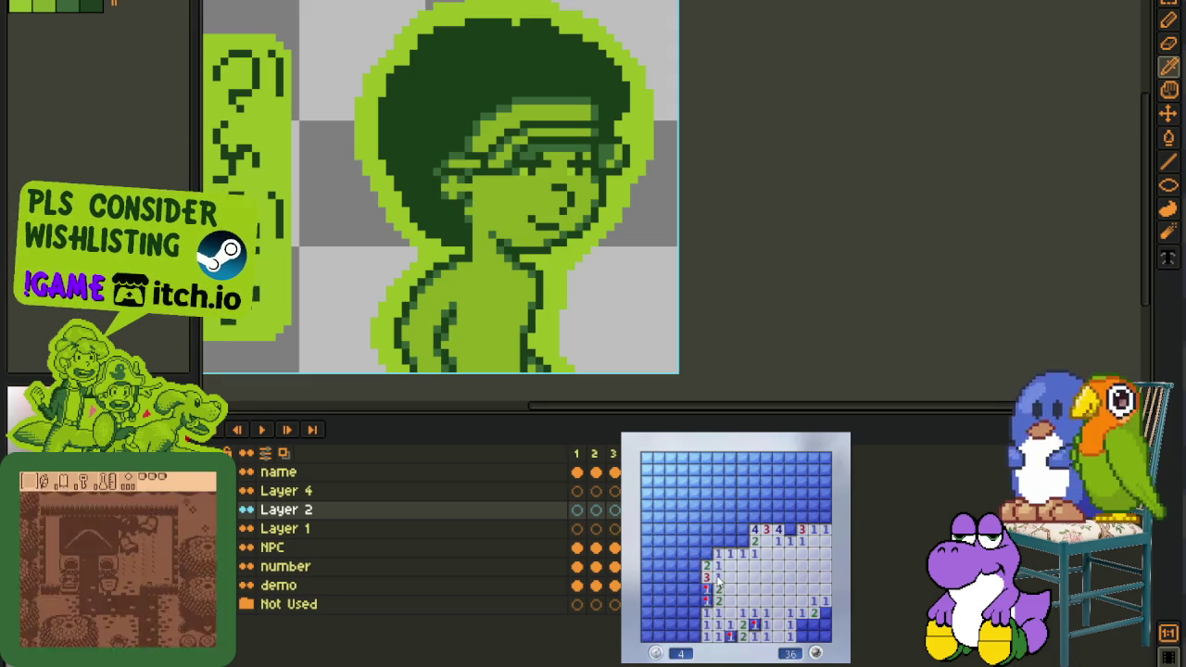
{"action": "middle_click", "coordinate": [710, 556]}
{"action": "right_click", "coordinate": [683, 564]}
{"action": "right_click", "coordinate": [647, 541]}
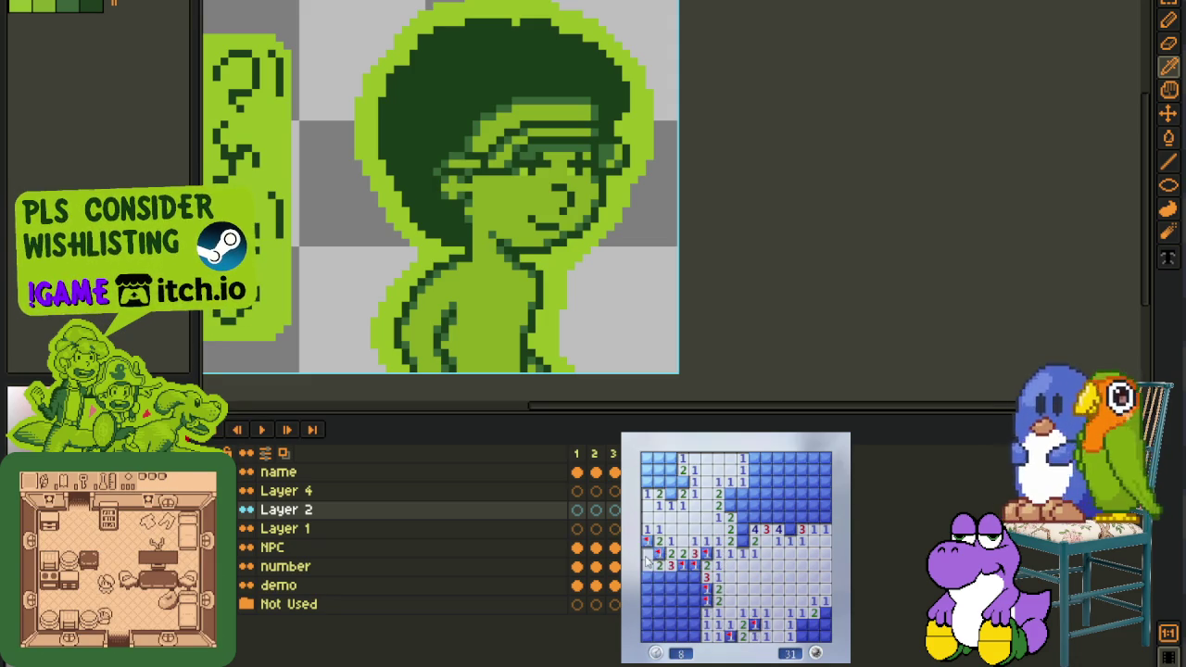
{"action": "left_click", "coordinate": [649, 554]}
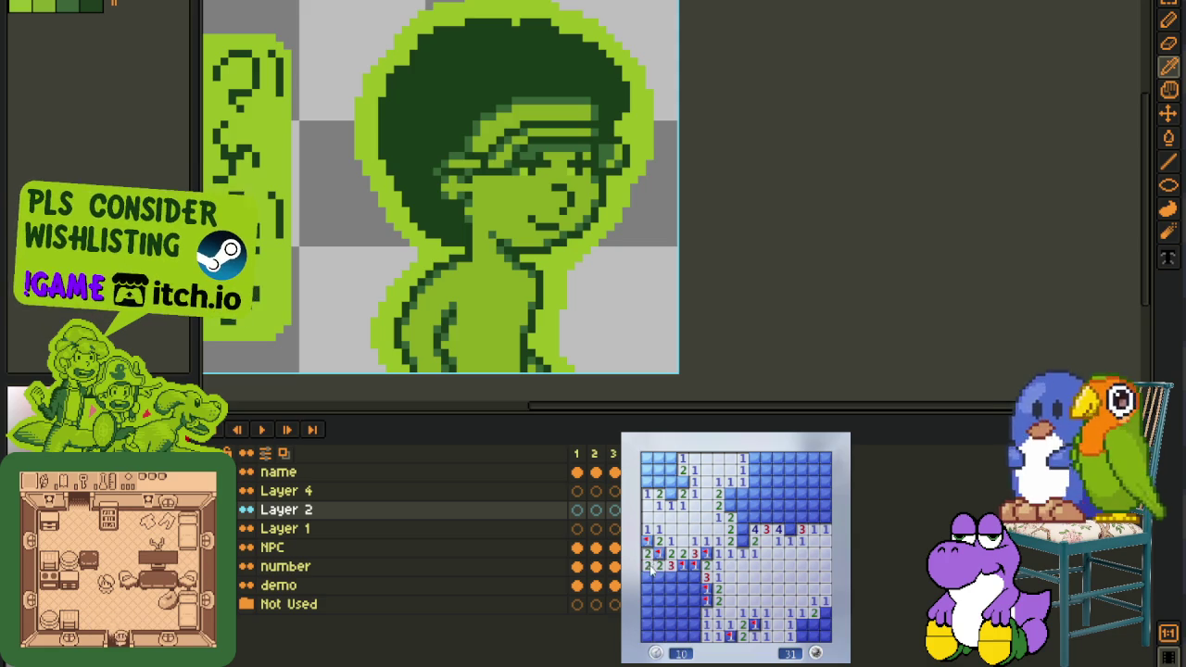
Reveal the safe cells left of the flags and flag two lower-left mines
{"action": "right_click", "coordinate": [694, 589]}
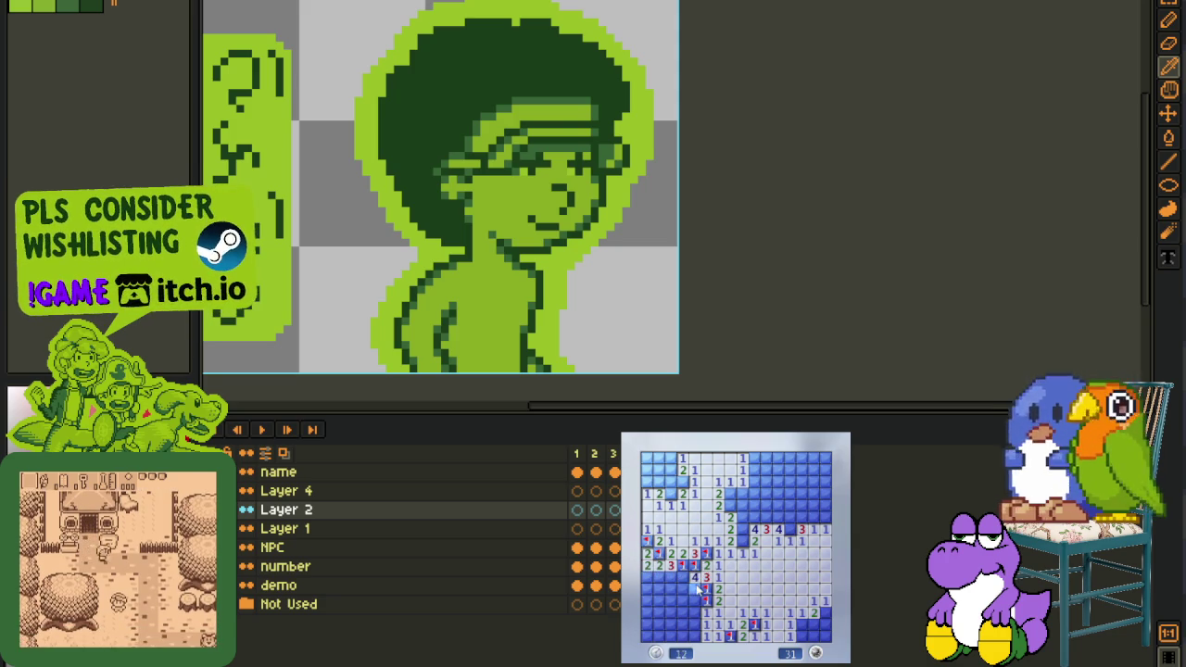
{"action": "left_click", "coordinate": [683, 577]}
{"action": "left_click", "coordinate": [671, 589]}
{"action": "left_click", "coordinate": [683, 601]}
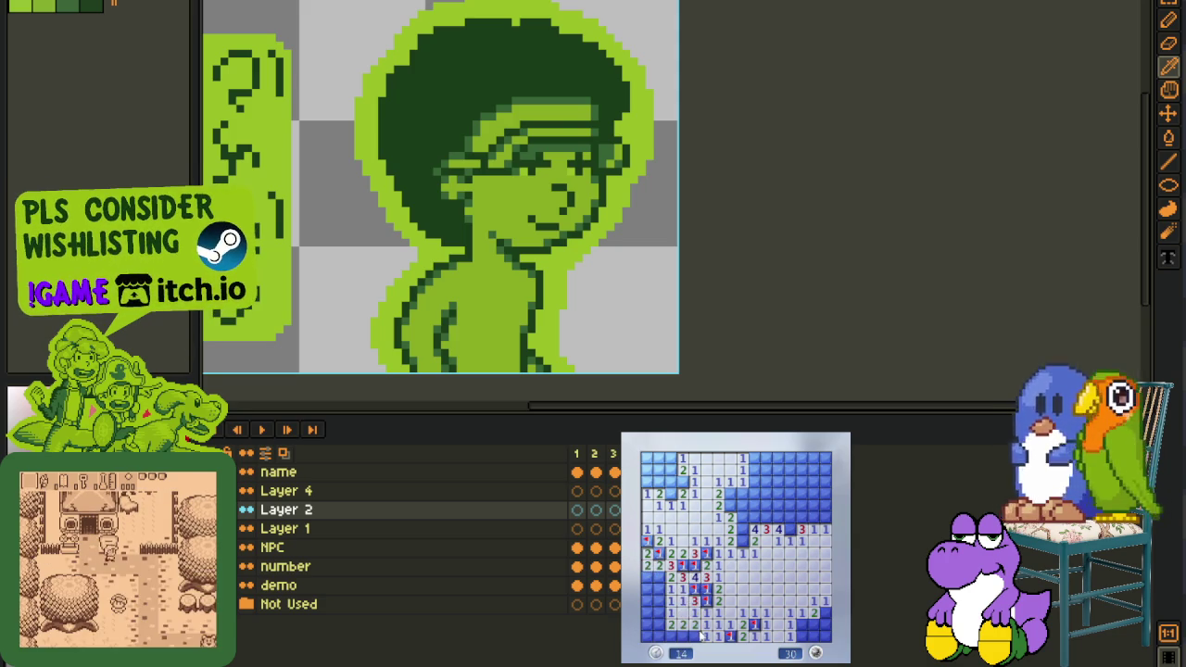
{"action": "right_click", "coordinate": [694, 635]}
{"action": "right_click", "coordinate": [671, 636]}
{"action": "left_click", "coordinate": [660, 616]}
Flag the remaining left-column and lower-left mines, plus two in the lower right
{"action": "right_click", "coordinate": [660, 612]}
{"action": "left_click", "coordinate": [646, 602]}
{"action": "right_click", "coordinate": [659, 576]}
{"action": "right_click", "coordinate": [656, 612]}
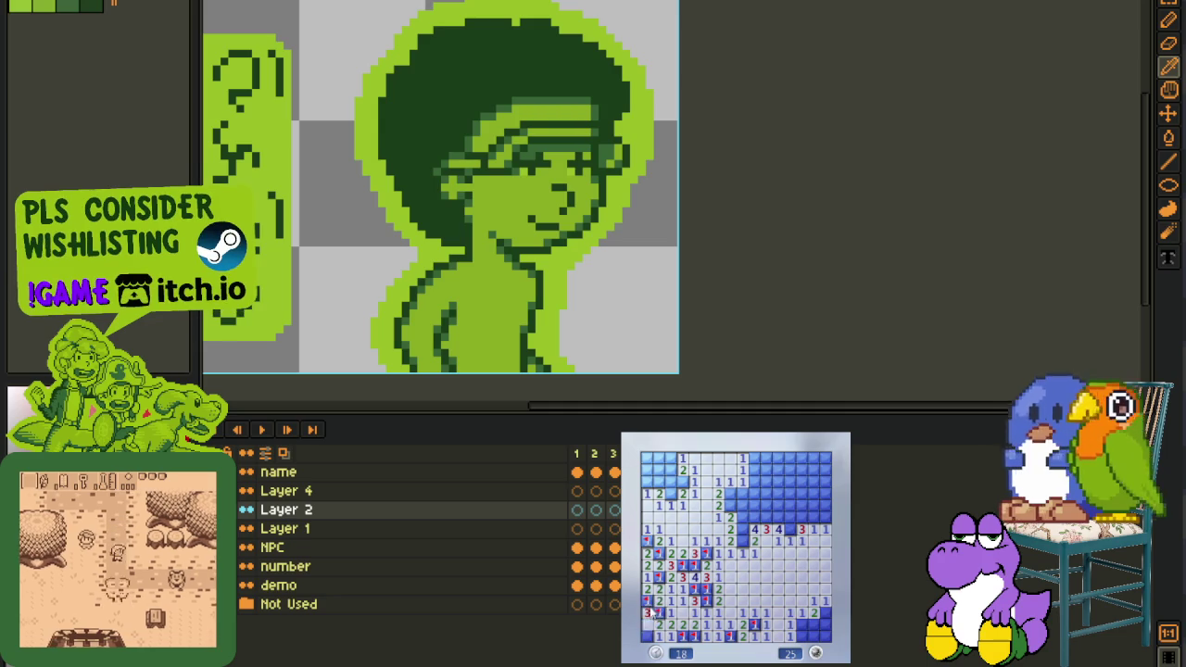
{"action": "right_click", "coordinate": [802, 625]}
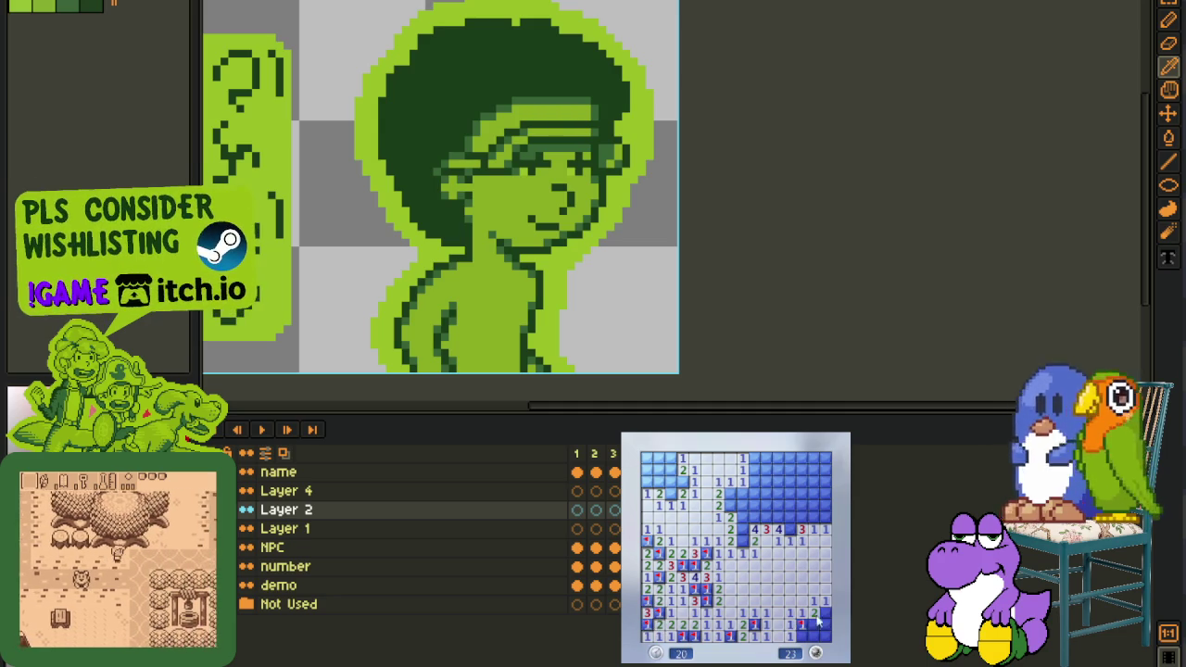
{"action": "right_click", "coordinate": [825, 612]}
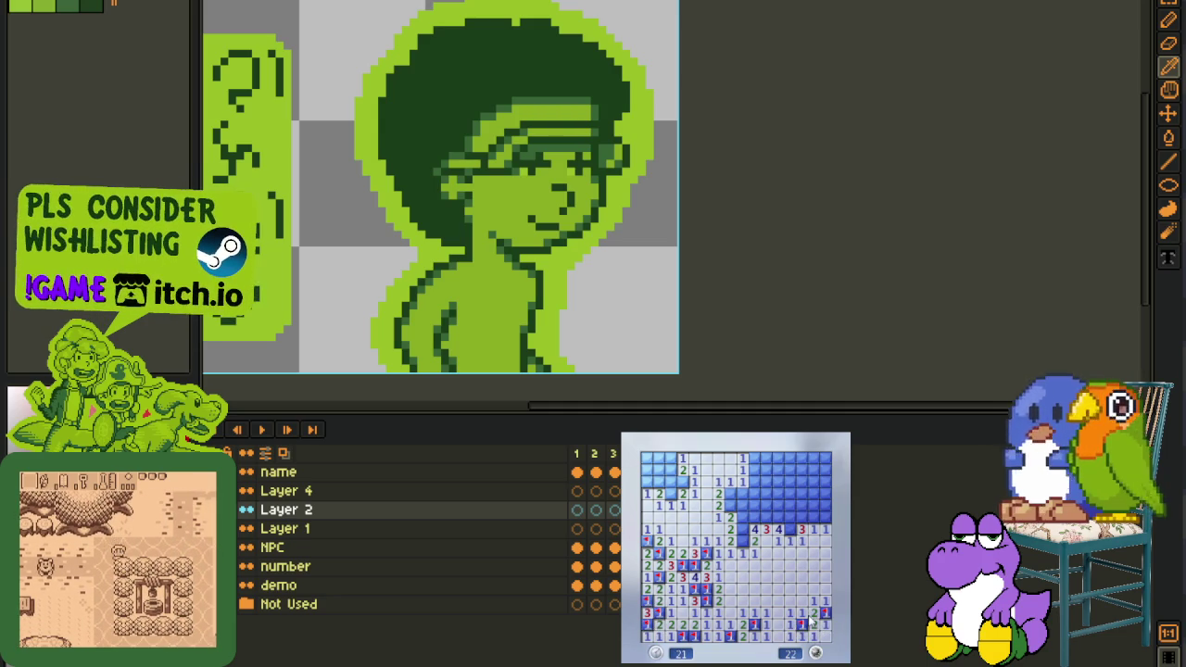
Flag four mines on the right side and upper middle, then reveal the safe cells beside them
{"action": "right_click", "coordinate": [742, 541]}
{"action": "right_click", "coordinate": [742, 529]}
{"action": "right_click", "coordinate": [730, 505]}
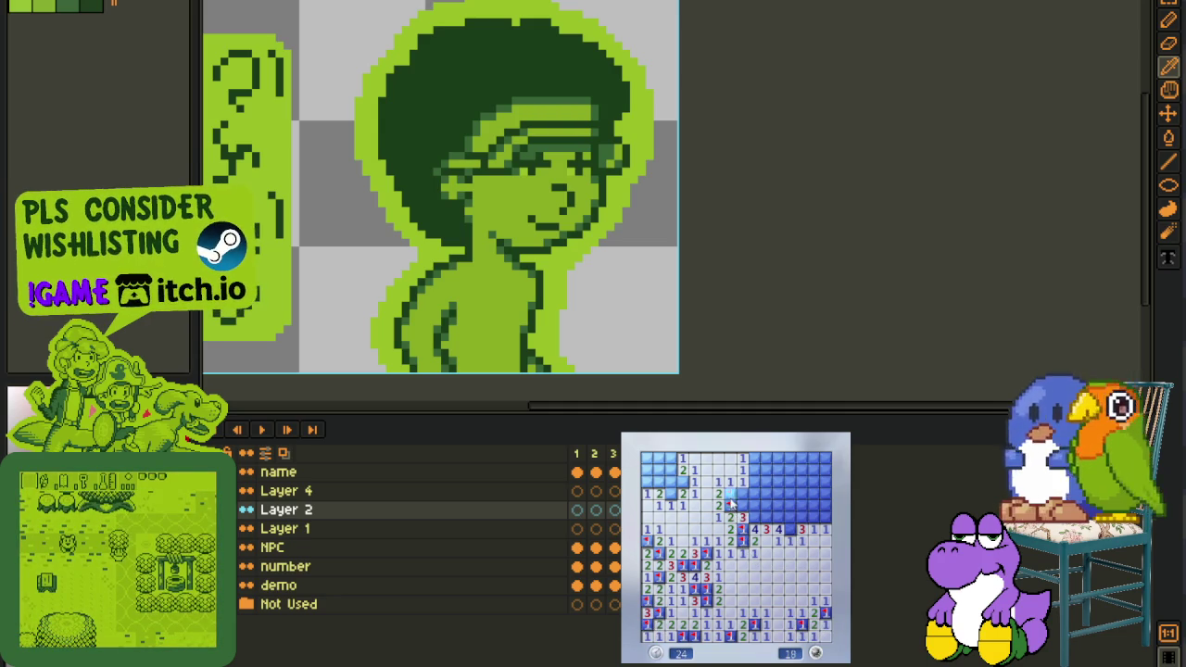
{"action": "right_click", "coordinate": [730, 493]}
{"action": "left_click", "coordinate": [742, 491]}
Flag the row of six mines along the middle row and reveal the cells past it
{"action": "right_click", "coordinate": [754, 516]}
{"action": "right_click", "coordinate": [766, 516]}
{"action": "right_click", "coordinate": [778, 516]}
{"action": "right_click", "coordinate": [790, 516]}
{"action": "right_click", "coordinate": [802, 516]}
{"action": "right_click", "coordinate": [813, 516]}
{"action": "left_click", "coordinate": [819, 505]}
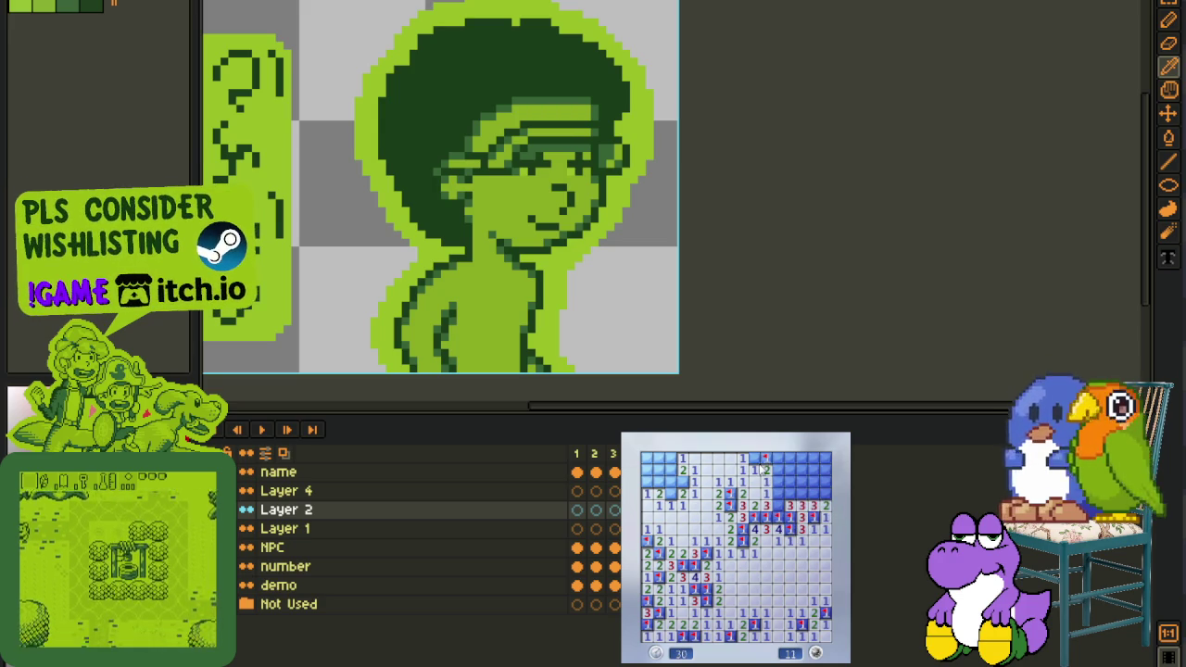
Open the top rows and start the top-right block, flagging three mines and revealing the 3
{"action": "right_click", "coordinate": [766, 458]}
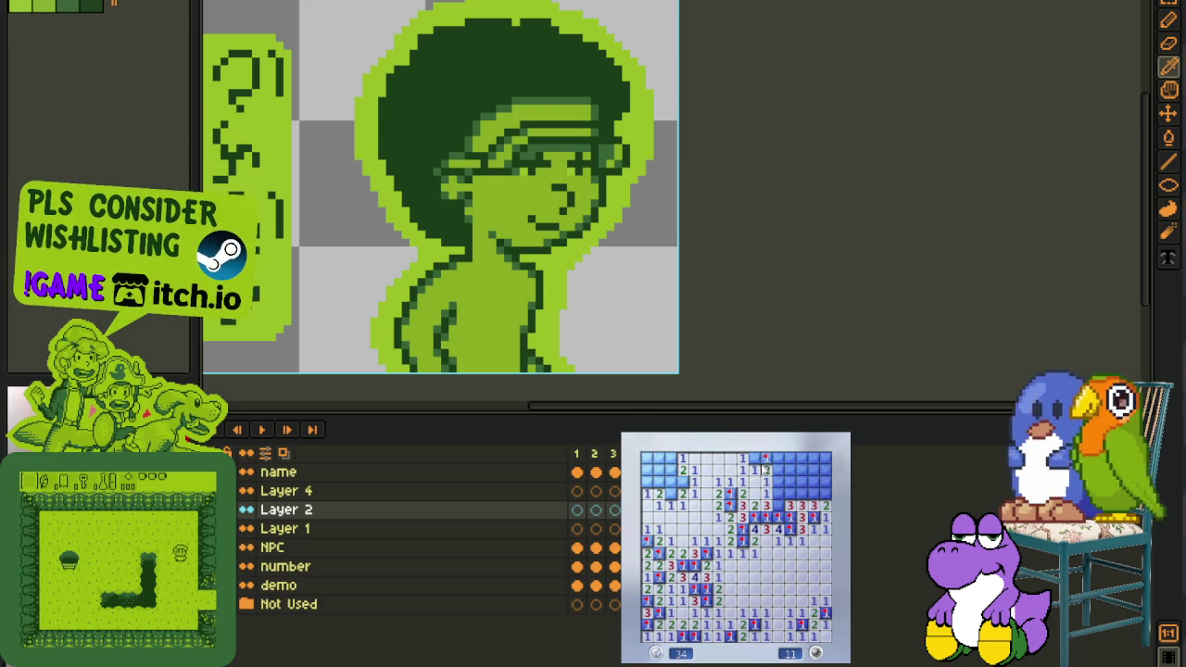
{"action": "left_click", "coordinate": [767, 468]}
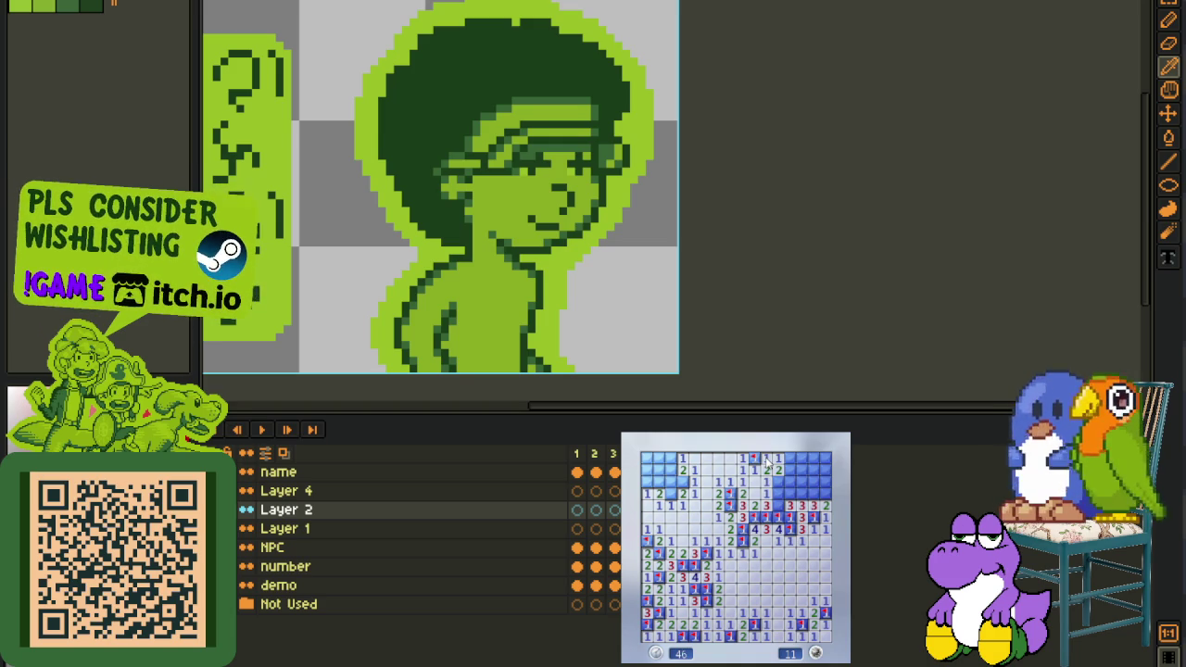
{"action": "right_click", "coordinate": [778, 482]}
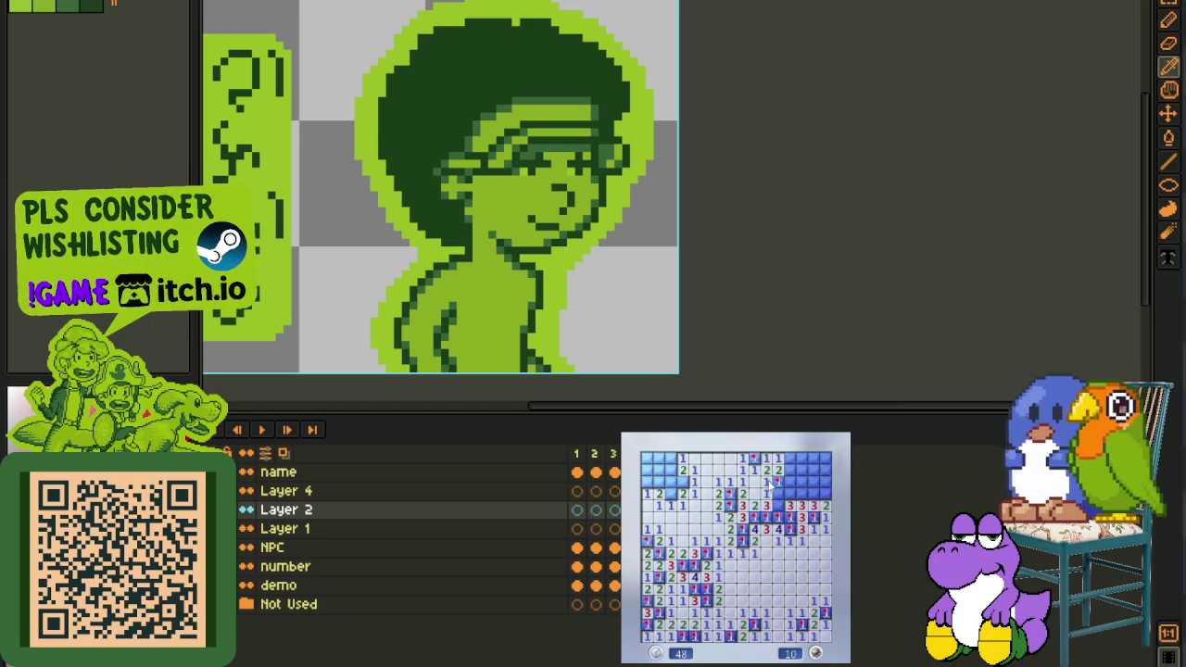
{"action": "left_click", "coordinate": [791, 481]}
{"action": "right_click", "coordinate": [792, 494]}
{"action": "left_click", "coordinate": [802, 482]}
{"action": "left_click", "coordinate": [814, 494]}
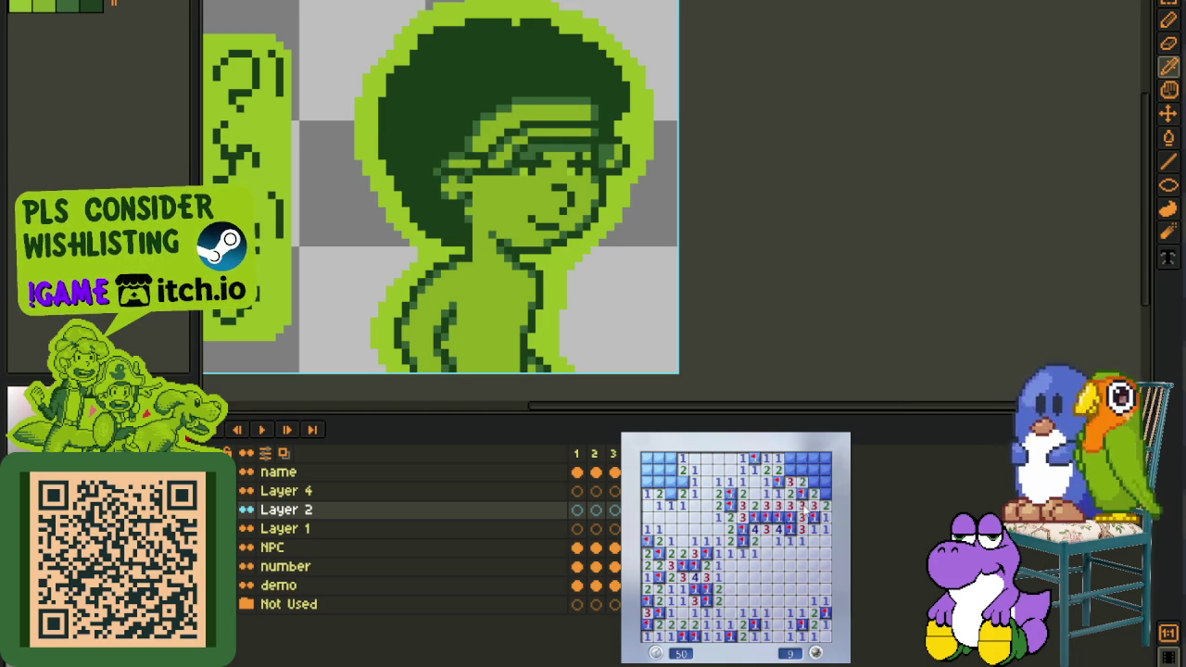
Finish the top-right block's flags and numbers, then flag two top-left corner mines, leaving 3
{"action": "right_click", "coordinate": [825, 494]}
{"action": "left_click", "coordinate": [815, 471]}
{"action": "left_click", "coordinate": [815, 458]}
{"action": "right_click", "coordinate": [790, 470]}
{"action": "right_click", "coordinate": [802, 458]}
{"action": "left_click", "coordinate": [790, 458]}
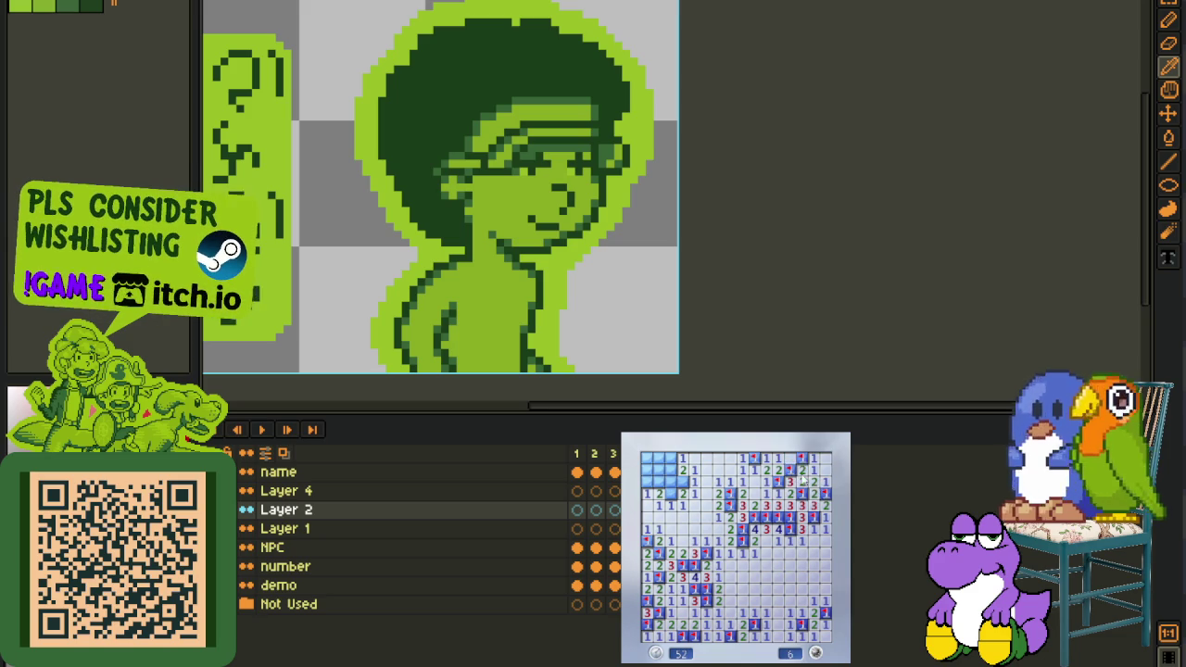
{"action": "right_click", "coordinate": [671, 482]}
{"action": "right_click", "coordinate": [659, 470]}
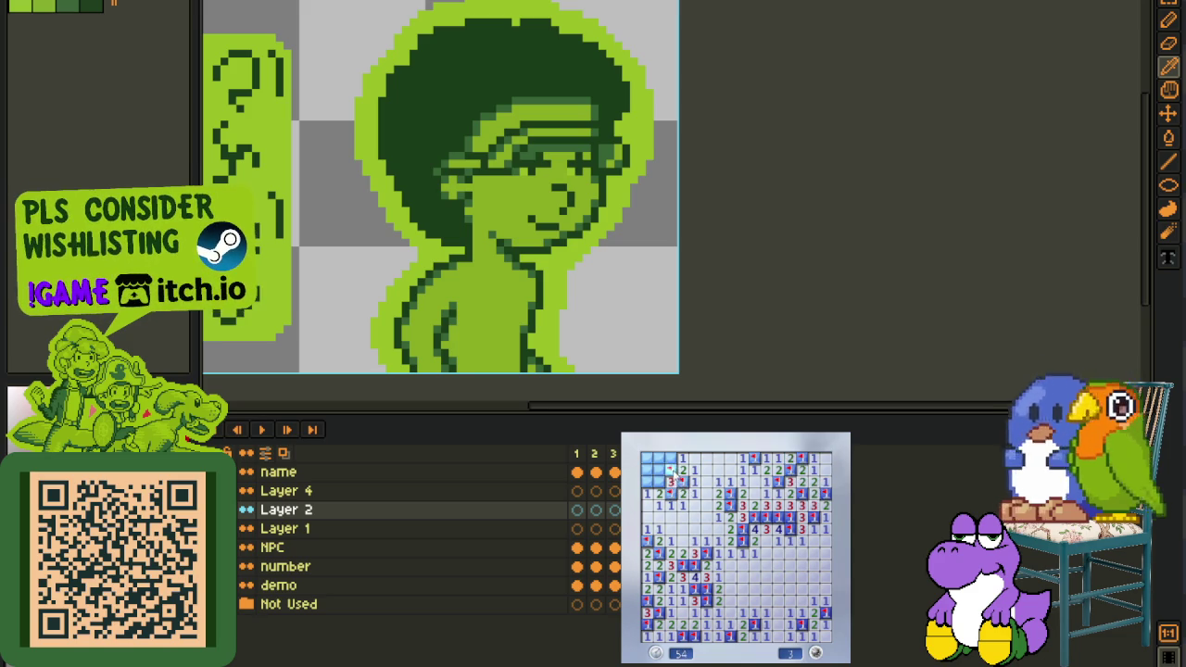
{"action": "left_click", "coordinate": [671, 458]}
Start a new green-board game and clear the opening area and left side, flagging mines
{"action": "key", "text": "F2"}
{"action": "left_click", "coordinate": [801, 579]}
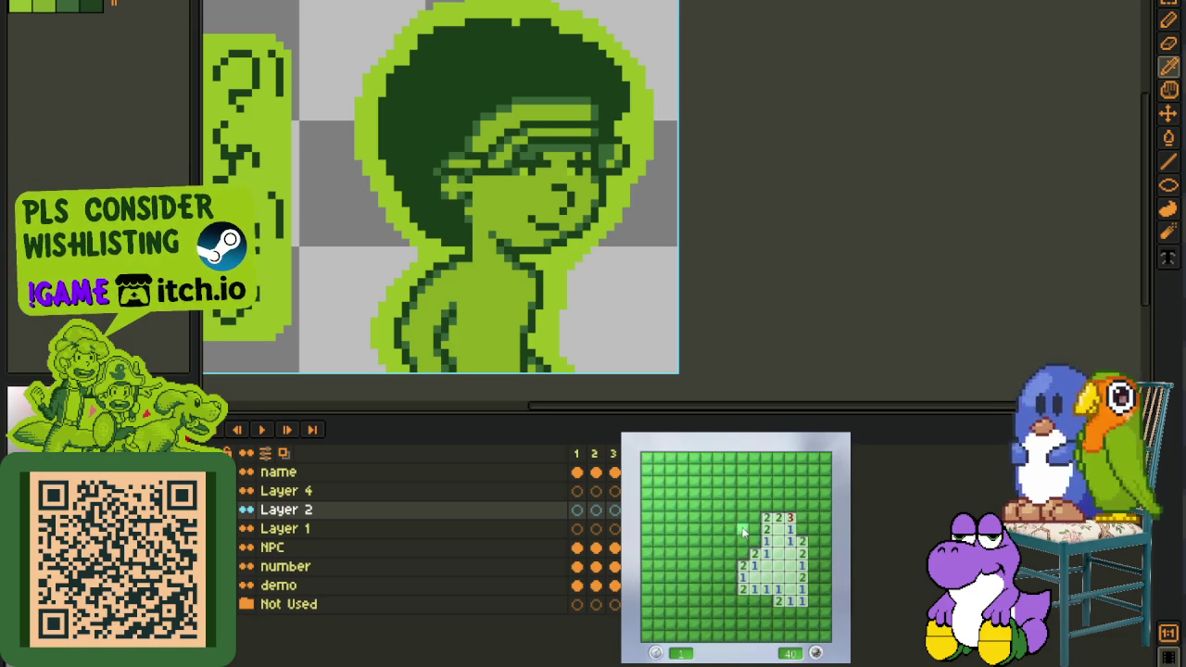
{"action": "right_click", "coordinate": [753, 540]}
{"action": "right_click", "coordinate": [742, 553]}
{"action": "left_click", "coordinate": [743, 541]}
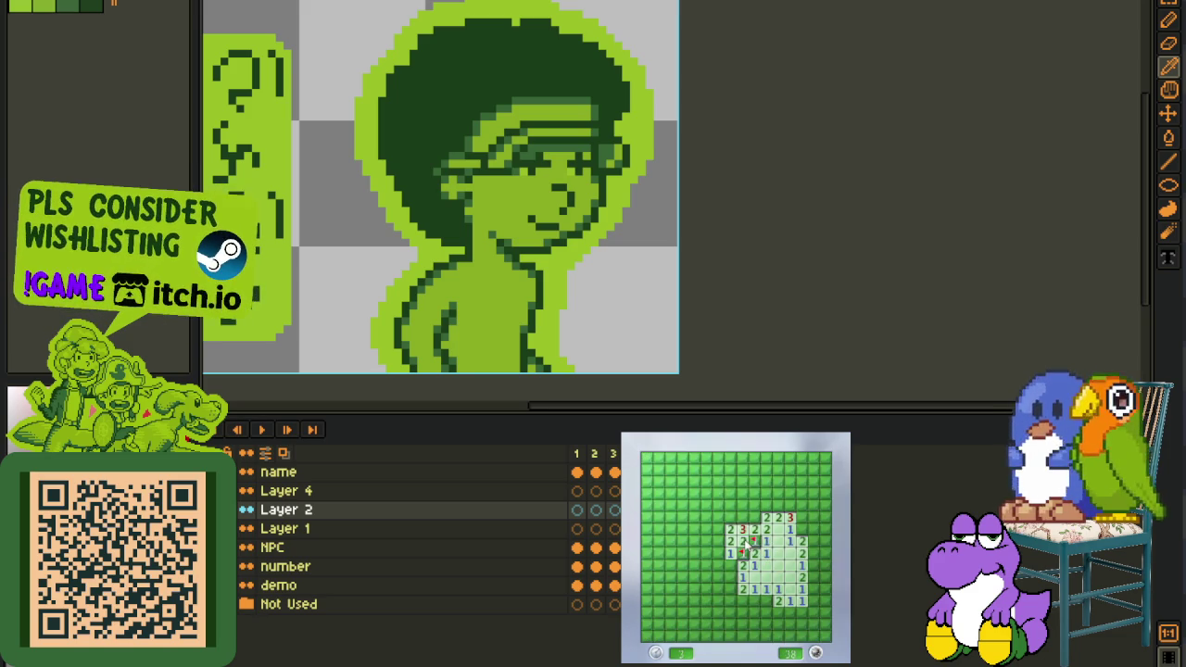
{"action": "left_click", "coordinate": [743, 517]}
{"action": "right_click", "coordinate": [730, 517]}
{"action": "left_click", "coordinate": [731, 553]}
{"action": "right_click", "coordinate": [718, 529]}
{"action": "left_click", "coordinate": [718, 517]}
{"action": "left_click", "coordinate": [719, 578]}
{"action": "left_click", "coordinate": [730, 589]}
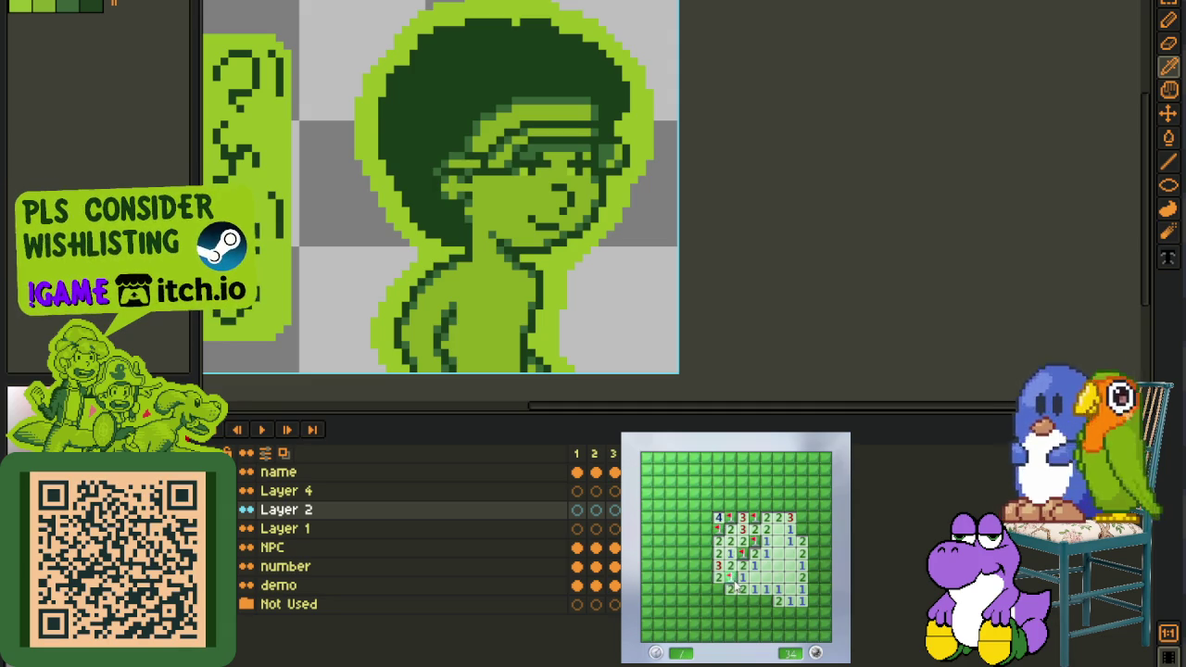
Clear cells along the bottom edge and right columns, flagging the mines there
{"action": "right_click", "coordinate": [766, 602]}
{"action": "left_click", "coordinate": [743, 602]}
{"action": "right_click", "coordinate": [730, 601]}
{"action": "left_click", "coordinate": [719, 596]}
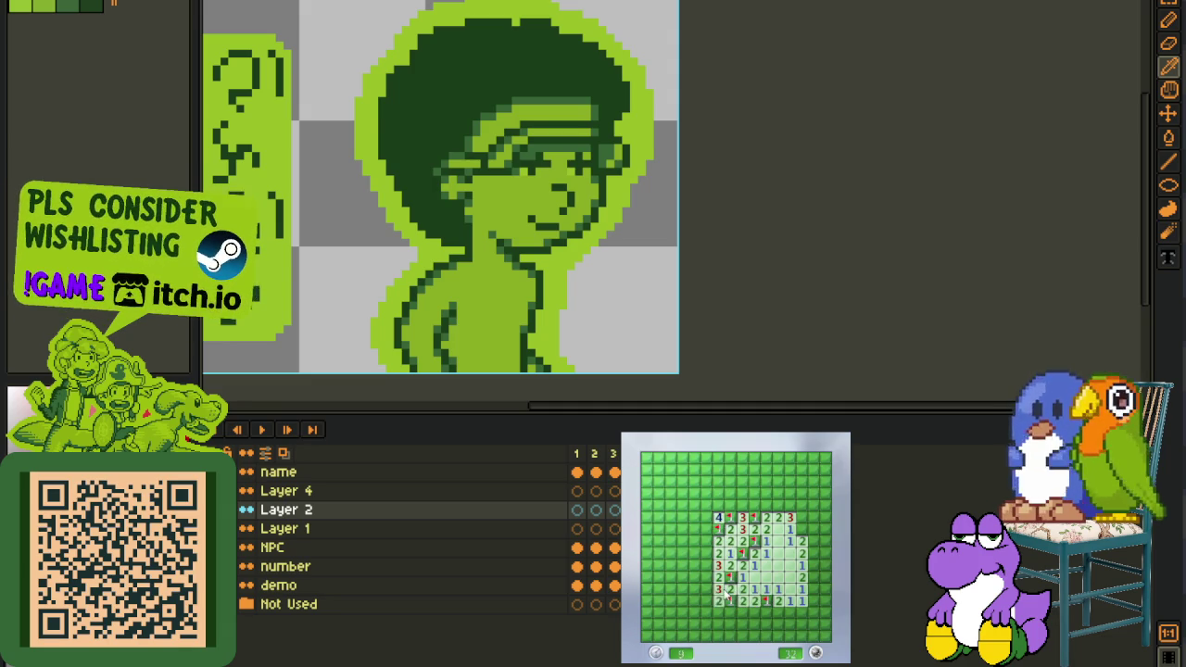
{"action": "right_click", "coordinate": [802, 529]}
{"action": "left_click", "coordinate": [803, 518]}
{"action": "left_click", "coordinate": [814, 541]}
{"action": "right_click", "coordinate": [815, 565]}
{"action": "left_click", "coordinate": [802, 601]}
{"action": "left_click", "coordinate": [814, 577]}
{"action": "right_click", "coordinate": [826, 566]}
{"action": "right_click", "coordinate": [827, 554]}
Reveal safe upper-right cells and flag the mines near the top of the cleared area
{"action": "left_click", "coordinate": [826, 530]}
{"action": "left_click", "coordinate": [815, 505]}
{"action": "right_click", "coordinate": [814, 517]}
{"action": "right_click", "coordinate": [803, 505]}
{"action": "right_click", "coordinate": [790, 505]}
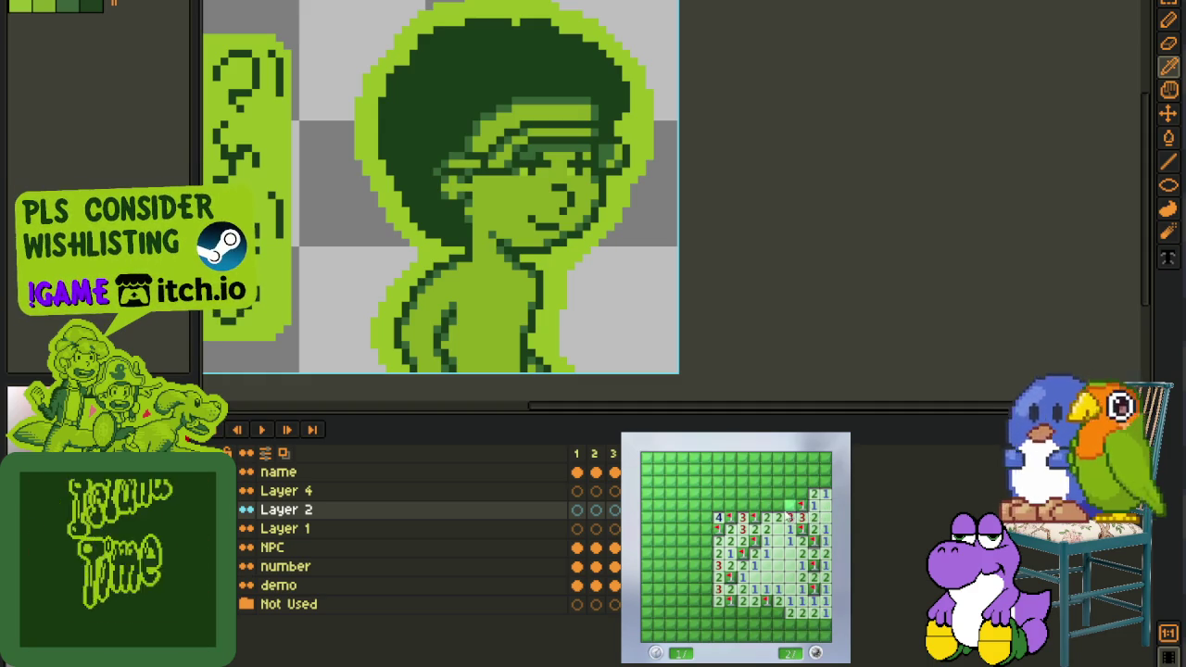
{"action": "left_click", "coordinate": [778, 517]}
{"action": "right_click", "coordinate": [766, 505]}
Open the top rows and flag the mines in the top-right corner
{"action": "left_click", "coordinate": [779, 493]}
{"action": "left_click", "coordinate": [766, 480]}
{"action": "right_click", "coordinate": [791, 493]}
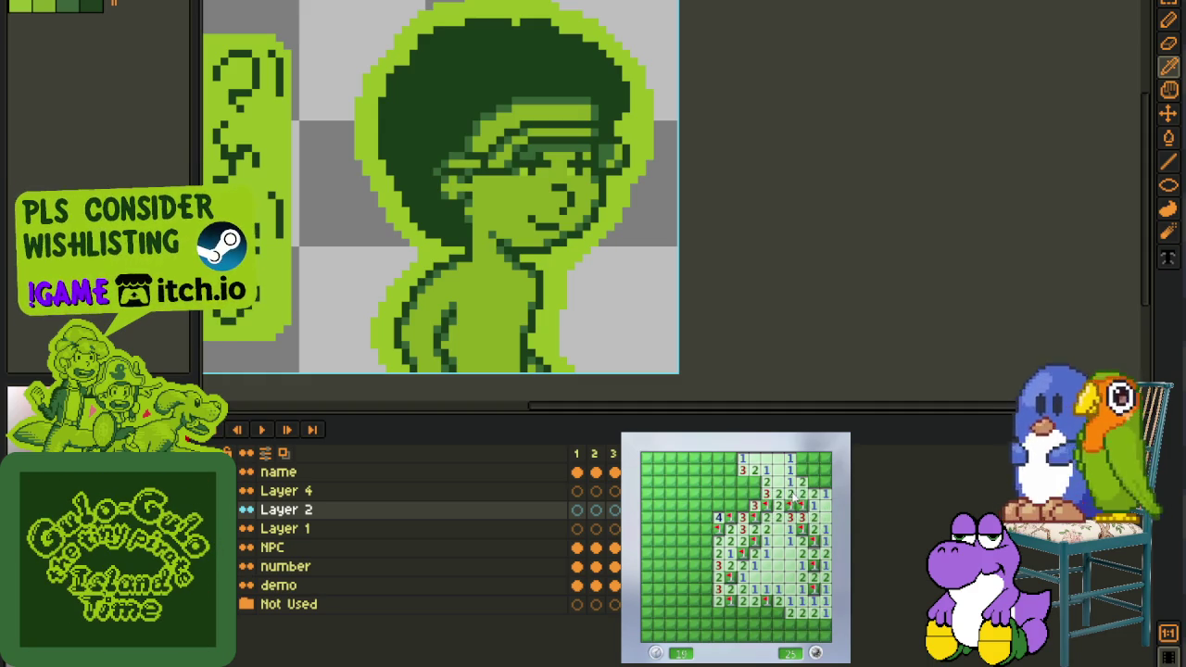
{"action": "left_click", "coordinate": [814, 481]}
{"action": "right_click", "coordinate": [803, 470]}
{"action": "left_click", "coordinate": [825, 470]}
{"action": "right_click", "coordinate": [813, 457]}
{"action": "right_click", "coordinate": [826, 458]}
Flag two mines beside the numbers and reveal the 3, 4 and 3 cells at upper left
{"action": "right_click", "coordinate": [756, 482]}
{"action": "right_click", "coordinate": [755, 494]}
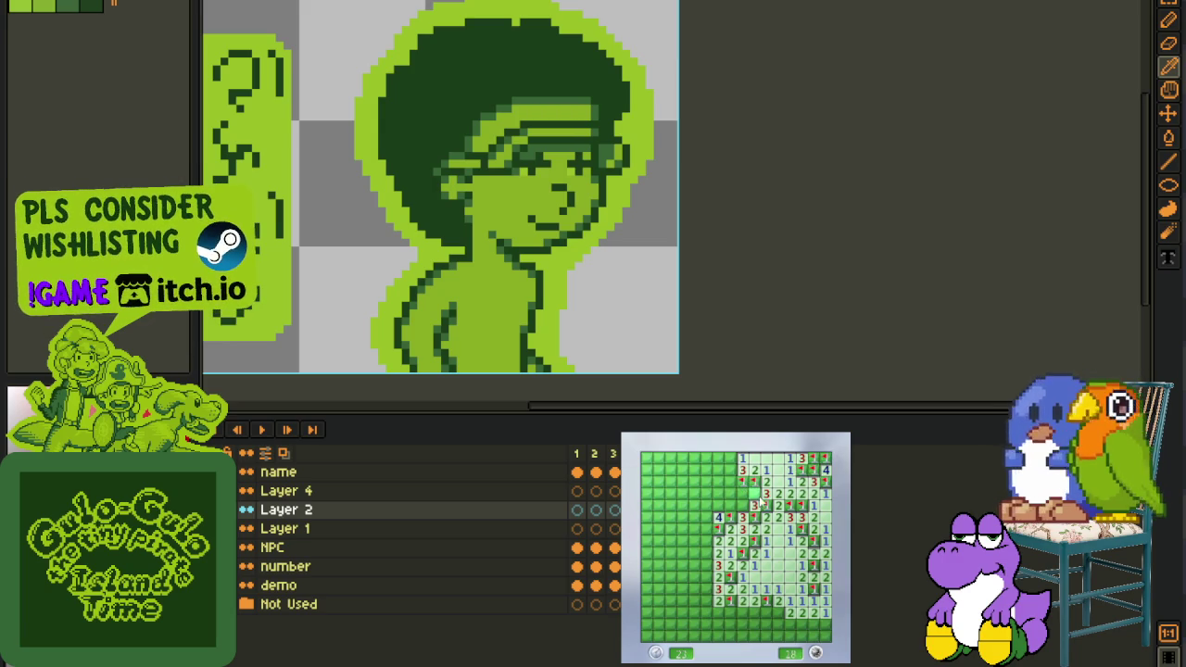
{"action": "left_click", "coordinate": [742, 494]}
{"action": "left_click", "coordinate": [730, 494]}
{"action": "right_click", "coordinate": [743, 505]}
{"action": "left_click", "coordinate": [730, 483]}
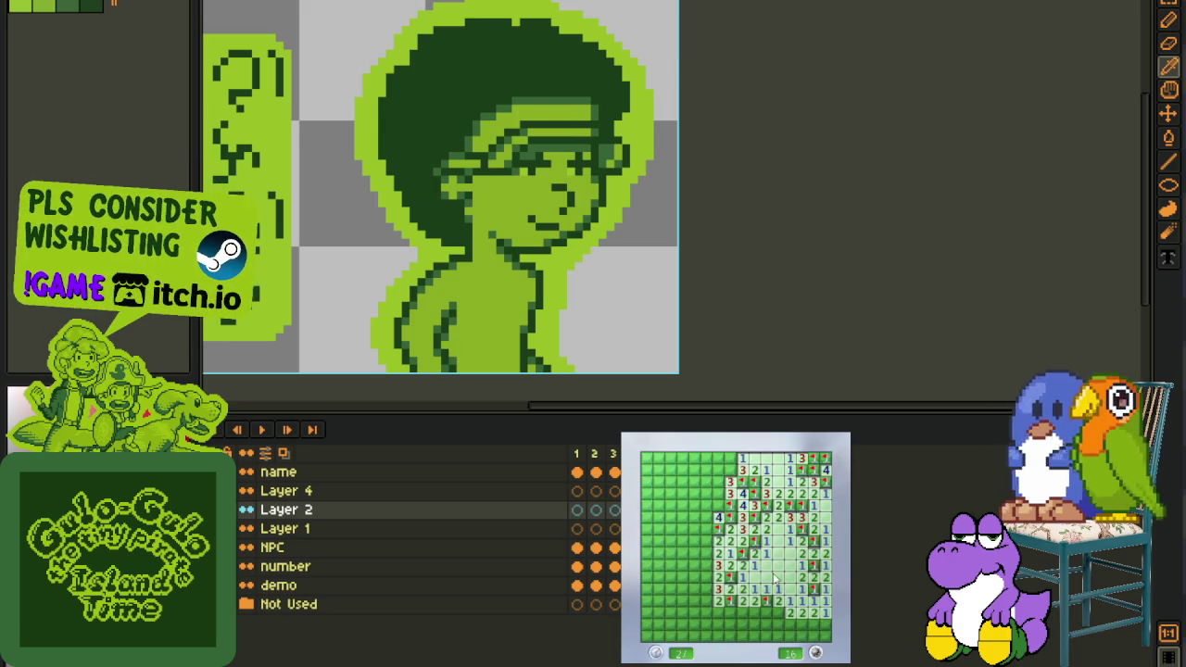
Clear the bottom rows and bottom-left area with flags, then start a fresh game
{"action": "right_click", "coordinate": [813, 626]}
{"action": "left_click", "coordinate": [826, 632]}
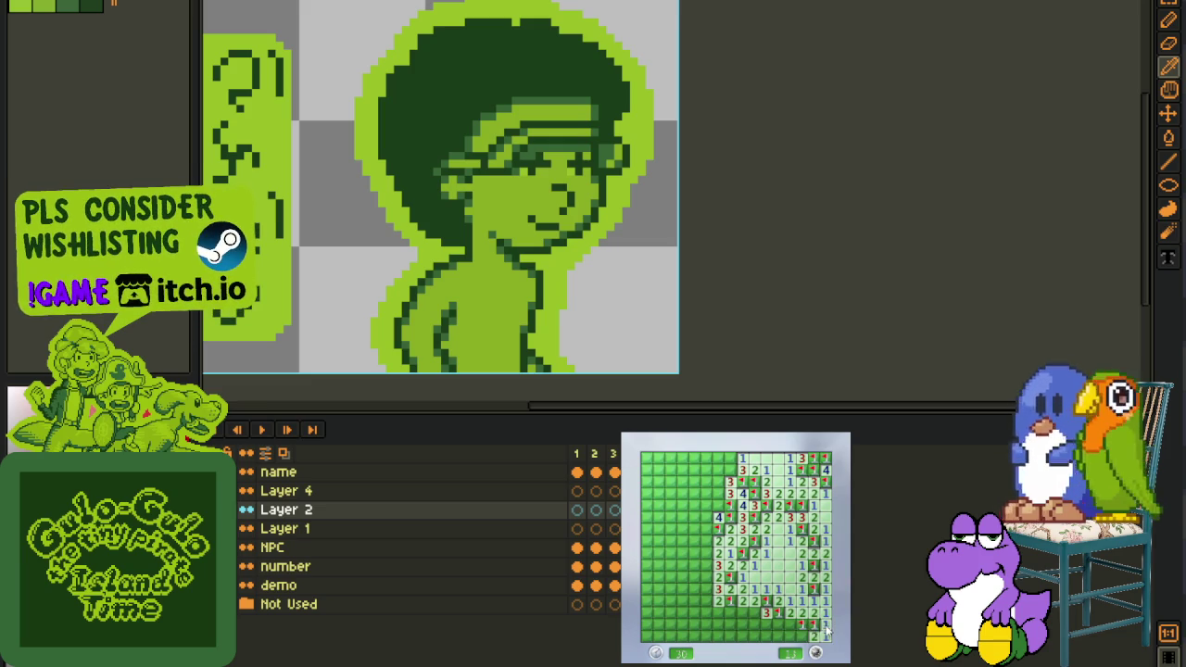
{"action": "left_click", "coordinate": [801, 635]}
{"action": "right_click", "coordinate": [755, 613]}
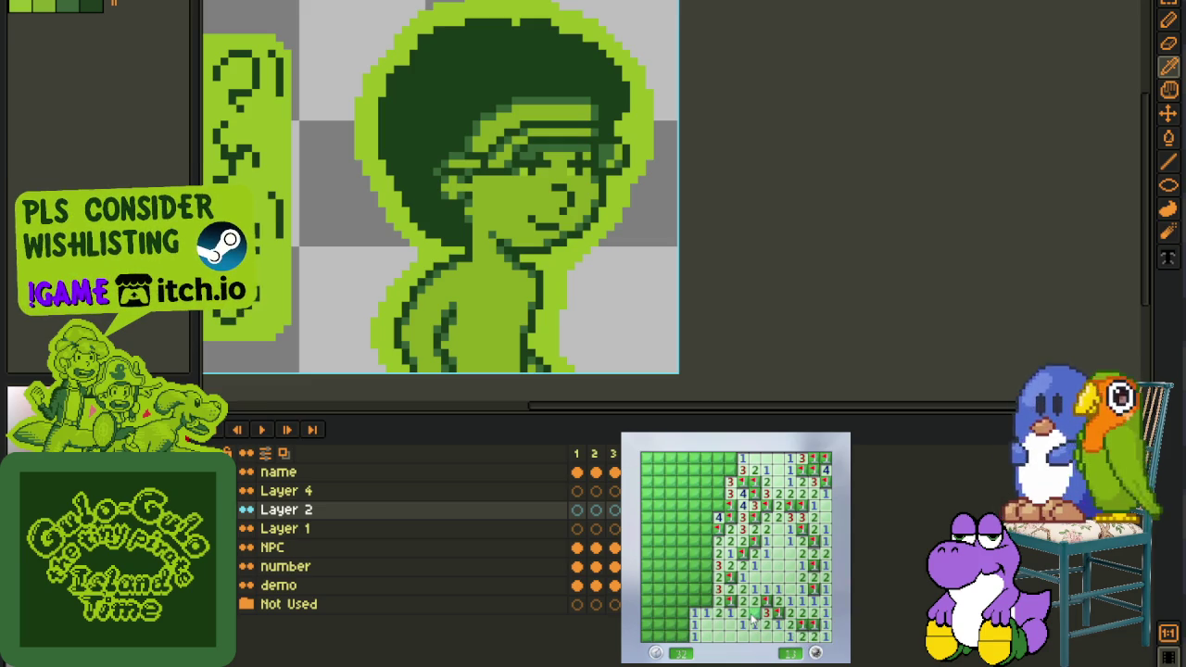
{"action": "right_click", "coordinate": [706, 611]}
{"action": "left_click", "coordinate": [698, 598]}
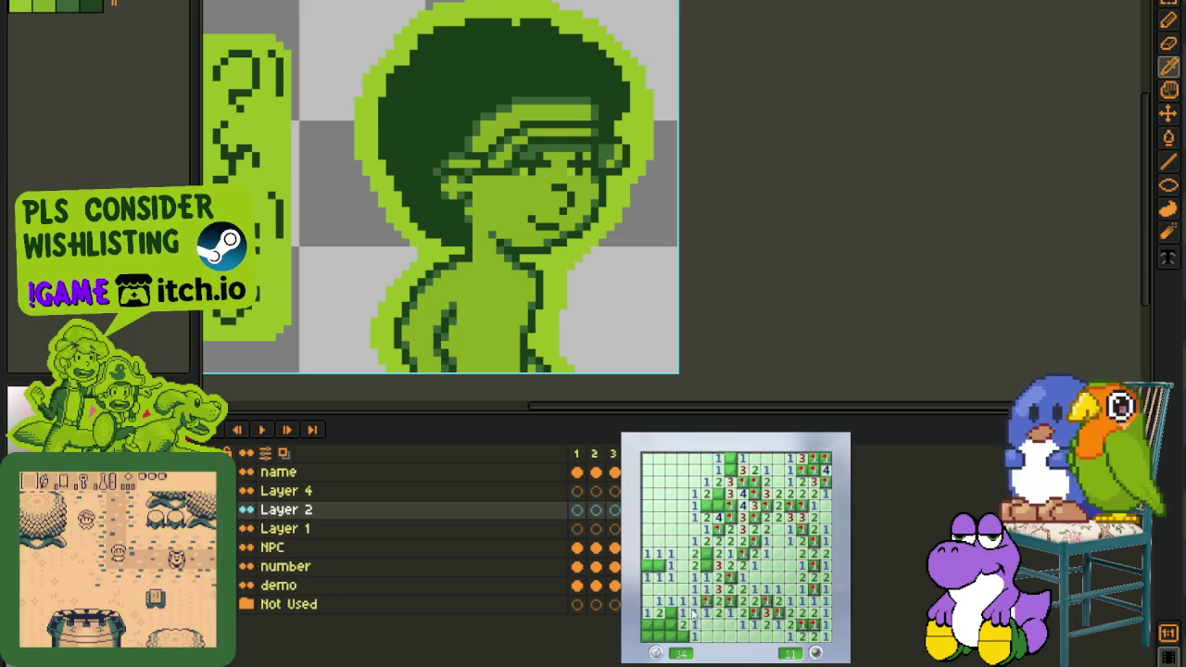
{"action": "right_click", "coordinate": [662, 628]}
{"action": "left_click", "coordinate": [747, 601]}
{"action": "left_click", "coordinate": [802, 590]}
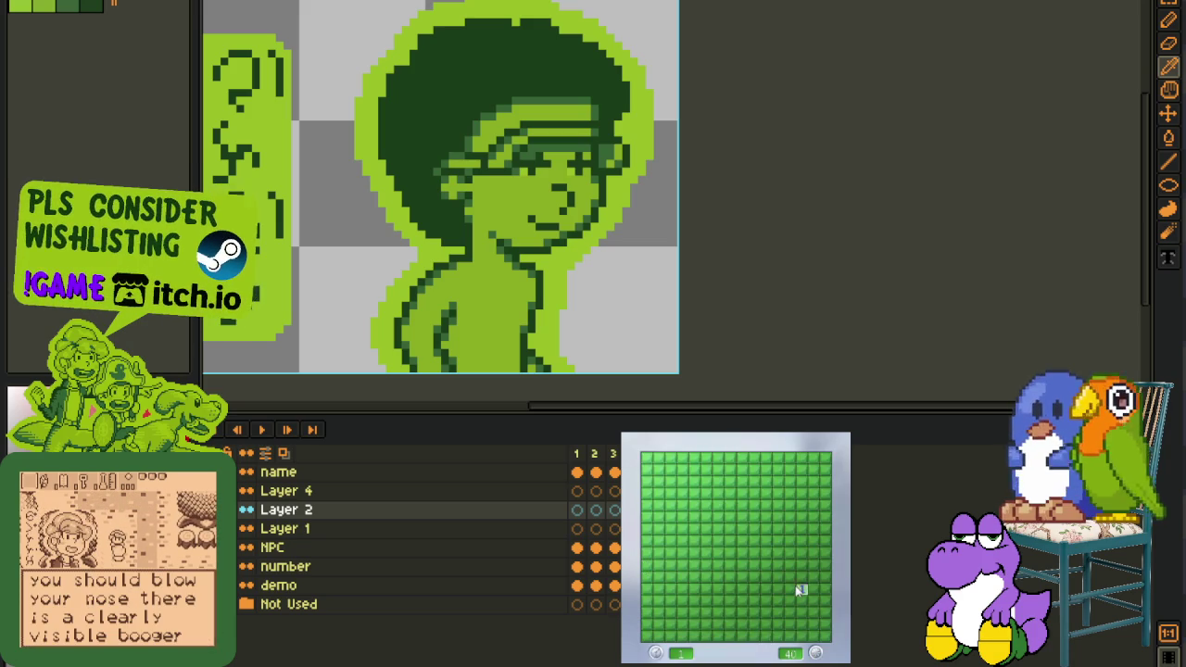
Make opening moves on the new board, hit a mine, and restart the game
{"action": "left_click", "coordinate": [749, 567]}
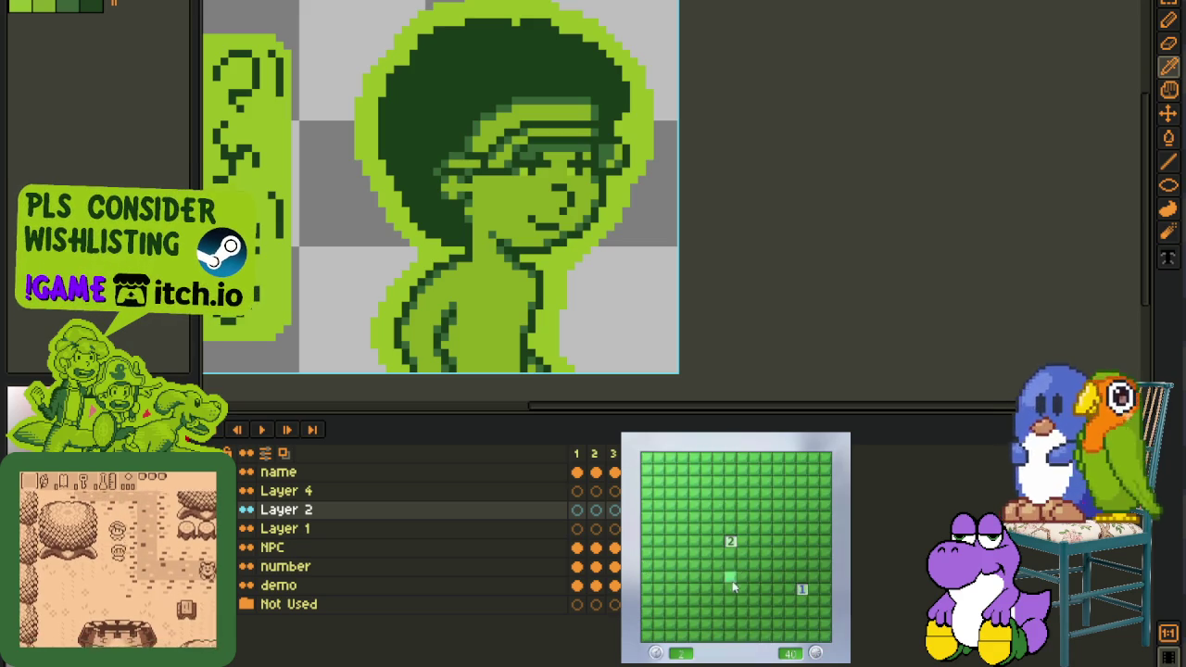
{"action": "left_click", "coordinate": [793, 584]}
{"action": "left_click", "coordinate": [677, 535]}
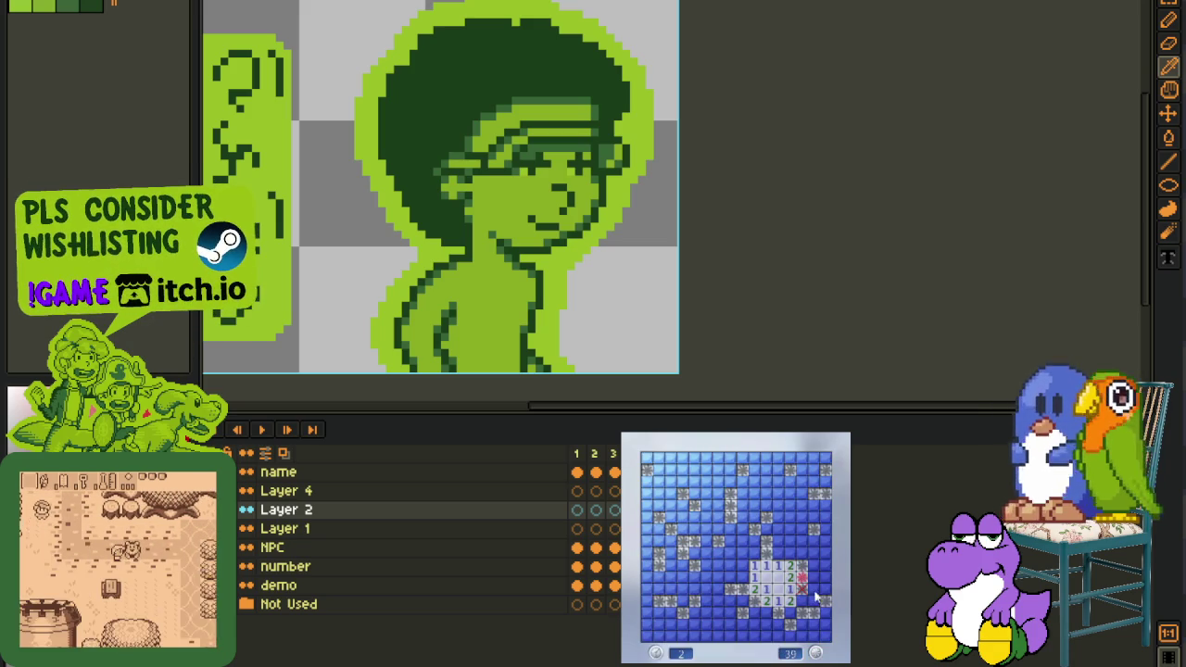
{"action": "left_click", "coordinate": [693, 508]}
Open the first area and flag top-left mines, losing on the top-left corner cell
{"action": "left_click", "coordinate": [694, 508]}
{"action": "right_click", "coordinate": [671, 494]}
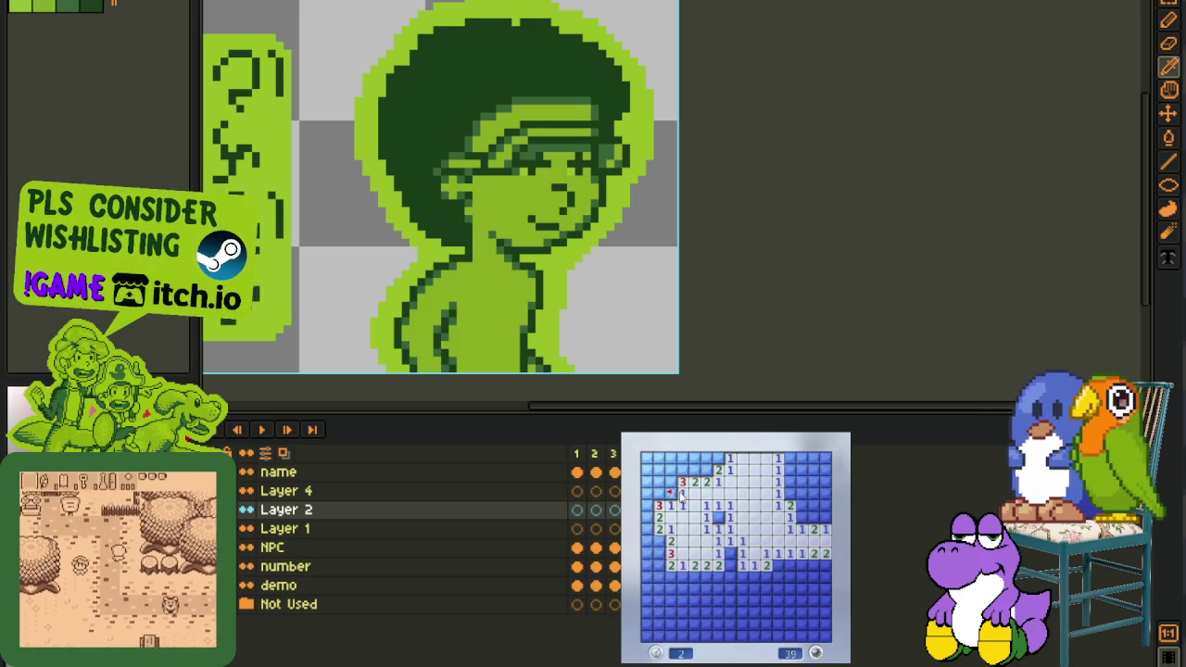
{"action": "right_click", "coordinate": [694, 470]}
{"action": "right_click", "coordinate": [705, 470]}
{"action": "left_click", "coordinate": [683, 469]}
{"action": "right_click", "coordinate": [670, 470]}
{"action": "left_click", "coordinate": [658, 482]}
{"action": "left_click", "coordinate": [667, 482]}
{"action": "left_click", "coordinate": [705, 457]}
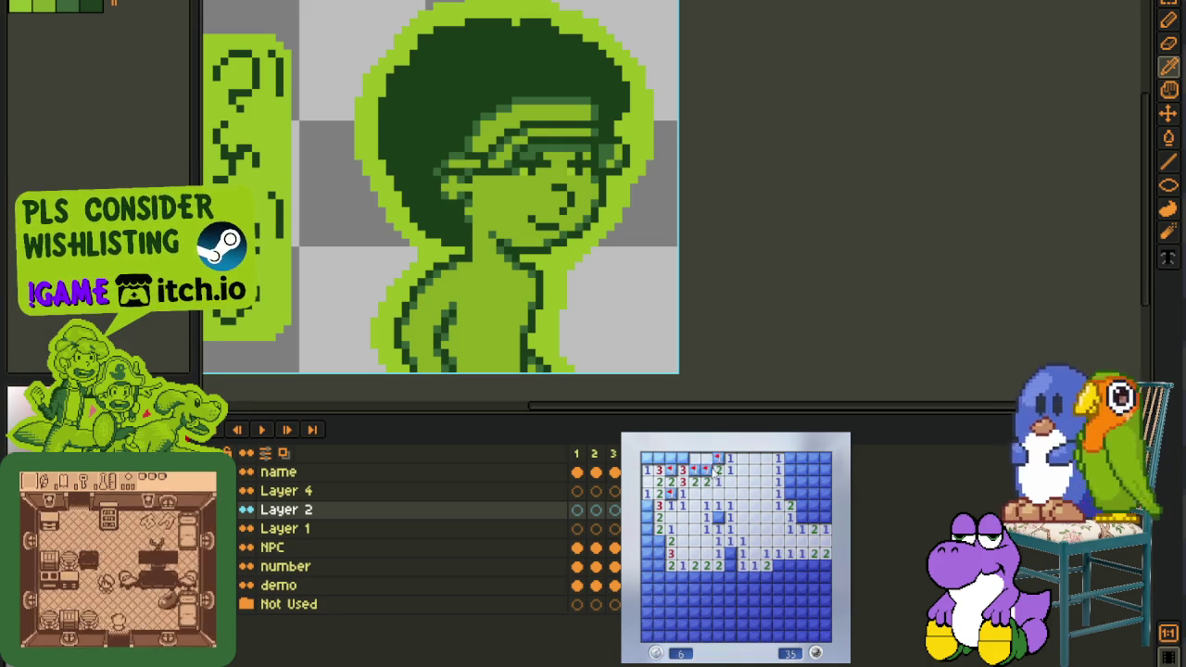
{"action": "right_click", "coordinate": [716, 457]}
{"action": "left_click", "coordinate": [718, 470]}
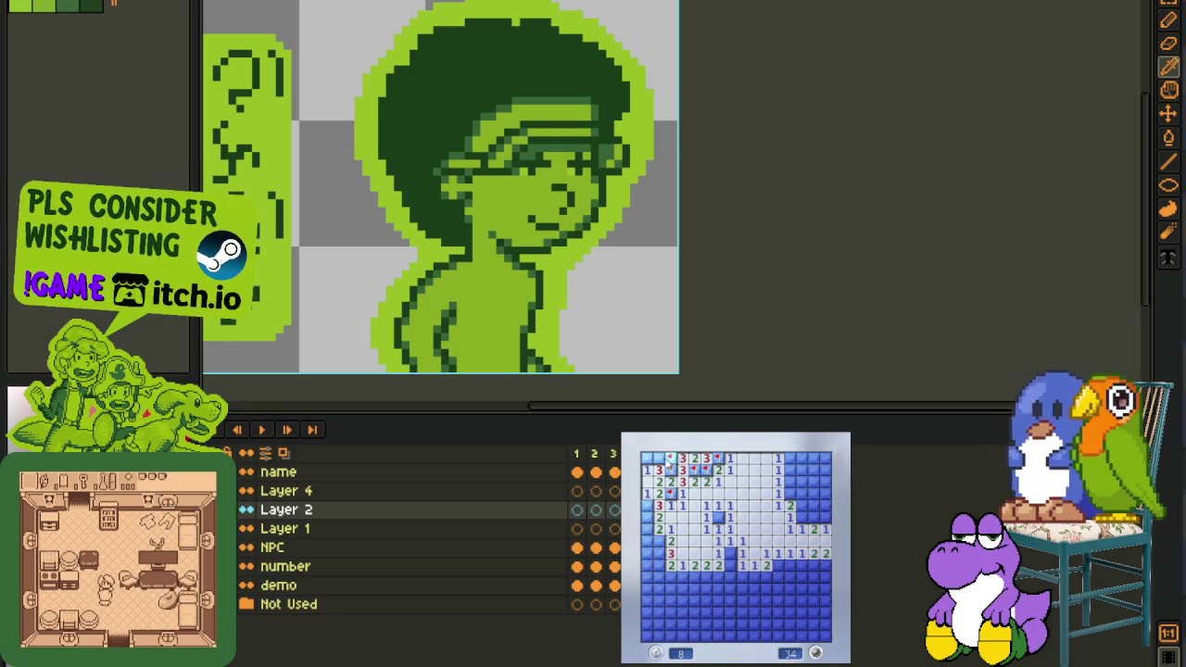
{"action": "left_click", "coordinate": [659, 458]}
Start another game, open a large central region, and flag a mine at its edge
{"action": "left_click", "coordinate": [794, 600]}
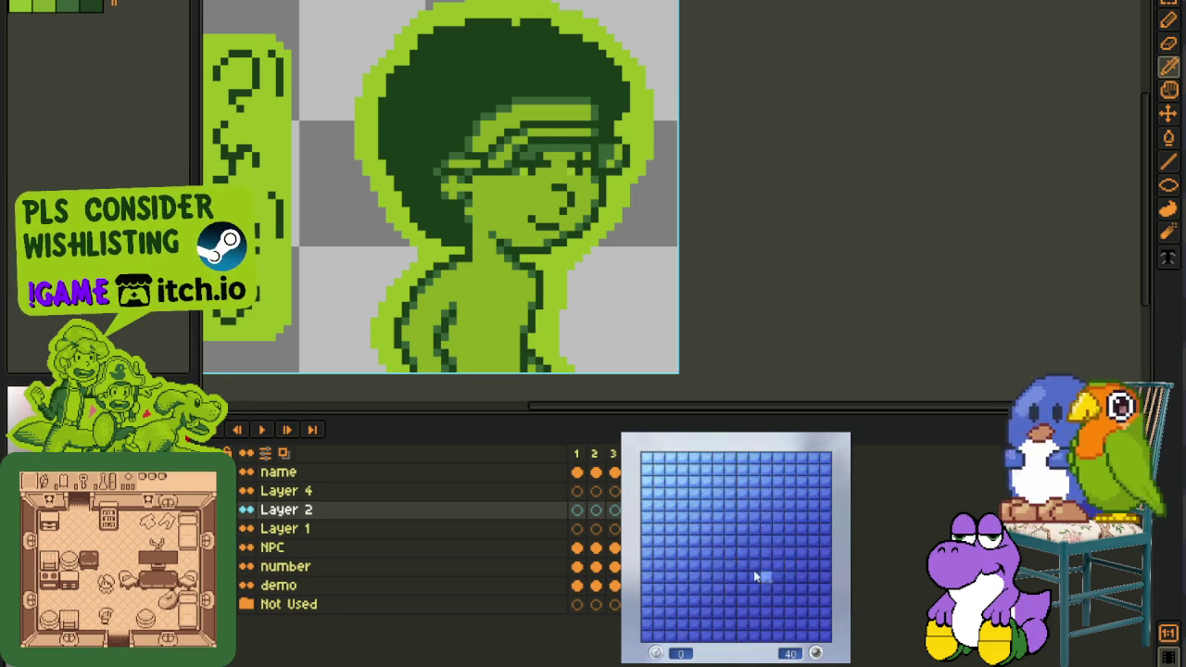
{"action": "left_click", "coordinate": [752, 570]}
{"action": "left_click", "coordinate": [714, 556]}
{"action": "right_click", "coordinate": [706, 542]}
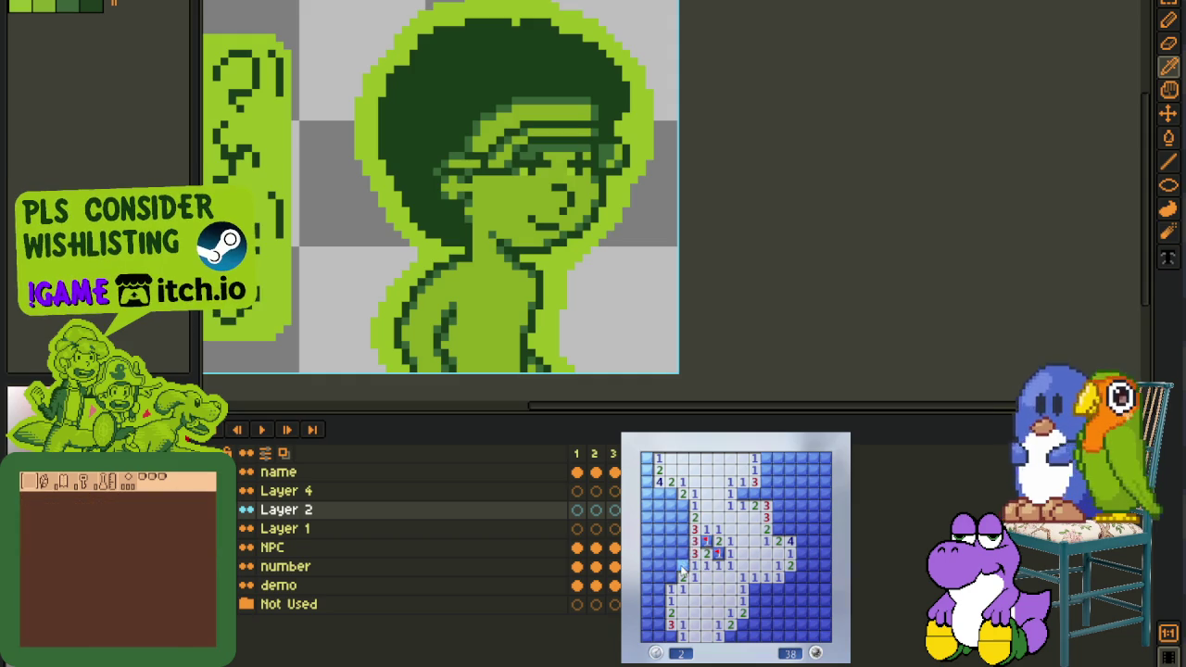
Flag the mines along the left column and left edge, revealing a safe left patch
{"action": "right_click", "coordinate": [683, 540]}
{"action": "right_click", "coordinate": [683, 528]}
{"action": "right_click", "coordinate": [683, 516]}
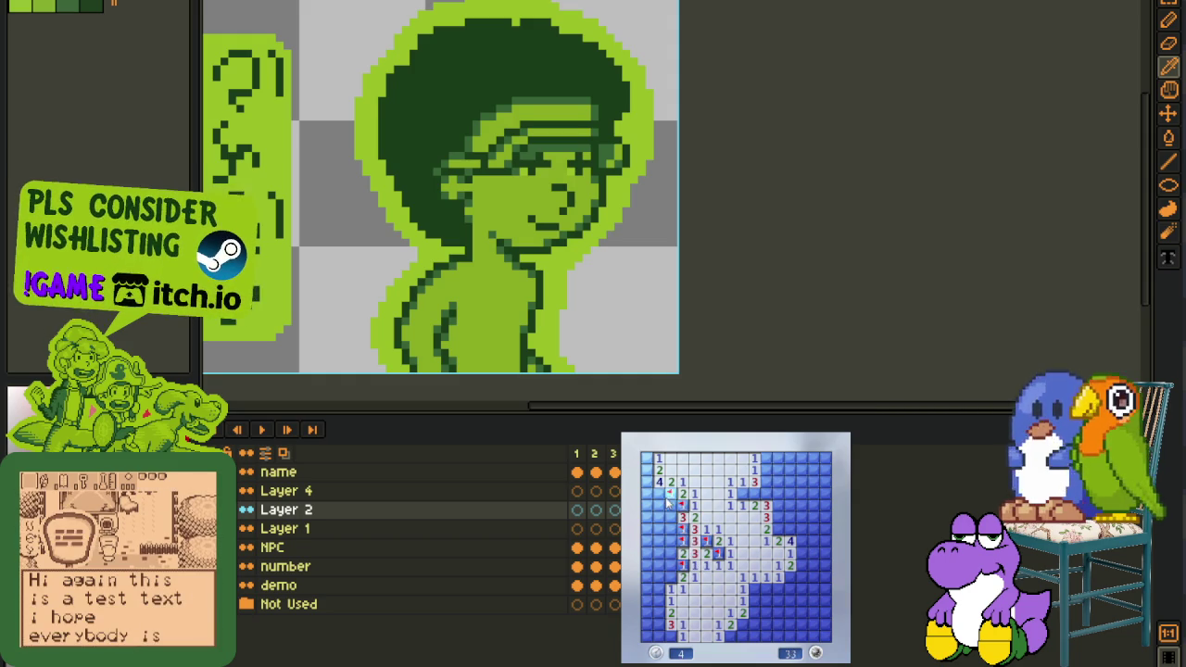
{"action": "right_click", "coordinate": [659, 493]}
{"action": "right_click", "coordinate": [647, 482]}
{"action": "right_click", "coordinate": [647, 470]}
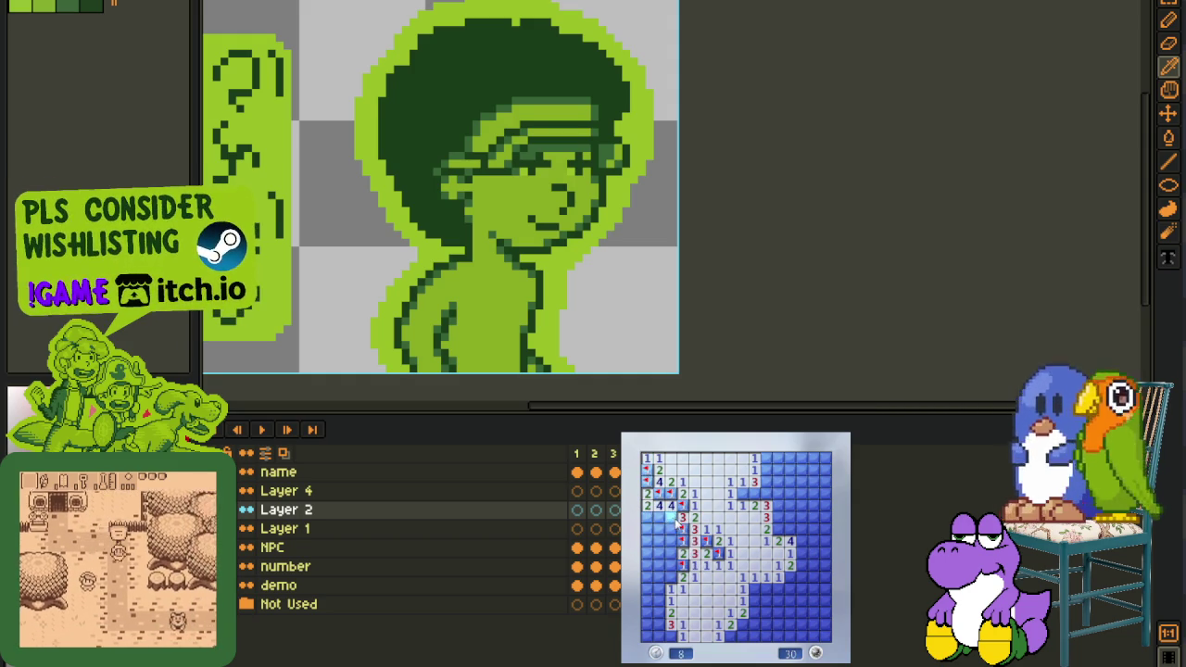
{"action": "left_click", "coordinate": [670, 576]}
{"action": "right_click", "coordinate": [682, 505]}
{"action": "right_click", "coordinate": [671, 516]}
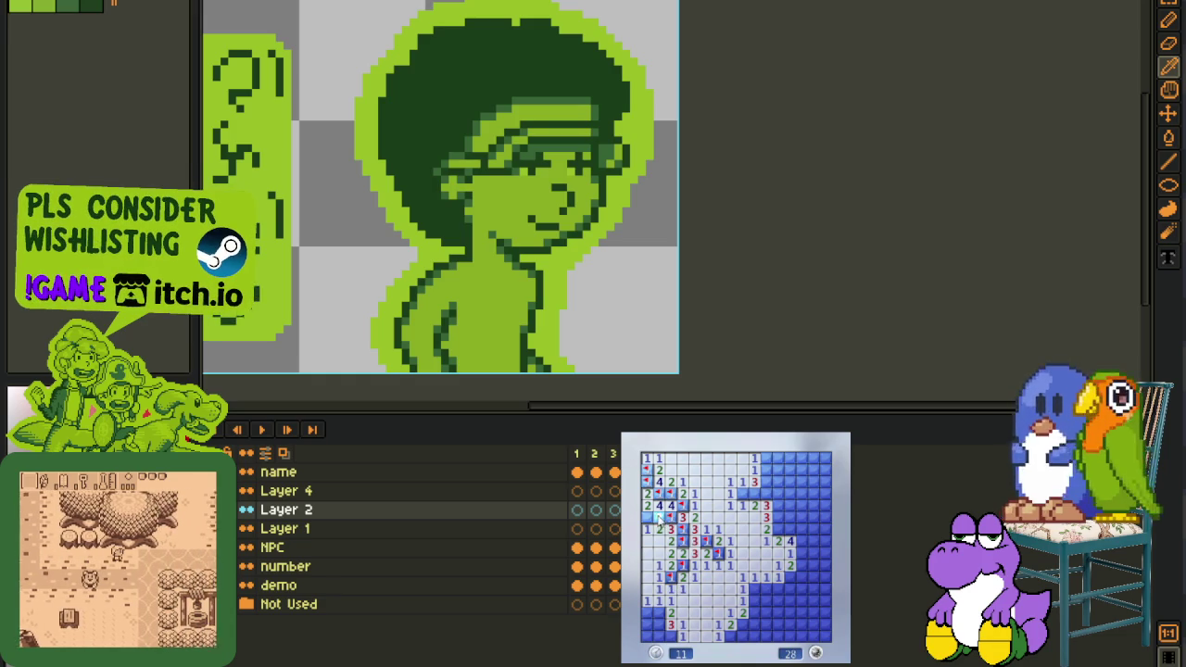
Flag the four lower-left mines and three more in the lower rows
{"action": "right_click", "coordinate": [659, 612]}
{"action": "right_click", "coordinate": [659, 622]}
{"action": "right_click", "coordinate": [670, 634]}
{"action": "right_click", "coordinate": [658, 634]}
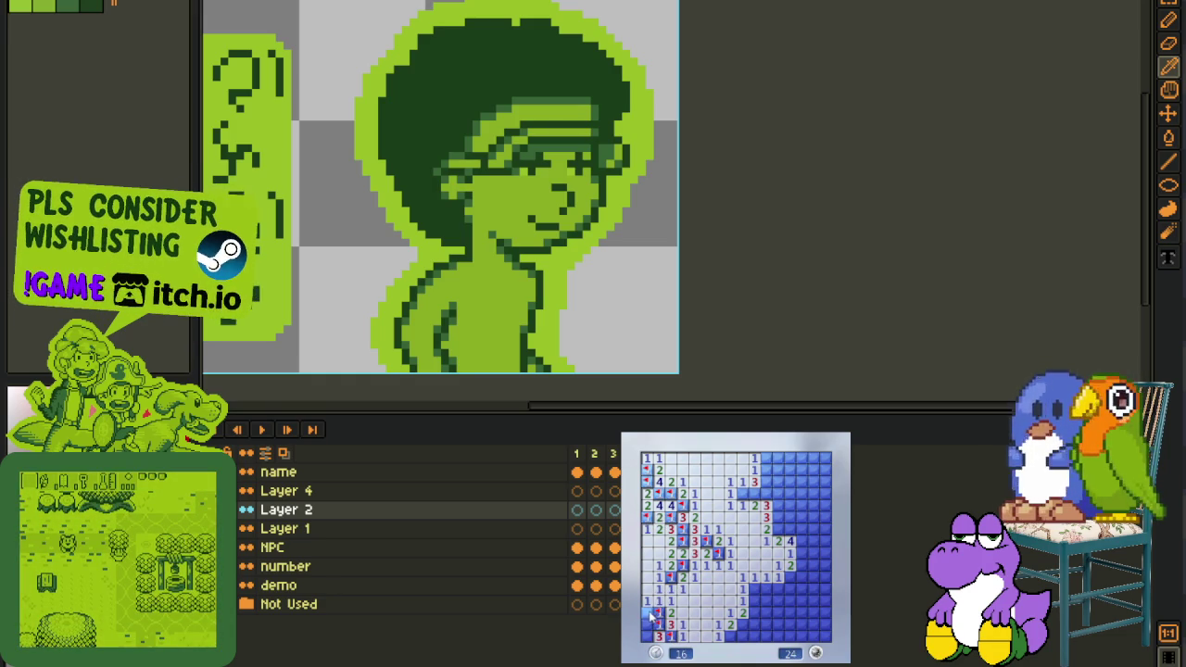
{"action": "right_click", "coordinate": [647, 636]}
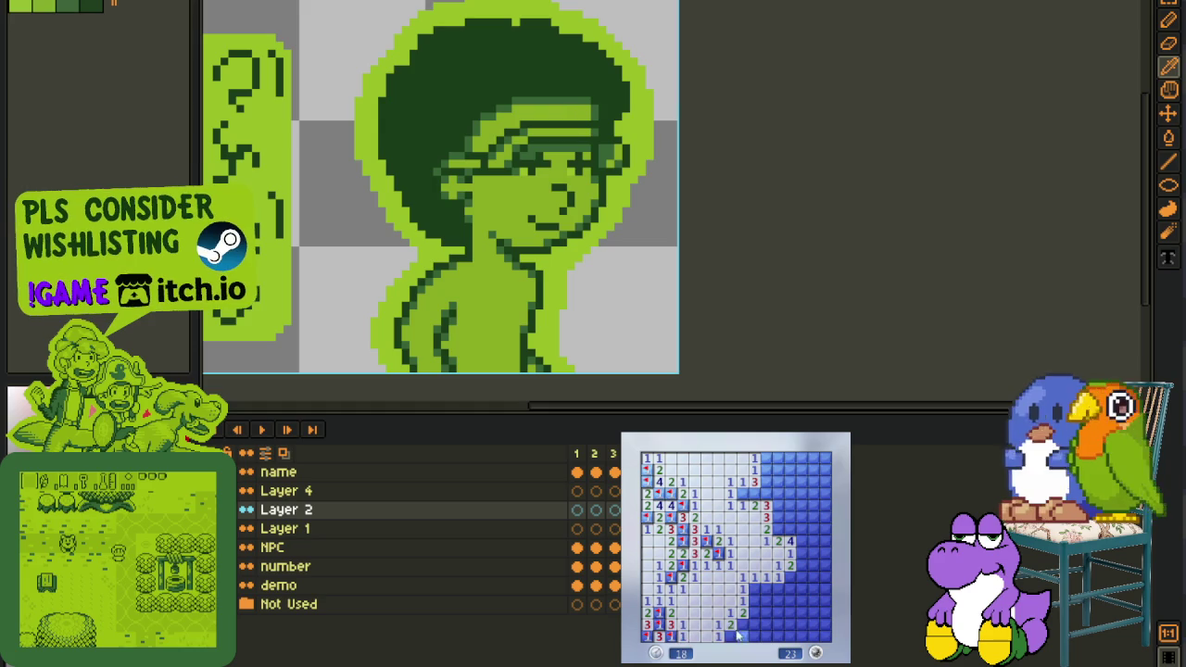
{"action": "right_click", "coordinate": [731, 635]}
{"action": "right_click", "coordinate": [742, 635]}
Clear the bottom middle and flag the mines along the bottom and lower right
{"action": "left_click", "coordinate": [753, 602]}
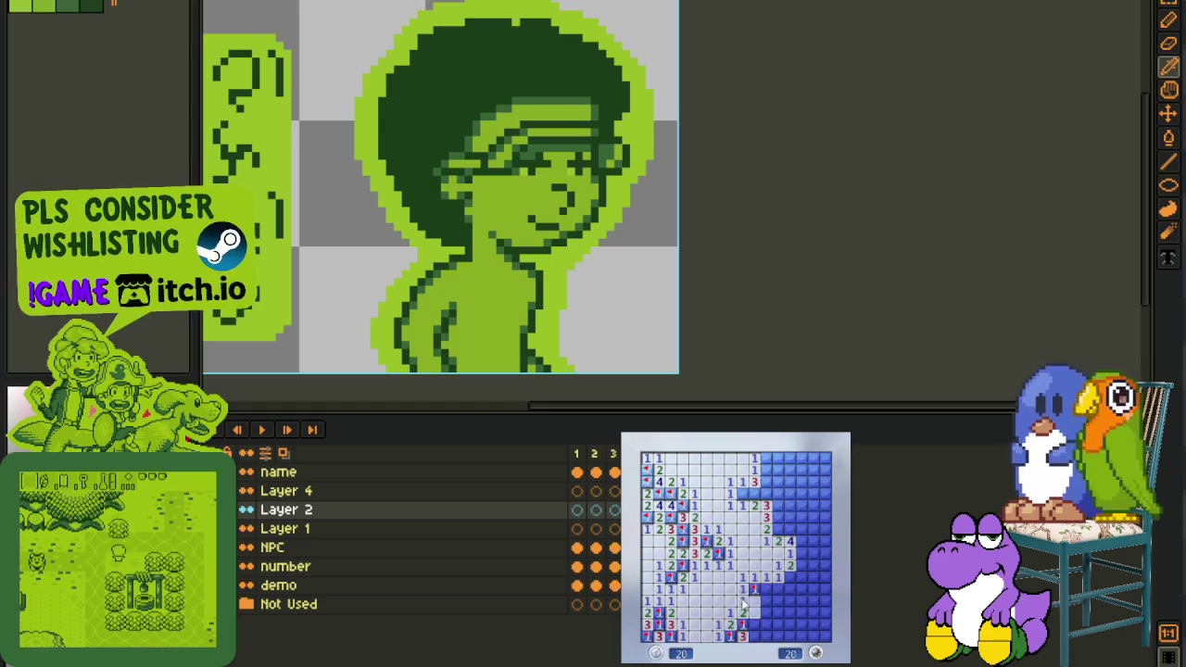
{"action": "right_click", "coordinate": [754, 590]}
{"action": "right_click", "coordinate": [753, 624]}
{"action": "left_click", "coordinate": [767, 631]}
{"action": "left_click", "coordinate": [753, 635]}
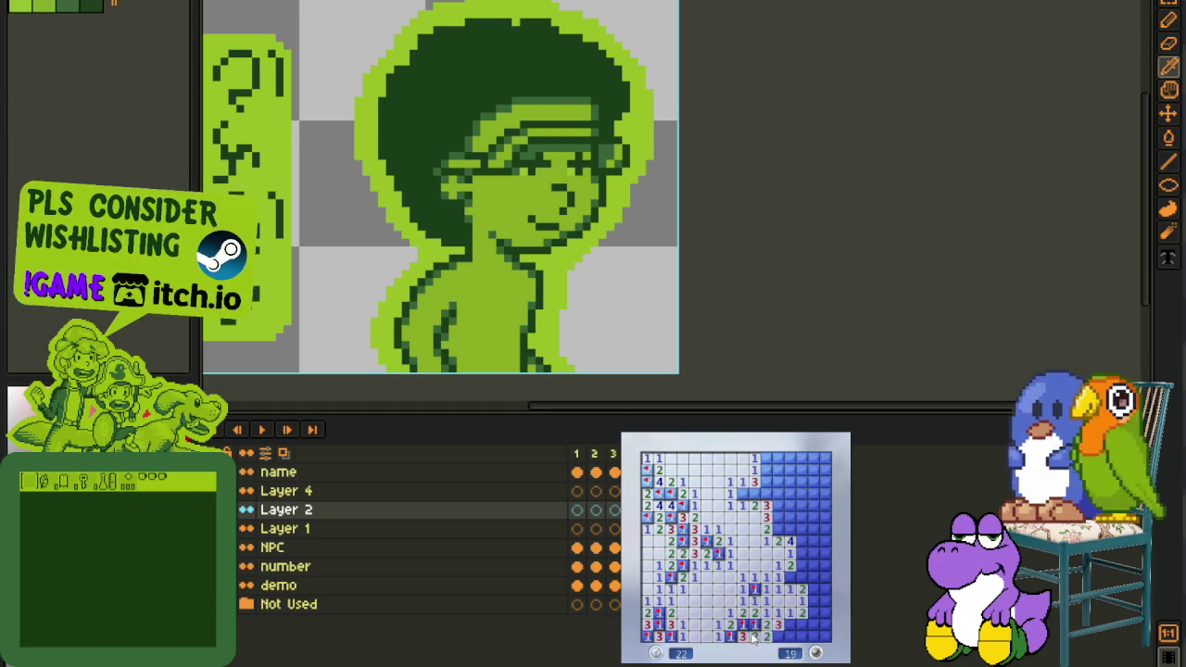
{"action": "right_click", "coordinate": [776, 639]}
{"action": "right_click", "coordinate": [787, 636]}
{"action": "right_click", "coordinate": [798, 625]}
Work through the right edge and upper-right area, revealing safe cells and flagging mines
{"action": "left_click", "coordinate": [803, 577]}
{"action": "right_click", "coordinate": [814, 577]}
{"action": "right_click", "coordinate": [803, 553]}
{"action": "right_click", "coordinate": [803, 541]}
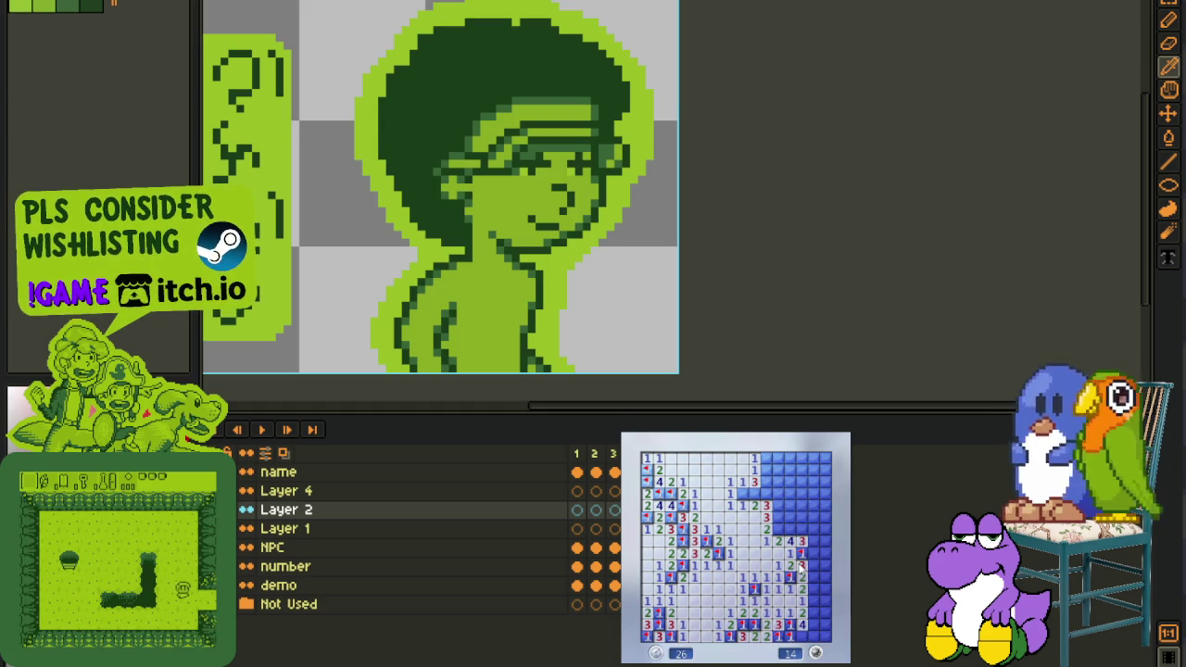
{"action": "right_click", "coordinate": [777, 529]}
{"action": "right_click", "coordinate": [789, 529]}
{"action": "left_click", "coordinate": [803, 529]}
{"action": "left_click", "coordinate": [814, 541]}
{"action": "left_click", "coordinate": [814, 517]}
{"action": "left_click", "coordinate": [797, 512]}
{"action": "right_click", "coordinate": [778, 519]}
{"action": "right_click", "coordinate": [779, 517]}
Reveal safe upper-middle cells and flag the remaining mines there
{"action": "left_click", "coordinate": [789, 494]}
{"action": "left_click", "coordinate": [802, 505]}
{"action": "right_click", "coordinate": [778, 494]}
{"action": "right_click", "coordinate": [812, 494]}
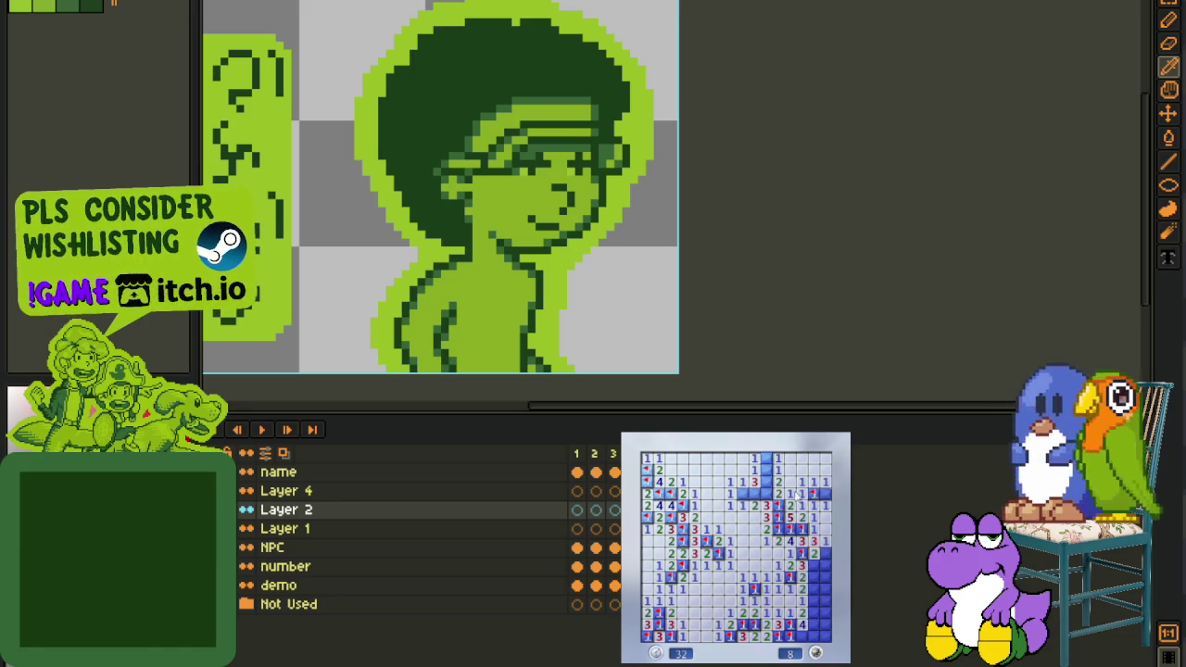
{"action": "left_click", "coordinate": [779, 494]}
{"action": "right_click", "coordinate": [766, 471]}
Flag the last right-side and bottom-right mines and clear the final covered cell
{"action": "right_click", "coordinate": [821, 553]}
{"action": "left_click", "coordinate": [819, 565]}
{"action": "left_click", "coordinate": [812, 584]}
{"action": "right_click", "coordinate": [819, 598]}
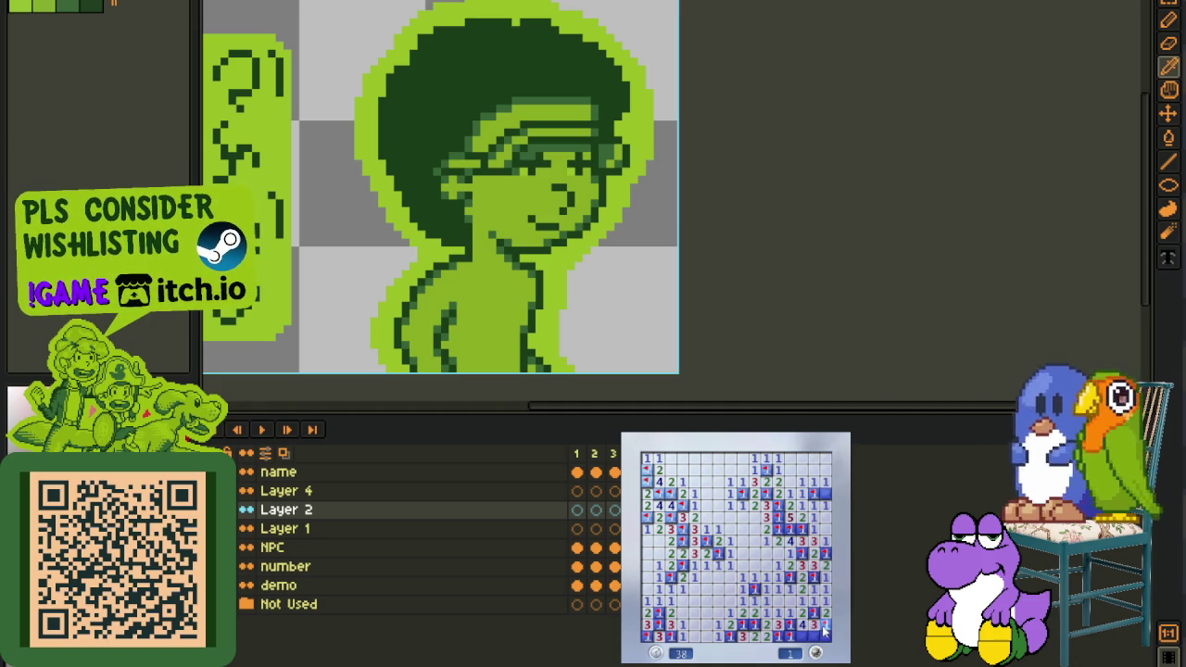
{"action": "left_click", "coordinate": [824, 638]}
{"action": "right_click", "coordinate": [804, 637]}
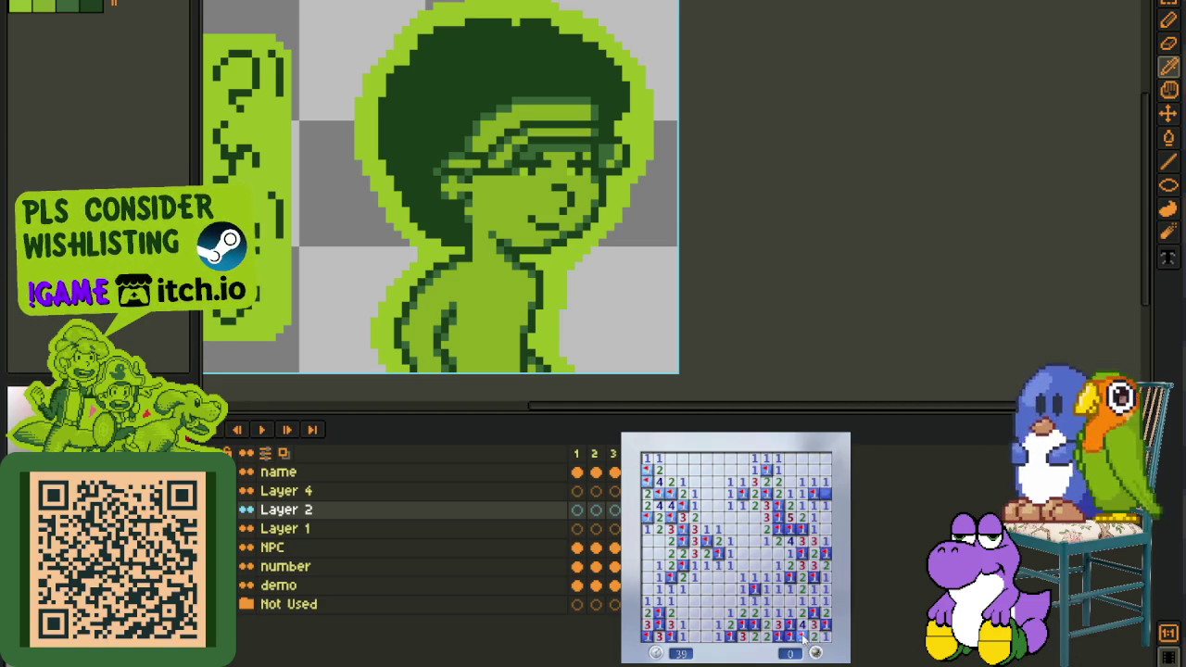
{"action": "left_click", "coordinate": [825, 495]}
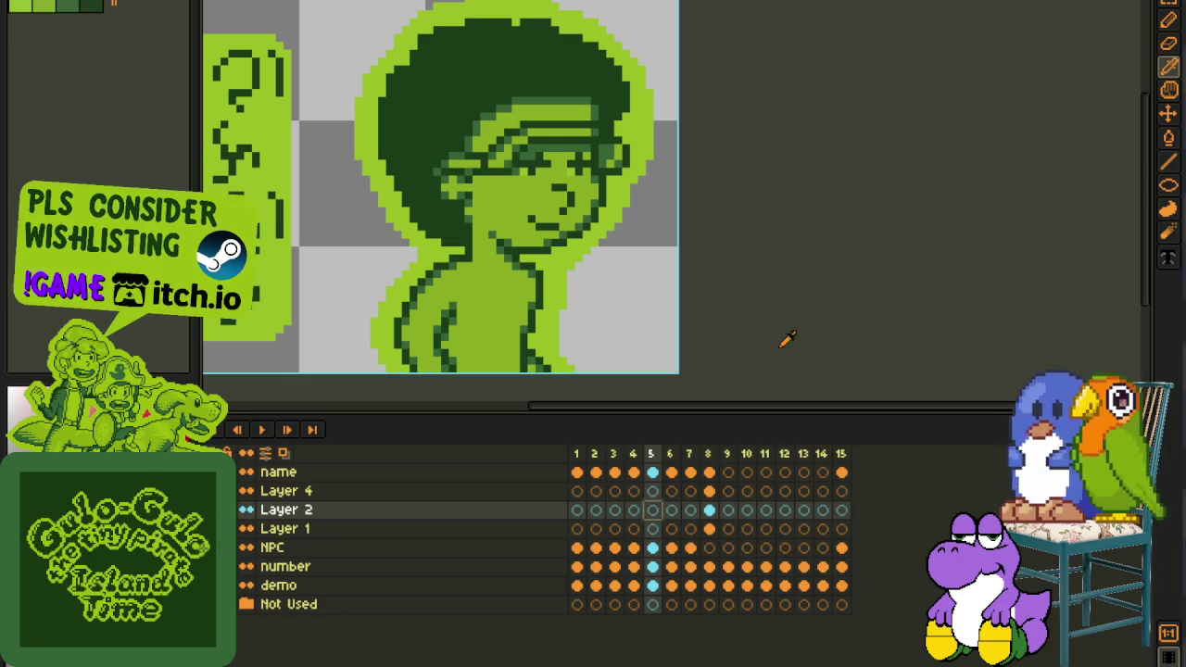
Display frame 8 with the horned, long-snouted goat portrait
{"action": "left_click", "coordinate": [709, 510]}
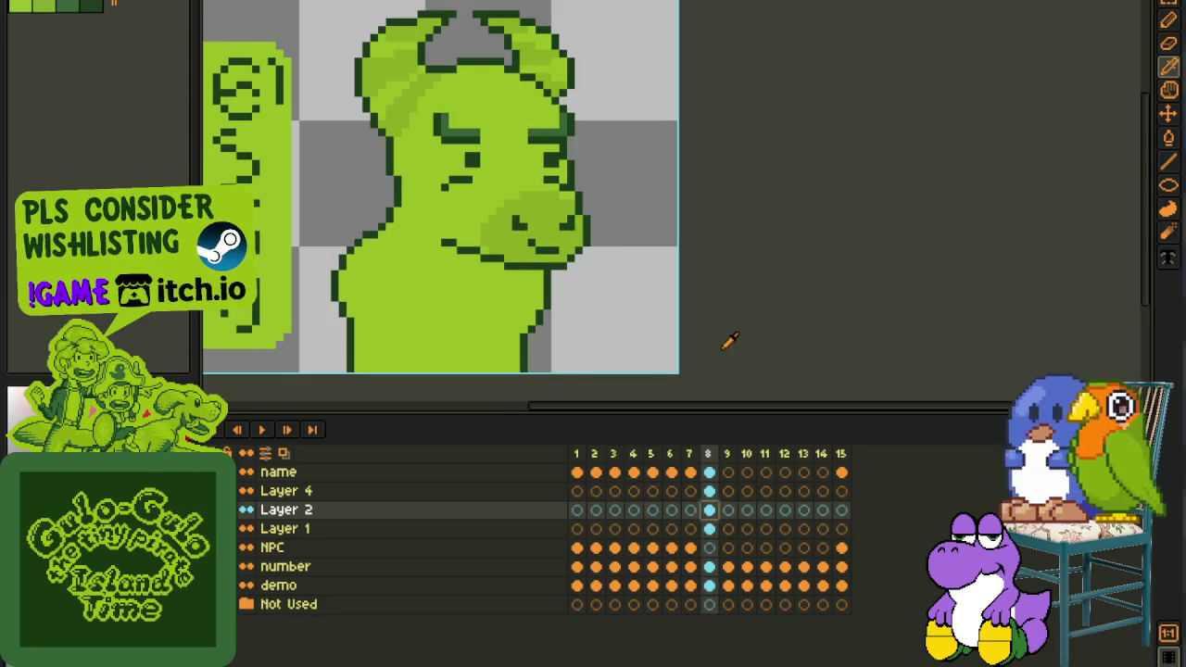
Make Layer 4 active on frame 8, zooming to view the goat's black and magenta shirt
{"action": "scroll", "coordinate": [631, 343], "scroll_direction": "down", "scroll_amount": 1}
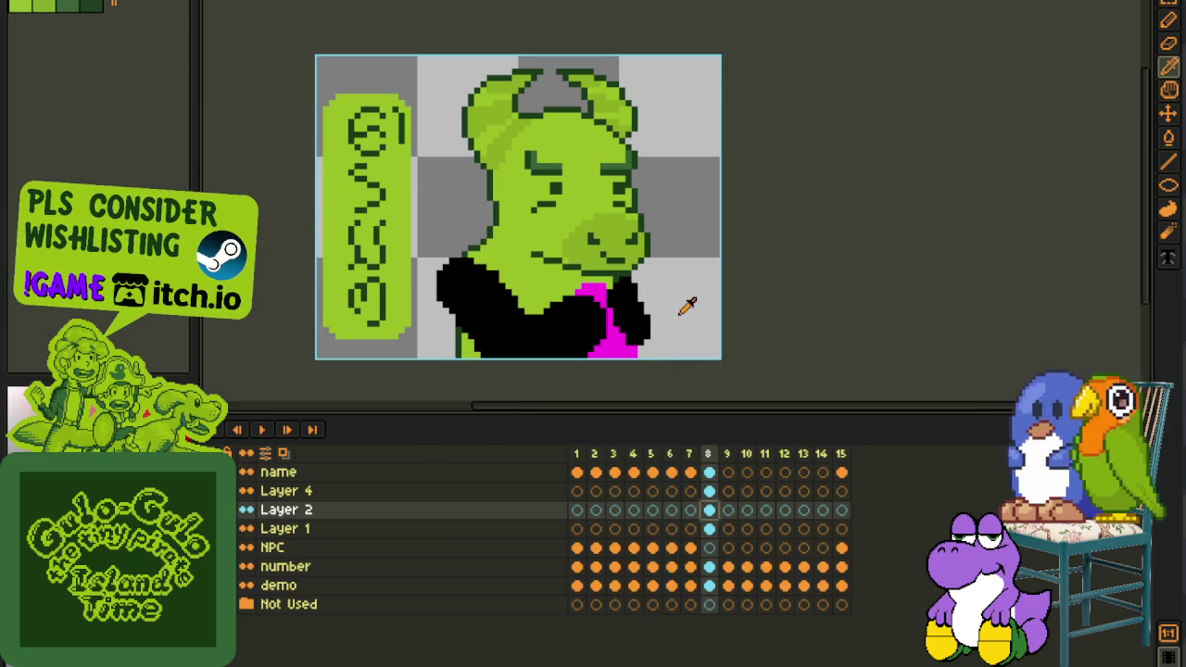
{"action": "left_click", "coordinate": [709, 491]}
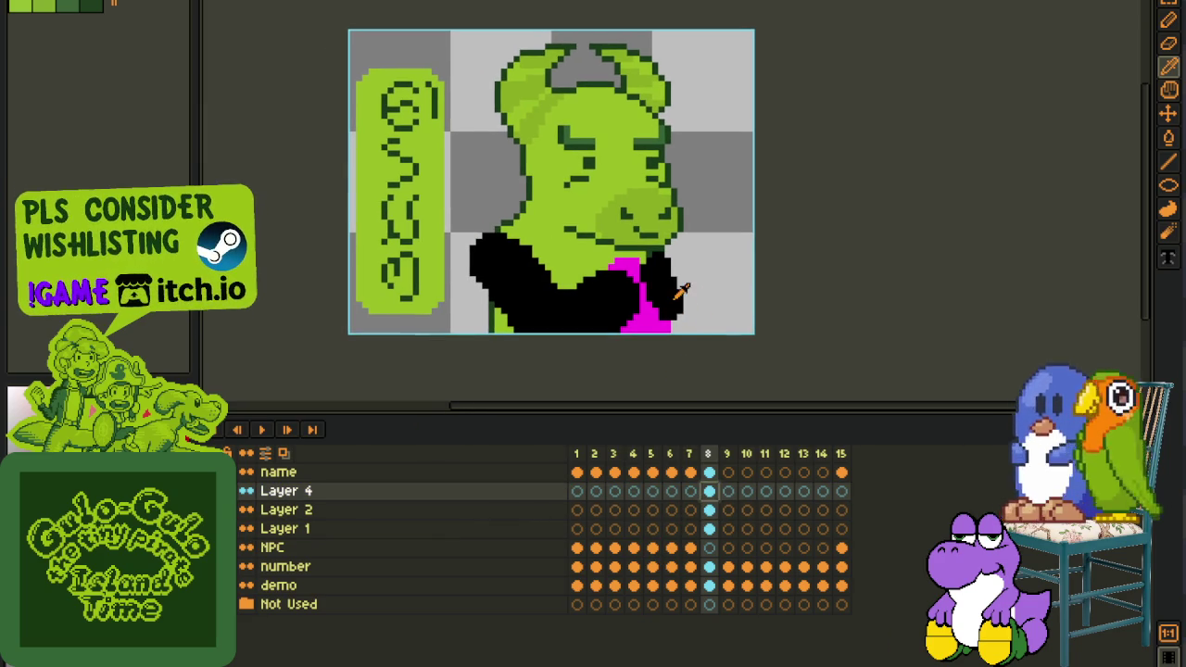
{"action": "scroll", "coordinate": [660, 307], "scroll_direction": "up", "scroll_amount": 1}
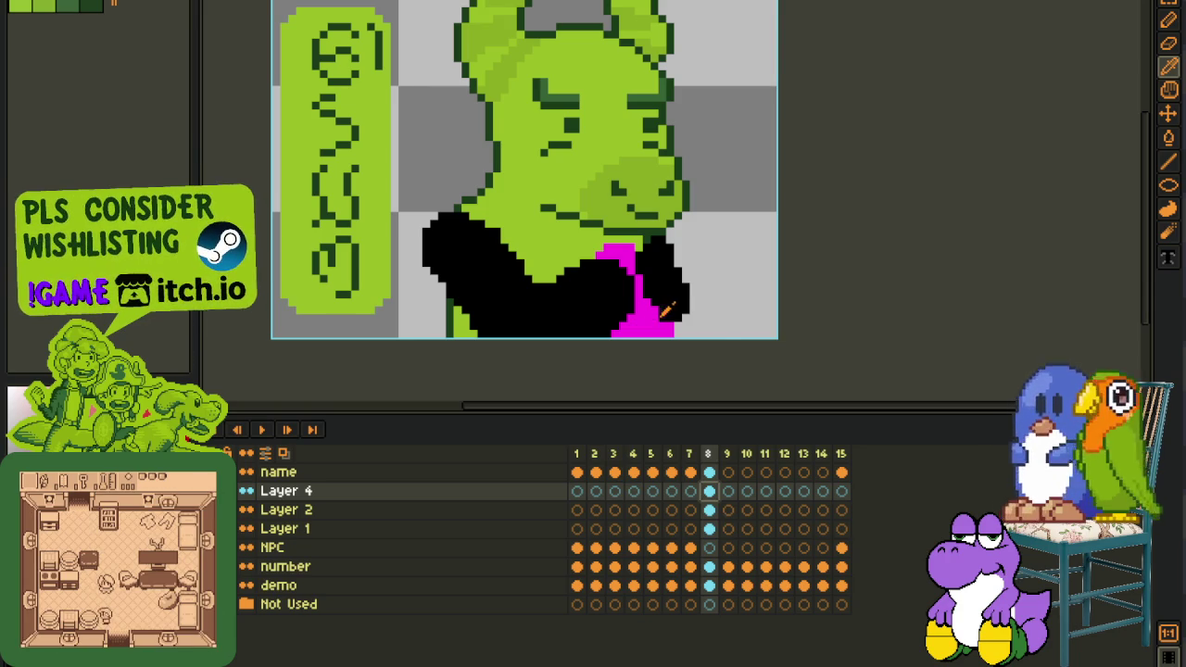
{"action": "scroll", "coordinate": [718, 330], "scroll_direction": "down", "scroll_amount": 2}
{"action": "scroll", "coordinate": [710, 321], "scroll_direction": "up", "scroll_amount": 1}
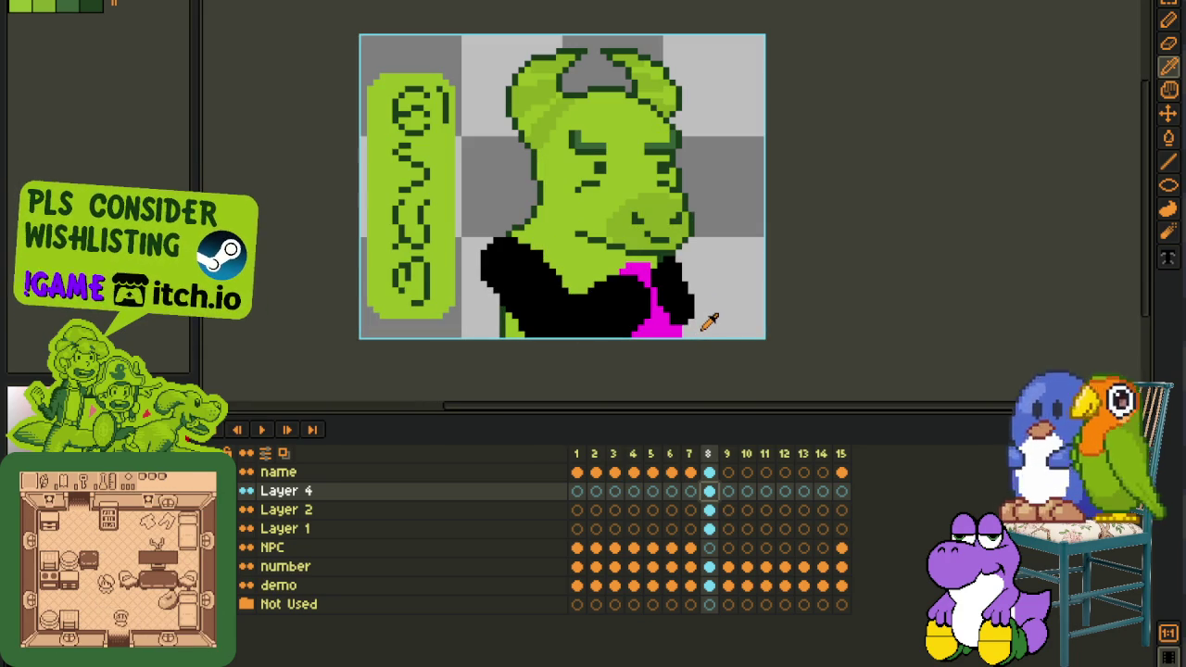
{"action": "scroll", "coordinate": [710, 321], "scroll_direction": "up", "scroll_amount": 1}
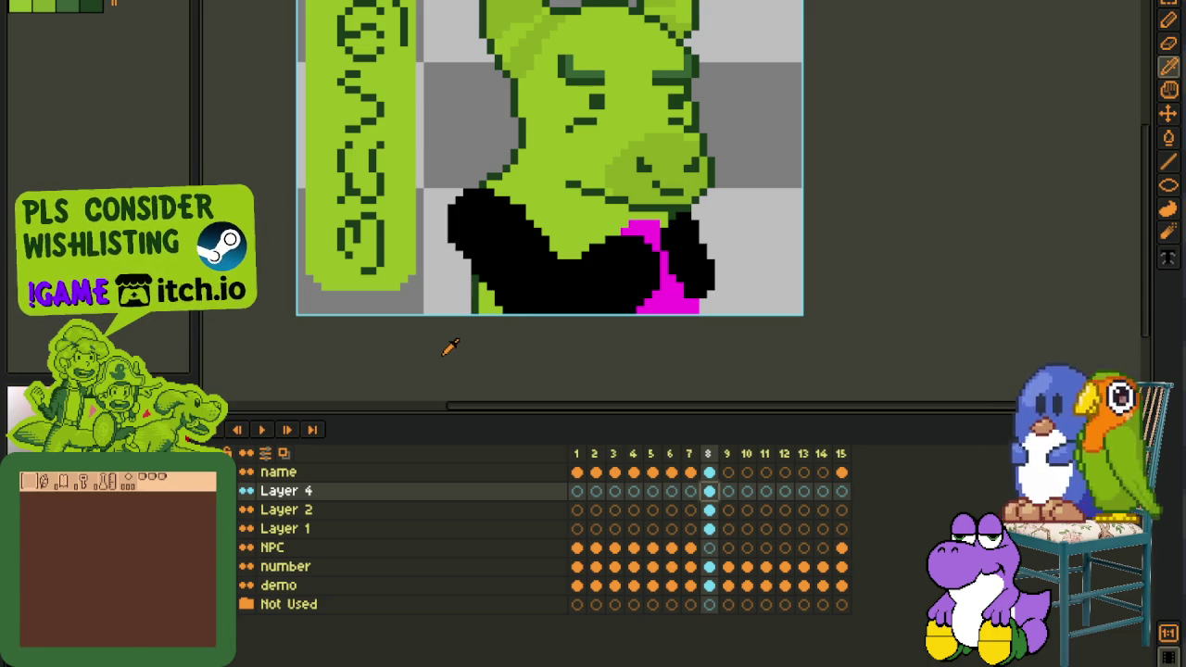
{"action": "scroll", "coordinate": [433, 354], "scroll_direction": "up", "scroll_amount": 1}
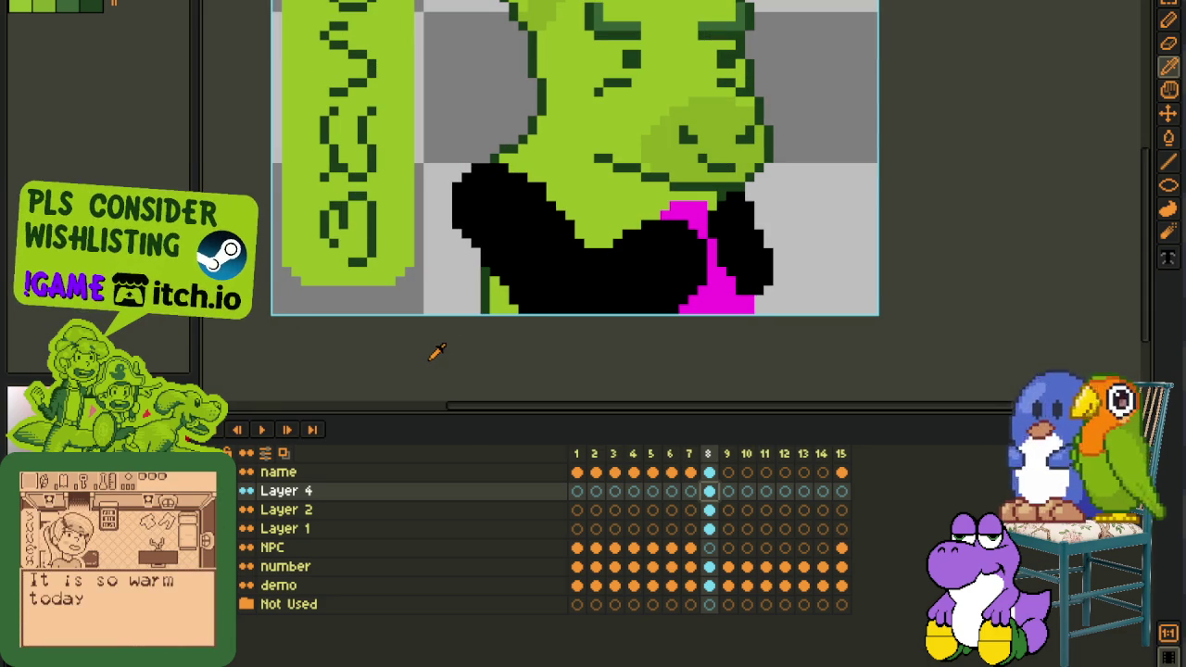
{"action": "left_click_drag", "start_coordinate": [479, 346], "coordinate": [418, 392]}
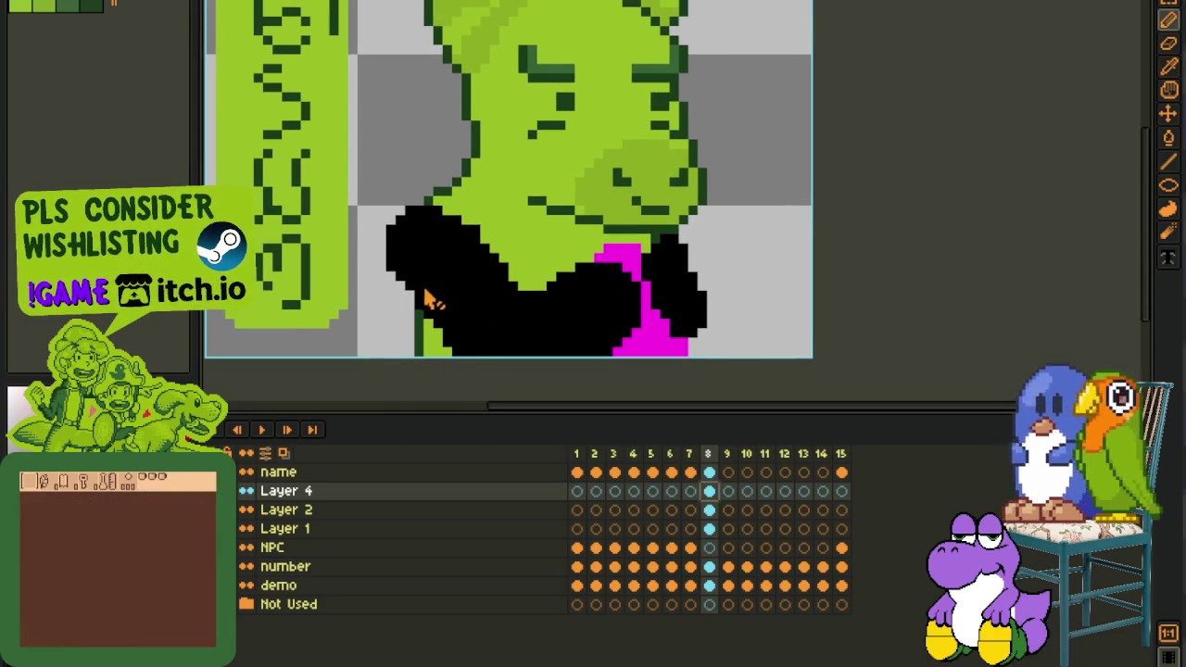
{"action": "scroll", "coordinate": [428, 292], "scroll_direction": "up", "scroll_amount": 1}
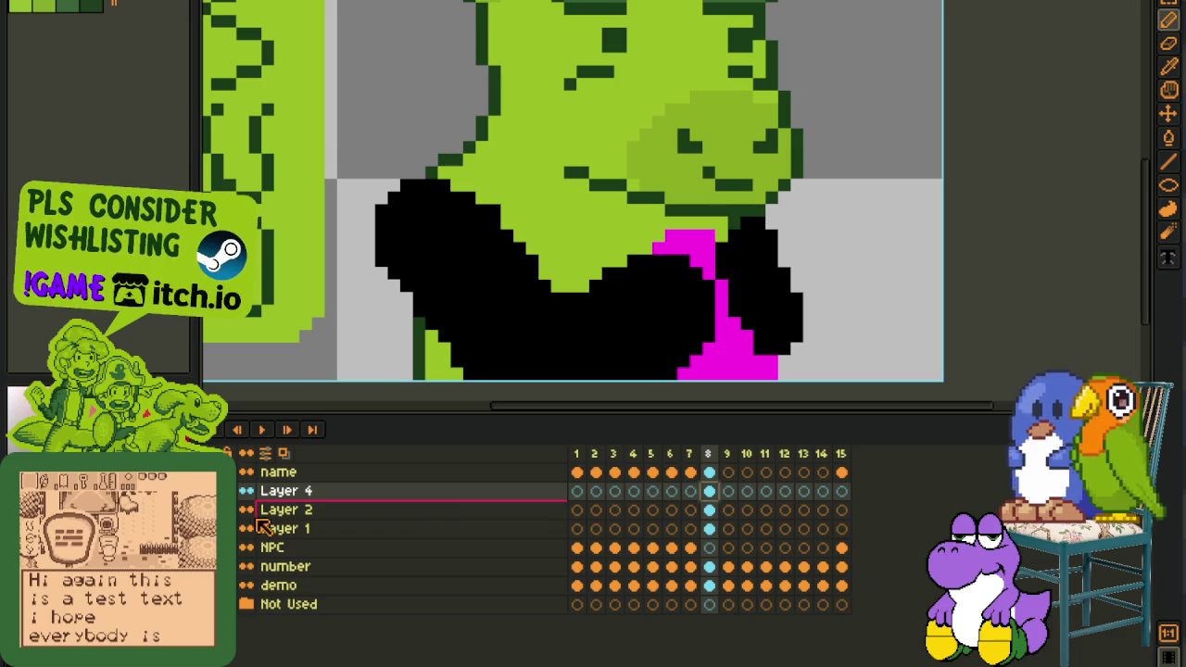
Check Layer 2, return to Layer 4, and switch to the Pencil tool (B)
{"action": "left_click", "coordinate": [710, 511]}
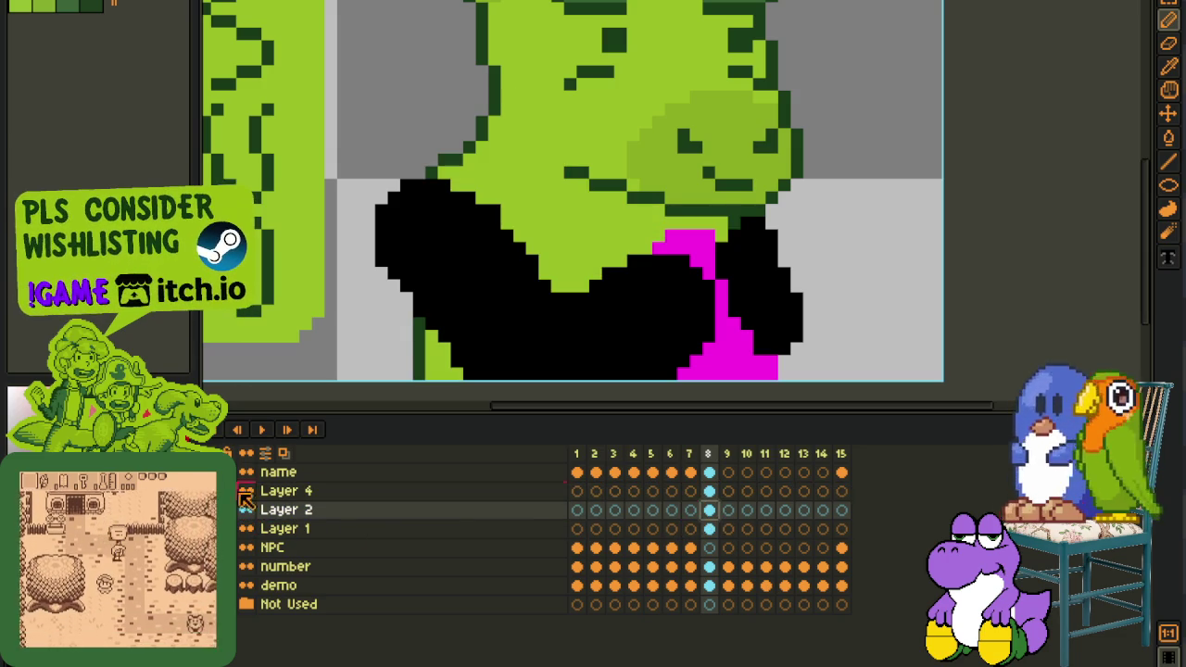
{"action": "left_click", "coordinate": [366, 491]}
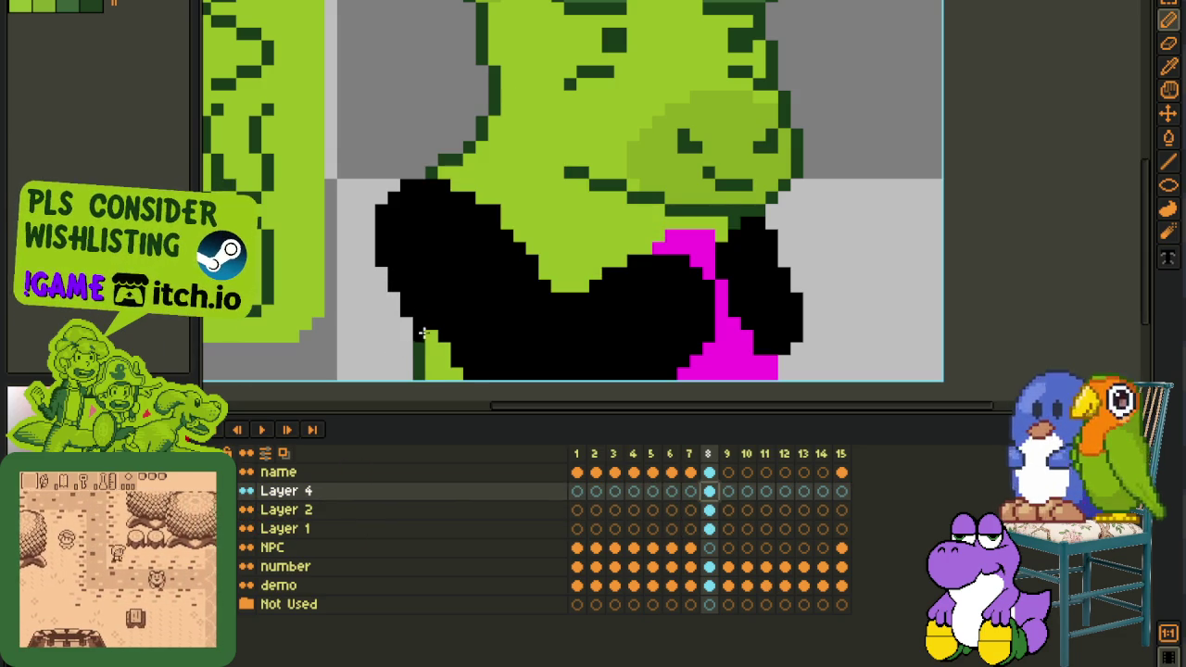
{"action": "key", "text": "b"}
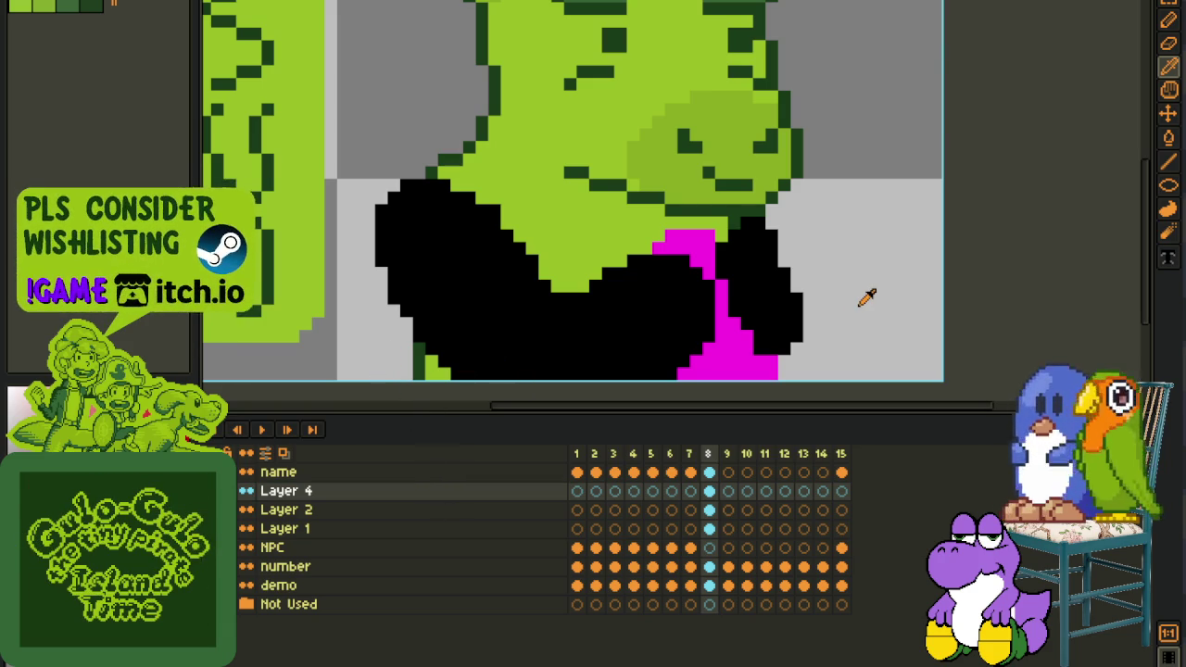
Zoom and pan the canvas to recentre the goat's black shirt and magenta block
{"action": "scroll", "coordinate": [867, 296], "scroll_direction": "up", "scroll_amount": 1}
{"action": "scroll", "coordinate": [867, 296], "scroll_direction": "up", "scroll_amount": 1}
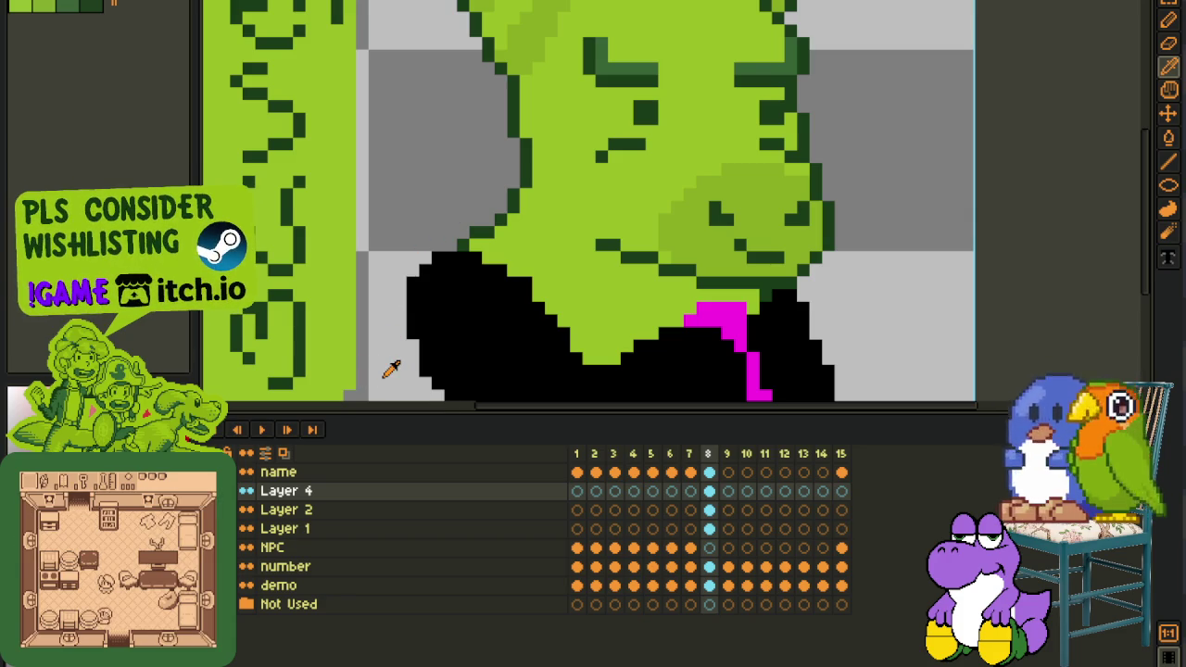
{"action": "left_click_drag", "start_coordinate": [405, 355], "coordinate": [411, 352]}
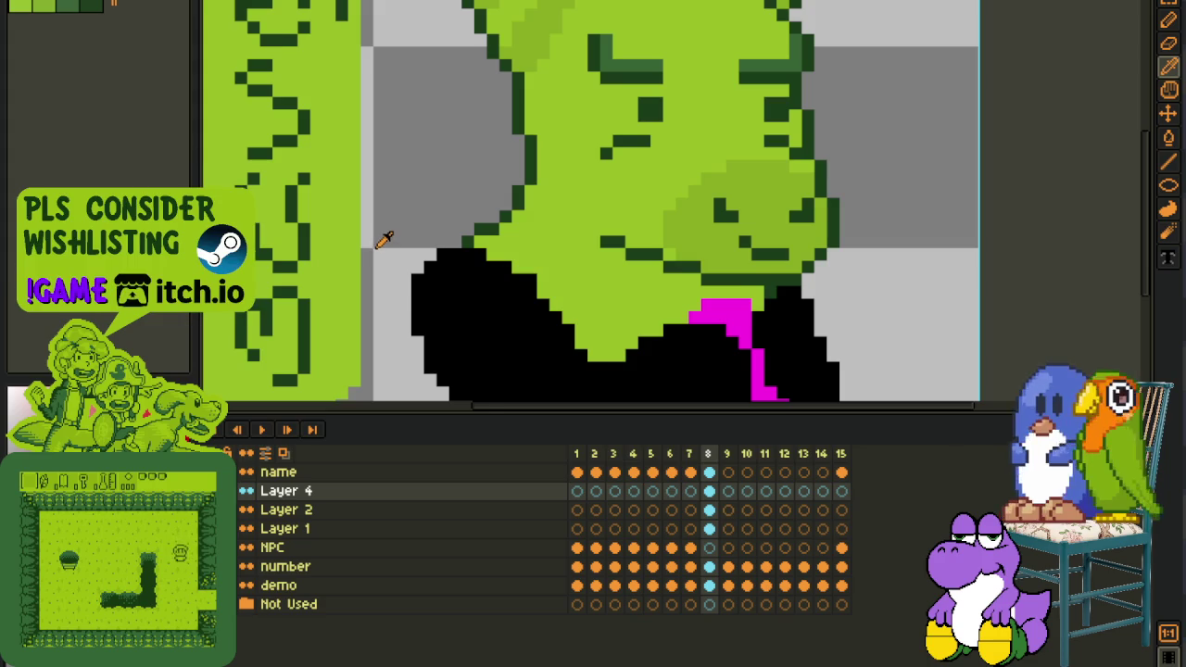
{"action": "scroll", "coordinate": [375, 229], "scroll_direction": "down", "scroll_amount": 1}
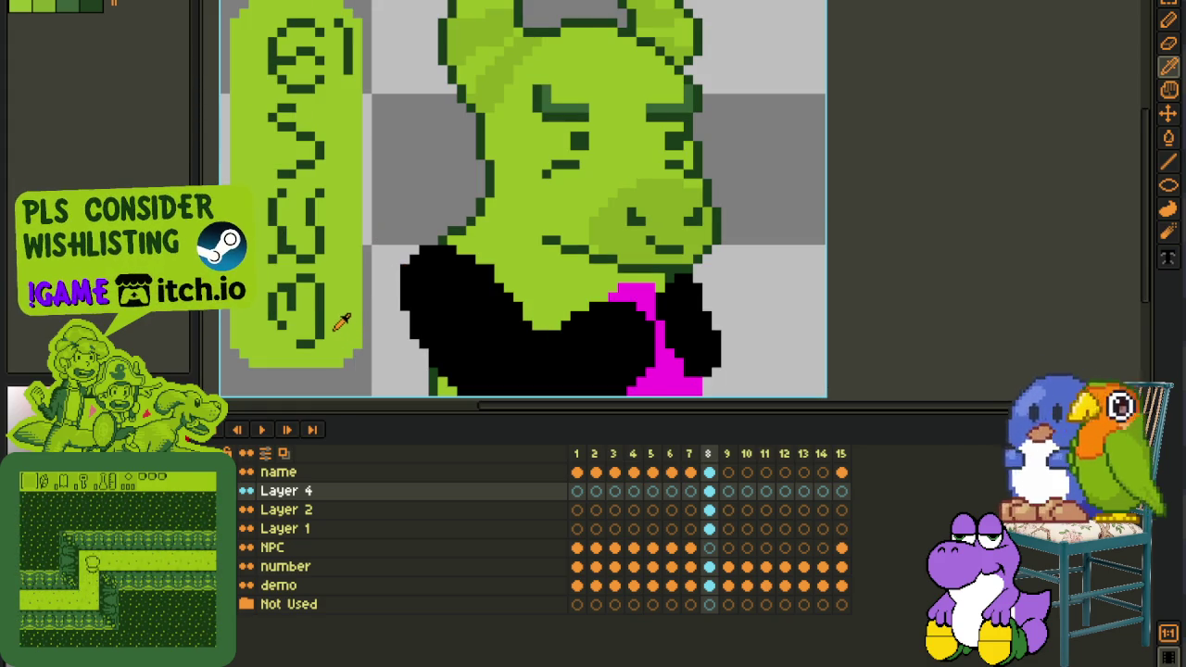
{"action": "scroll", "coordinate": [374, 347], "scroll_direction": "right", "scroll_amount": 1}
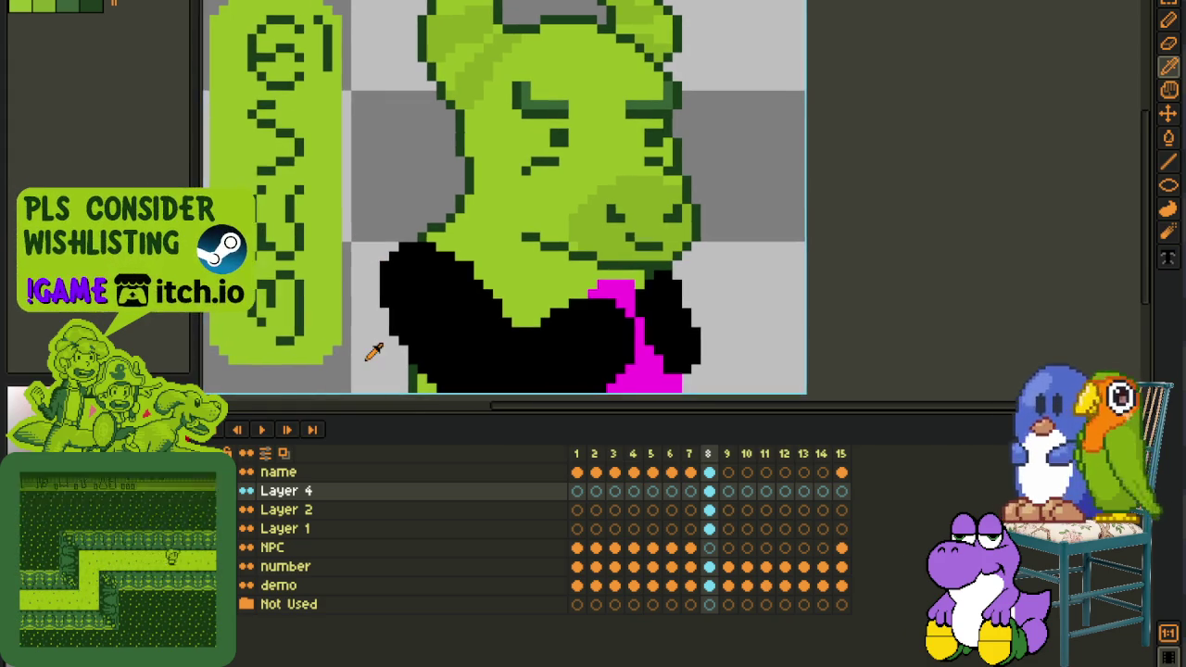
{"action": "scroll", "coordinate": [373, 348], "scroll_direction": "up", "scroll_amount": 1}
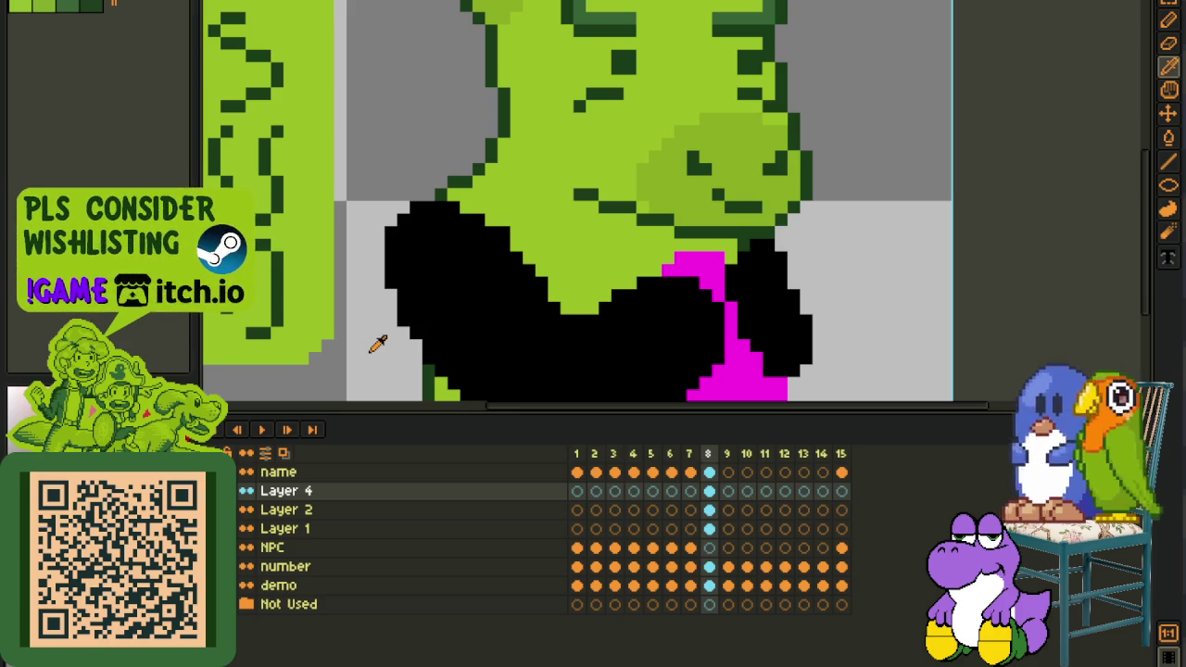
{"action": "left_click_drag", "start_coordinate": [371, 347], "coordinate": [344, 308]}
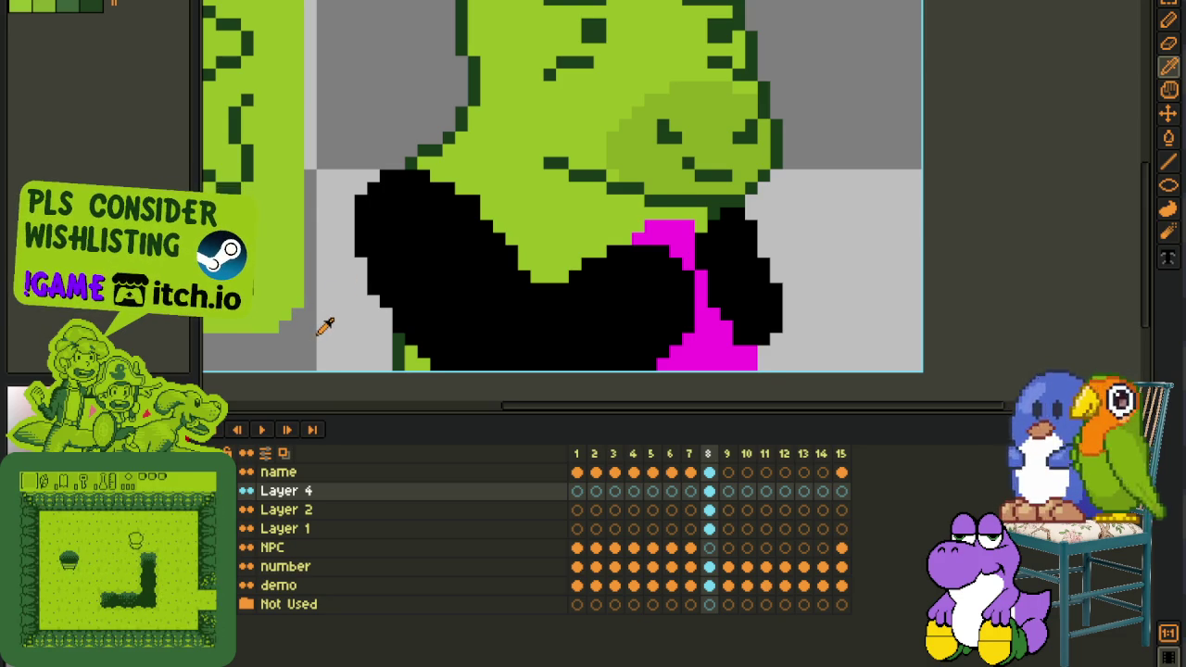
Zoom the canvas out and back in, then open a first area on a fresh Minesweeper board
{"action": "scroll", "coordinate": [328, 321], "scroll_direction": "down", "scroll_amount": 1}
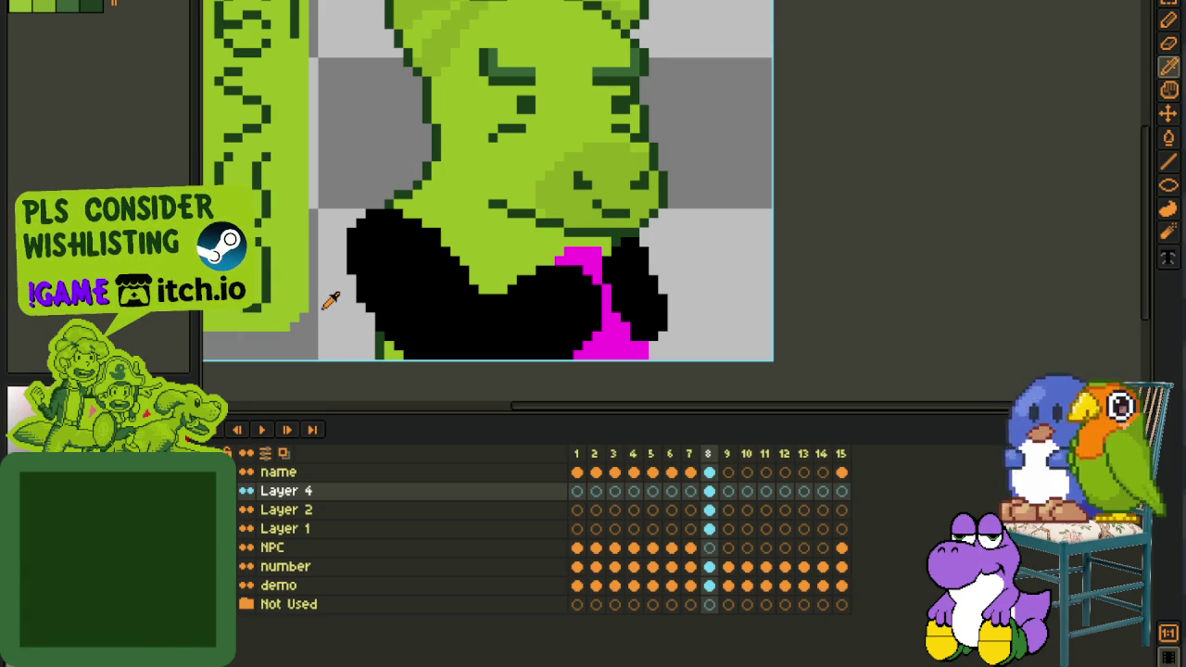
{"action": "scroll", "coordinate": [330, 298], "scroll_direction": "up", "scroll_amount": 1}
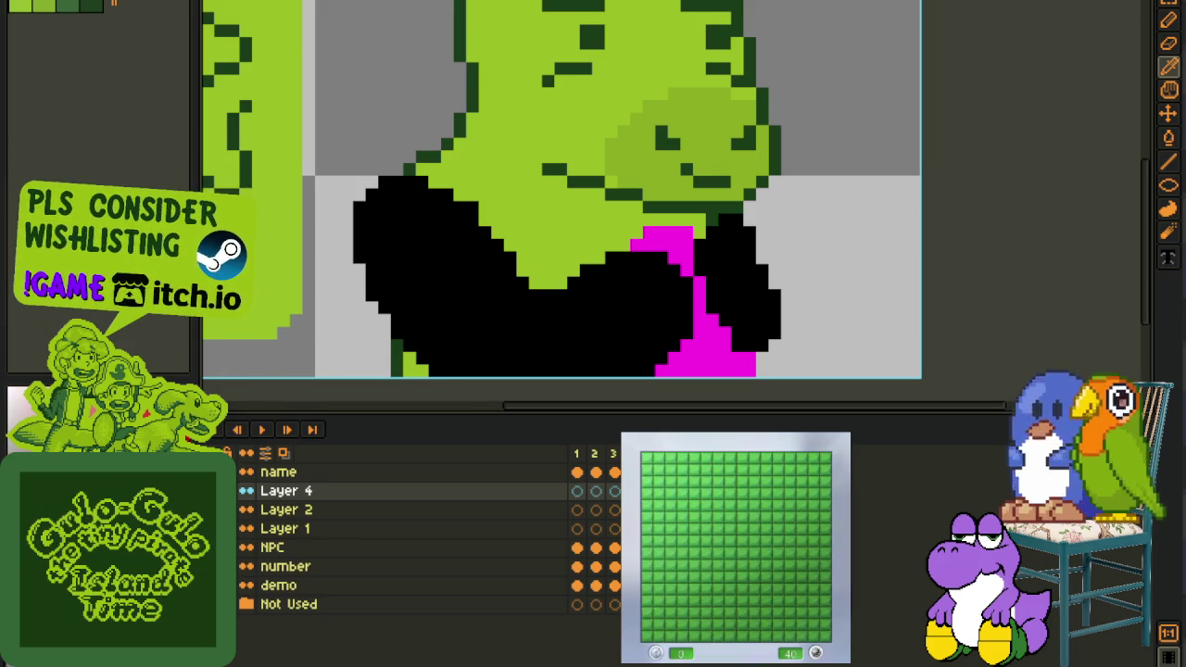
{"action": "left_click", "coordinate": [661, 486]}
Flag mines and reveal safe cells around the opened area toward the top right
{"action": "right_click", "coordinate": [671, 504]}
{"action": "right_click", "coordinate": [682, 504]}
{"action": "left_click", "coordinate": [694, 504]}
{"action": "right_click", "coordinate": [693, 458]}
{"action": "left_click", "coordinate": [704, 468]}
{"action": "right_click", "coordinate": [716, 493]}
{"action": "left_click", "coordinate": [729, 493]}
{"action": "left_click", "coordinate": [747, 497]}
{"action": "right_click", "coordinate": [741, 493]}
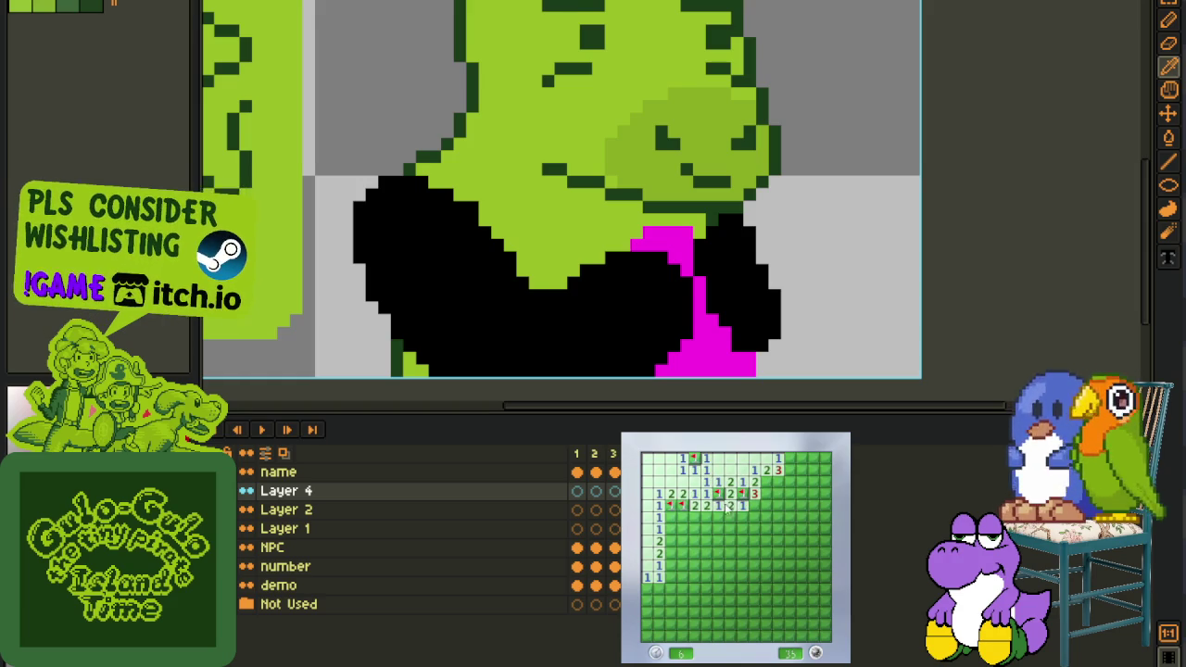
{"action": "left_click", "coordinate": [740, 515]}
{"action": "left_click", "coordinate": [691, 520]}
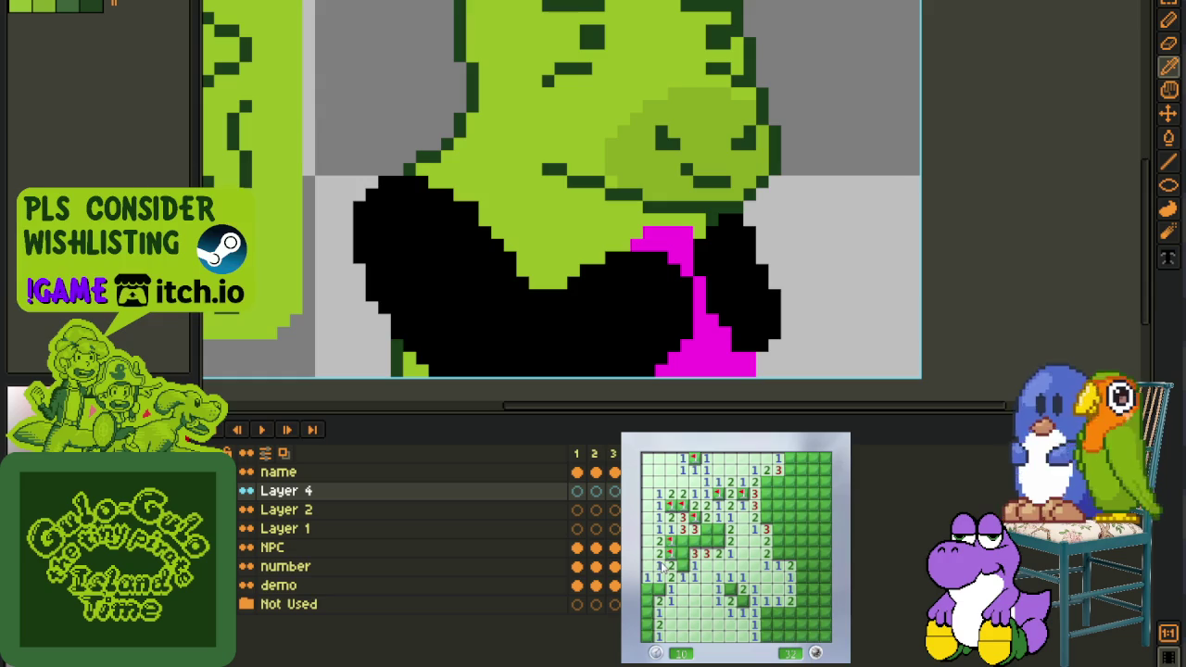
Flag the mines along the numbered edge, left column and bottom, clearing safe lower-right cells
{"action": "right_click", "coordinate": [683, 553]}
{"action": "right_click", "coordinate": [697, 547]}
{"action": "right_click", "coordinate": [710, 541]}
{"action": "right_click", "coordinate": [718, 528]}
{"action": "right_click", "coordinate": [647, 589]}
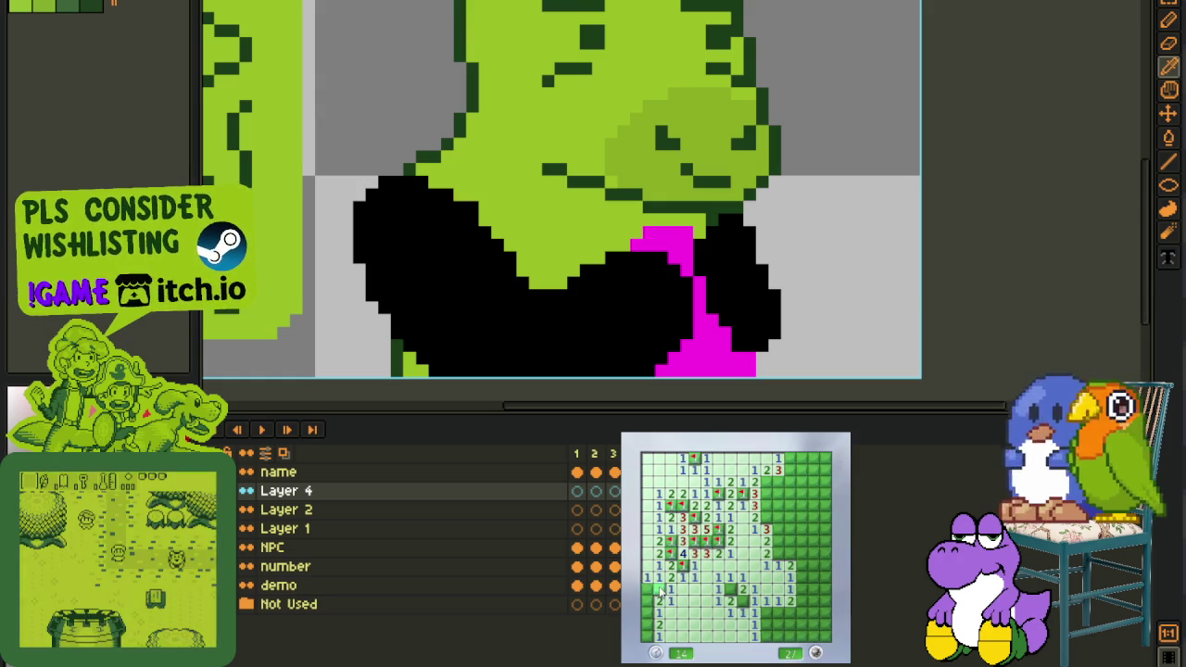
{"action": "right_click", "coordinate": [646, 612]}
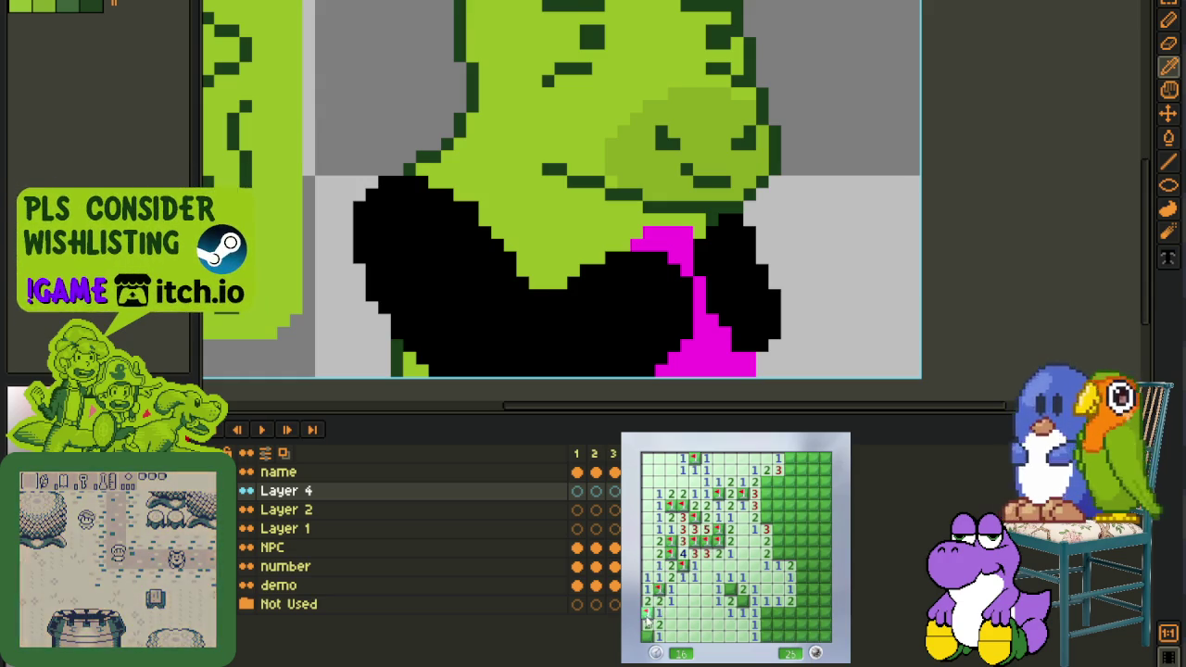
{"action": "right_click", "coordinate": [731, 612]}
{"action": "right_click", "coordinate": [742, 601]}
{"action": "left_click", "coordinate": [756, 611]}
{"action": "right_click", "coordinate": [777, 611]}
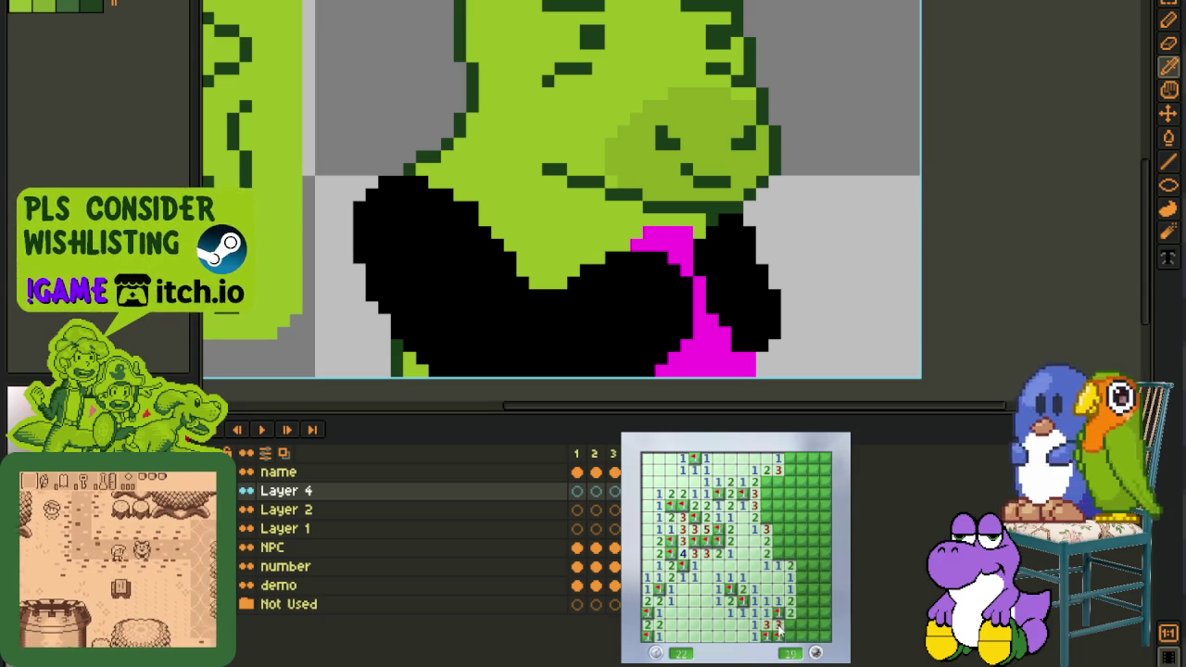
{"action": "left_click", "coordinate": [795, 623]}
{"action": "right_click", "coordinate": [801, 613]}
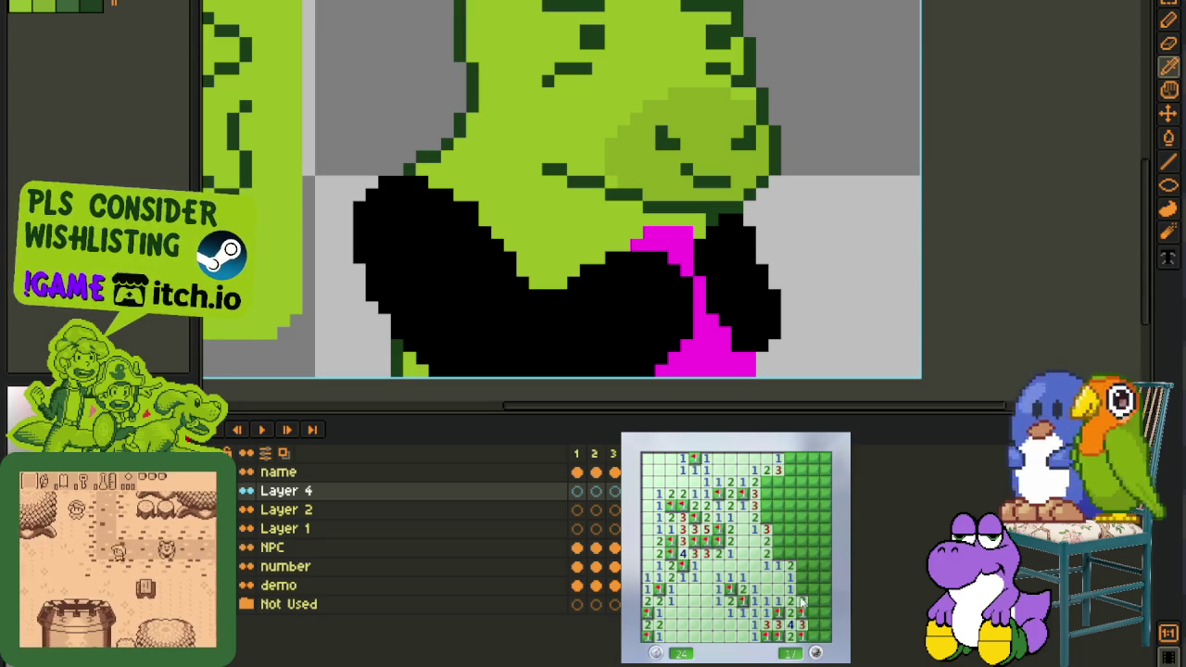
Reveal safe cells along the right edge and flag the upper-right mines
{"action": "left_click", "coordinate": [800, 587]}
{"action": "left_click", "coordinate": [816, 589]}
{"action": "left_click", "coordinate": [802, 567]}
{"action": "left_click", "coordinate": [792, 554]}
{"action": "left_click", "coordinate": [790, 541]}
{"action": "right_click", "coordinate": [783, 554]}
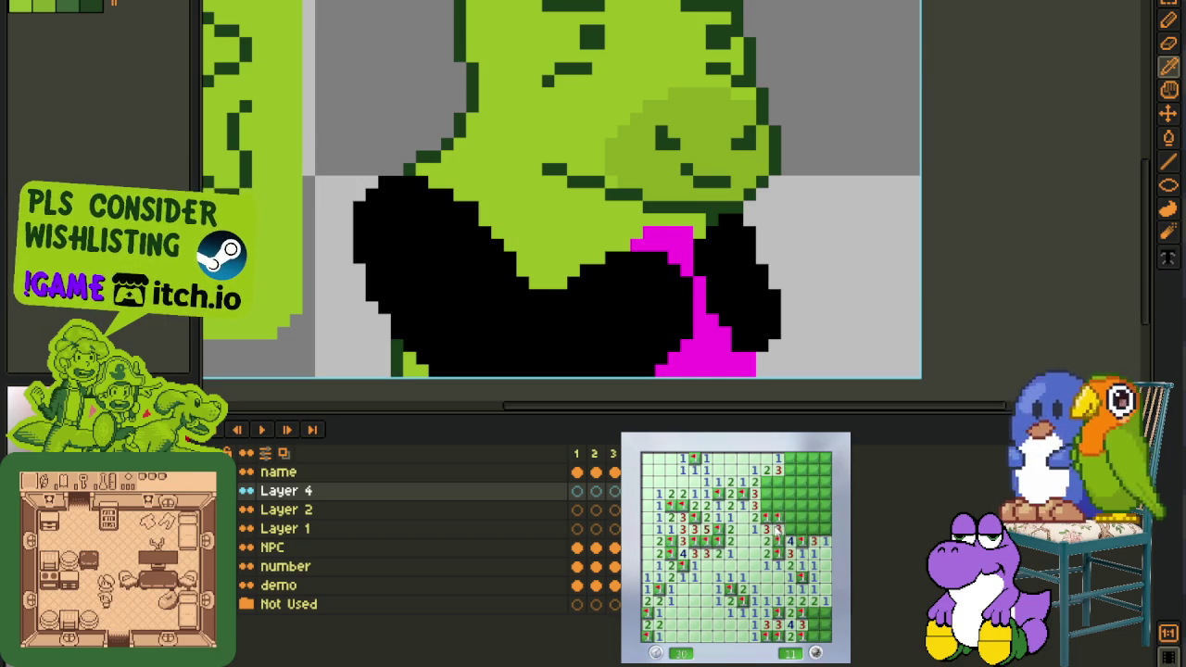
{"action": "right_click", "coordinate": [799, 532]}
{"action": "left_click", "coordinate": [795, 506]}
{"action": "right_click", "coordinate": [767, 507]}
Clear the top rows and flag the last mine, then start a new 40-mine game with F2
{"action": "right_click", "coordinate": [768, 482]}
{"action": "right_click", "coordinate": [767, 494]}
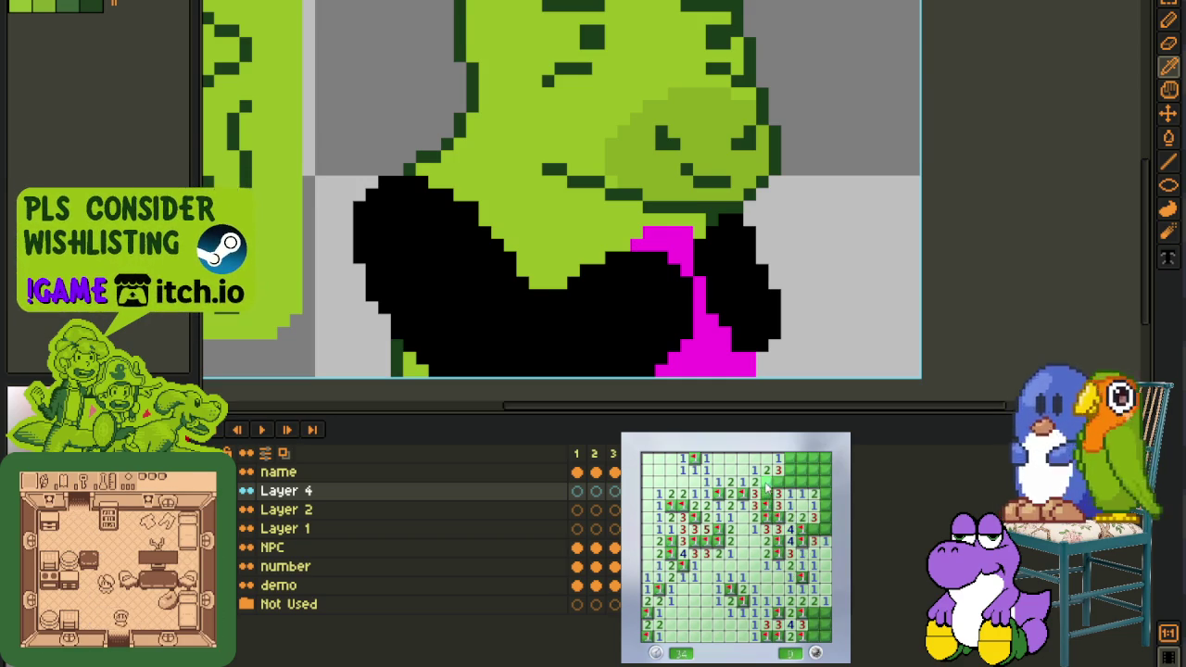
{"action": "right_click", "coordinate": [781, 481]}
{"action": "left_click", "coordinate": [792, 494]}
{"action": "left_click", "coordinate": [796, 482]}
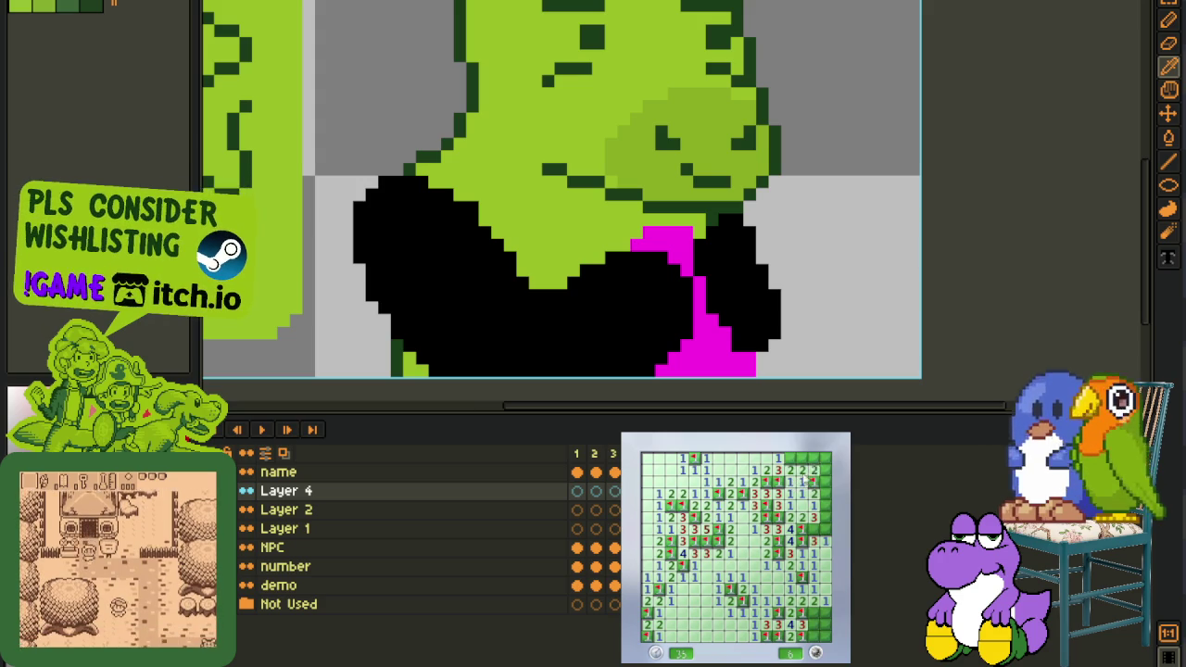
{"action": "right_click", "coordinate": [791, 458]}
{"action": "left_click", "coordinate": [802, 457]}
{"action": "right_click", "coordinate": [815, 542]}
{"action": "left_click", "coordinate": [825, 483]}
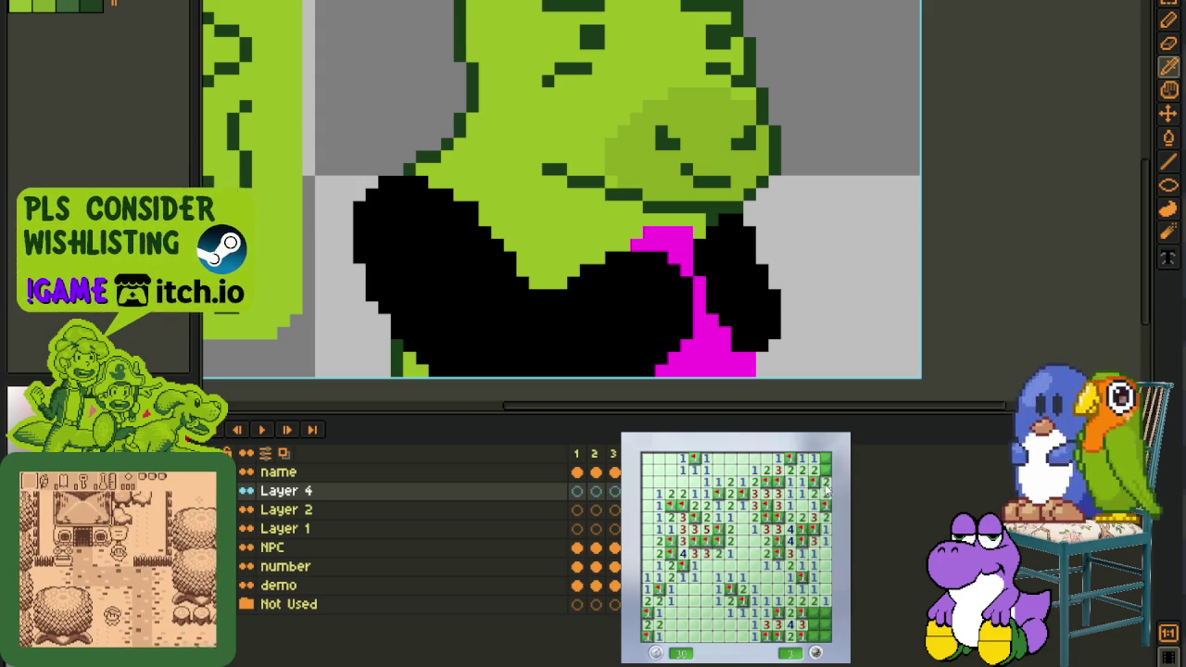
{"action": "left_click", "coordinate": [811, 624]}
{"action": "right_click", "coordinate": [812, 624]}
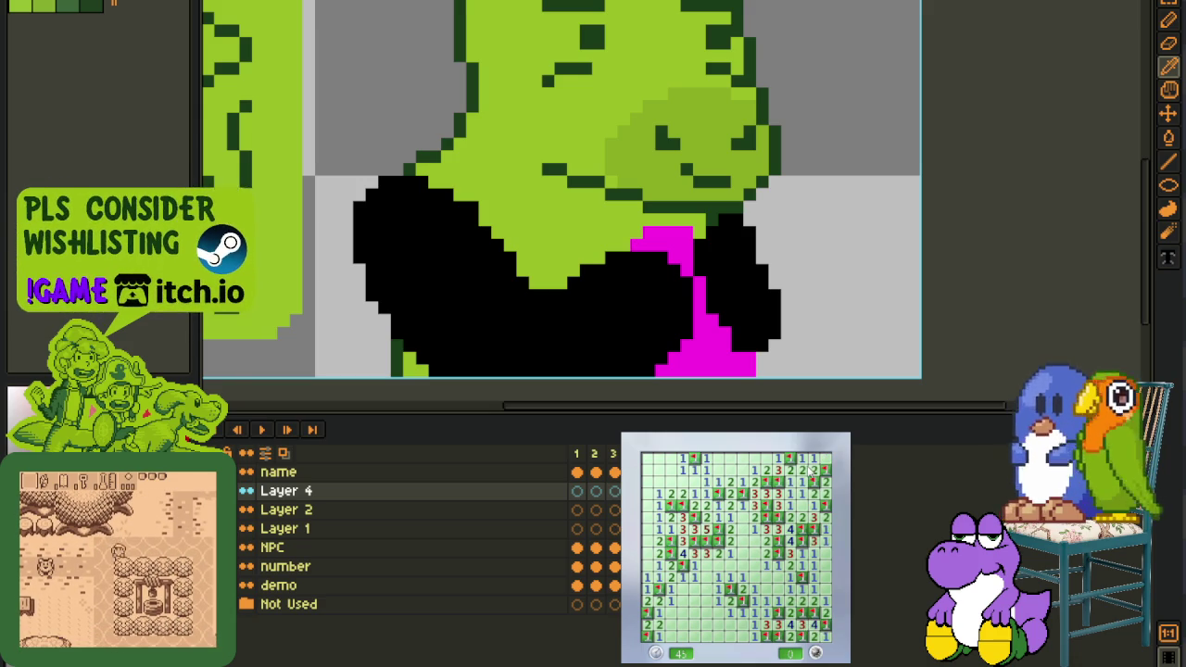
{"action": "key", "text": "F2"}
{"action": "left_click", "coordinate": [767, 602]}
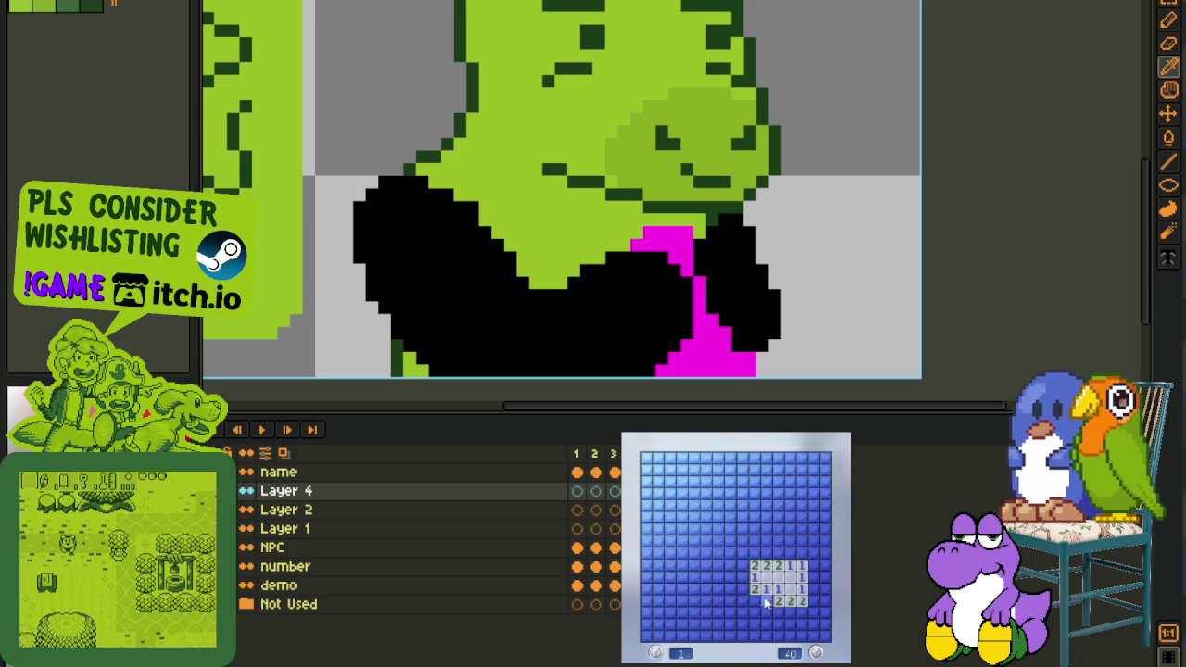
Expand the opening and flag the mines along the bottom rows
{"action": "left_click", "coordinate": [763, 600]}
{"action": "left_click", "coordinate": [754, 619]}
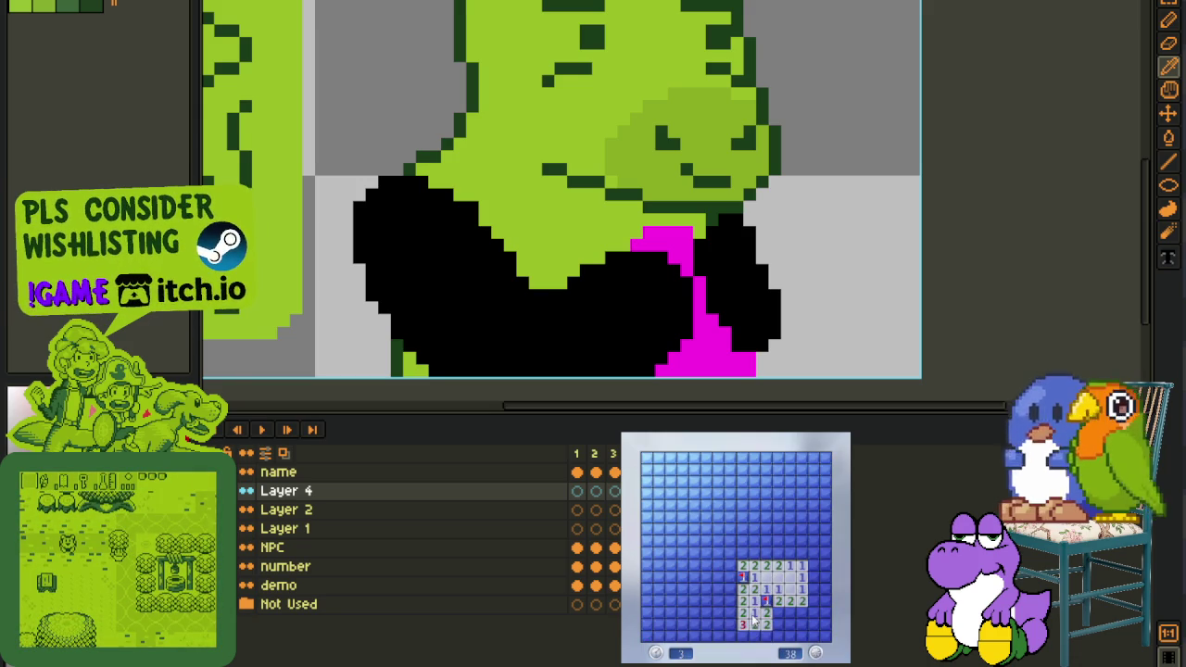
{"action": "right_click", "coordinate": [790, 612]}
{"action": "right_click", "coordinate": [800, 613]}
{"action": "right_click", "coordinate": [813, 600]}
{"action": "right_click", "coordinate": [778, 613]}
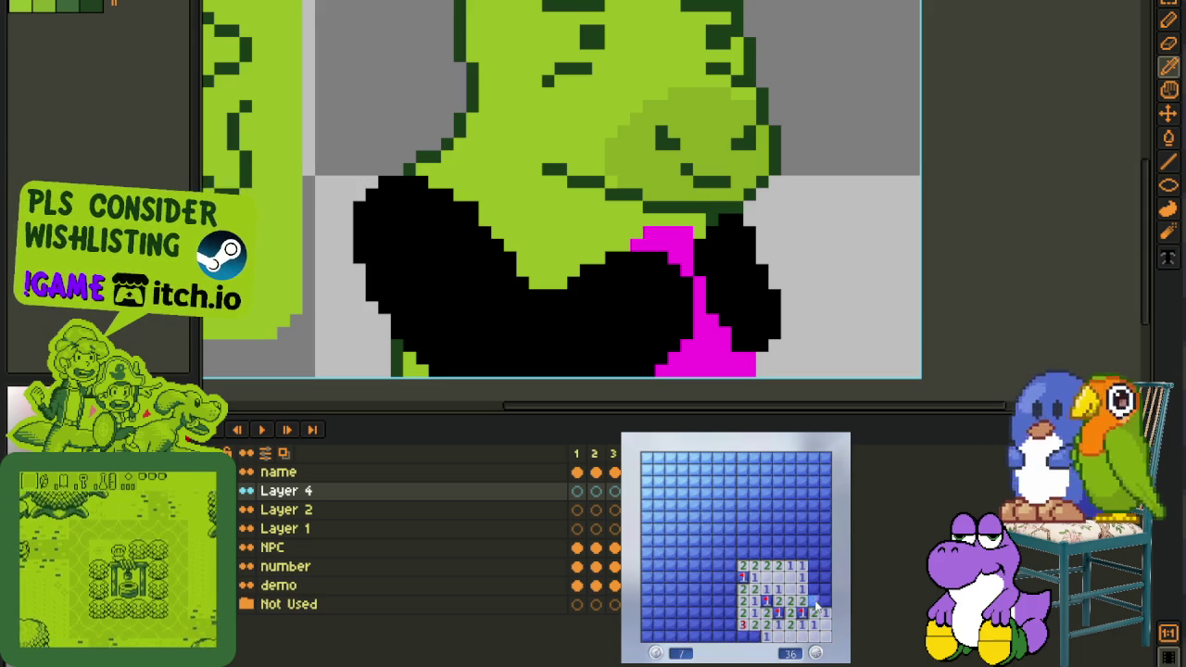
{"action": "left_click", "coordinate": [765, 624]}
{"action": "right_click", "coordinate": [753, 636]}
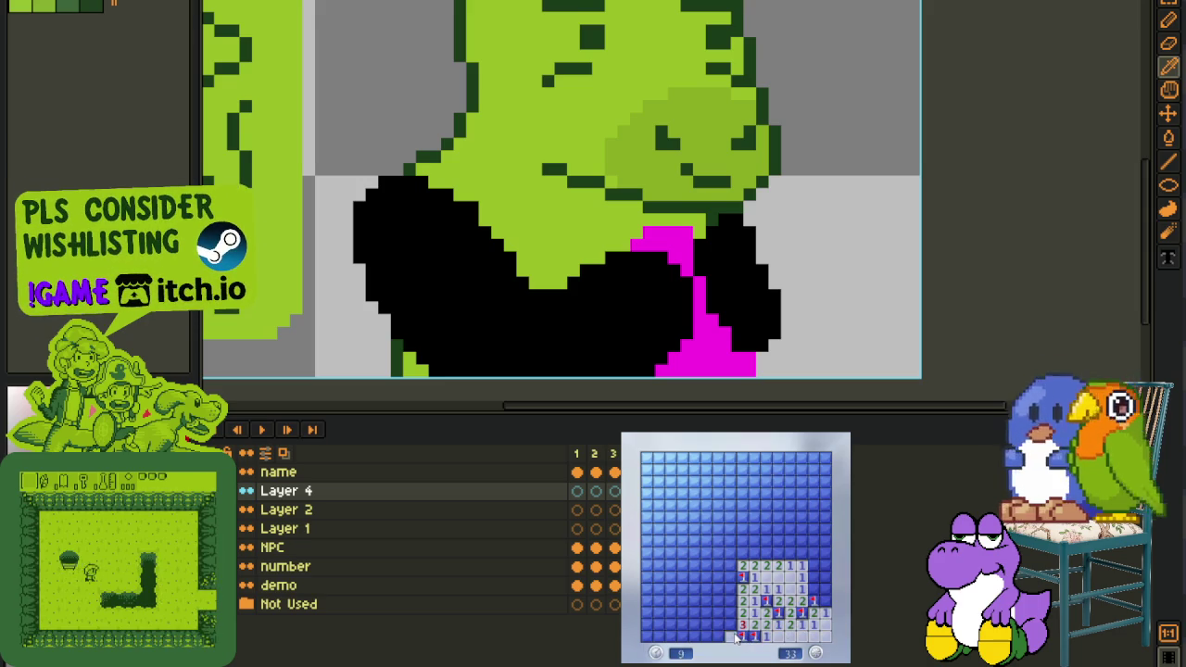
{"action": "left_click", "coordinate": [717, 636]}
Flag the bottom-left mines and reveal the safe cells around them
{"action": "right_click", "coordinate": [730, 613]}
{"action": "right_click", "coordinate": [706, 613]}
{"action": "left_click", "coordinate": [694, 613]}
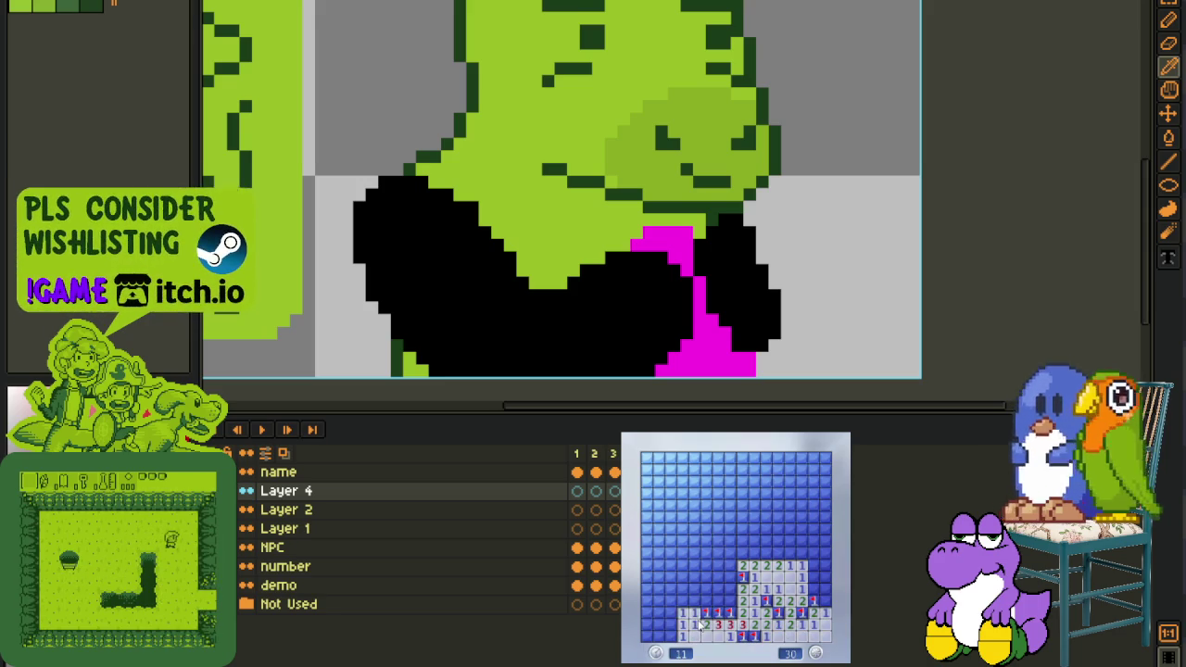
{"action": "left_click", "coordinate": [671, 600]}
{"action": "right_click", "coordinate": [707, 590]}
{"action": "left_click", "coordinate": [729, 589]}
{"action": "left_click", "coordinate": [730, 577]}
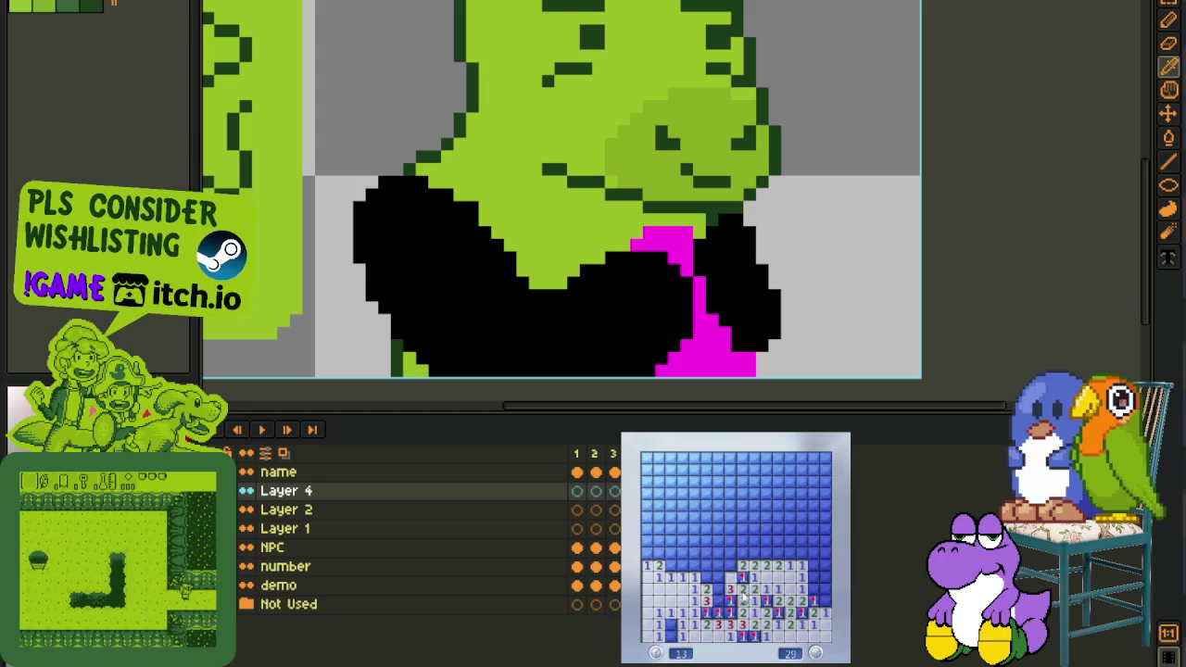
{"action": "right_click", "coordinate": [718, 601]}
{"action": "right_click", "coordinate": [671, 624]}
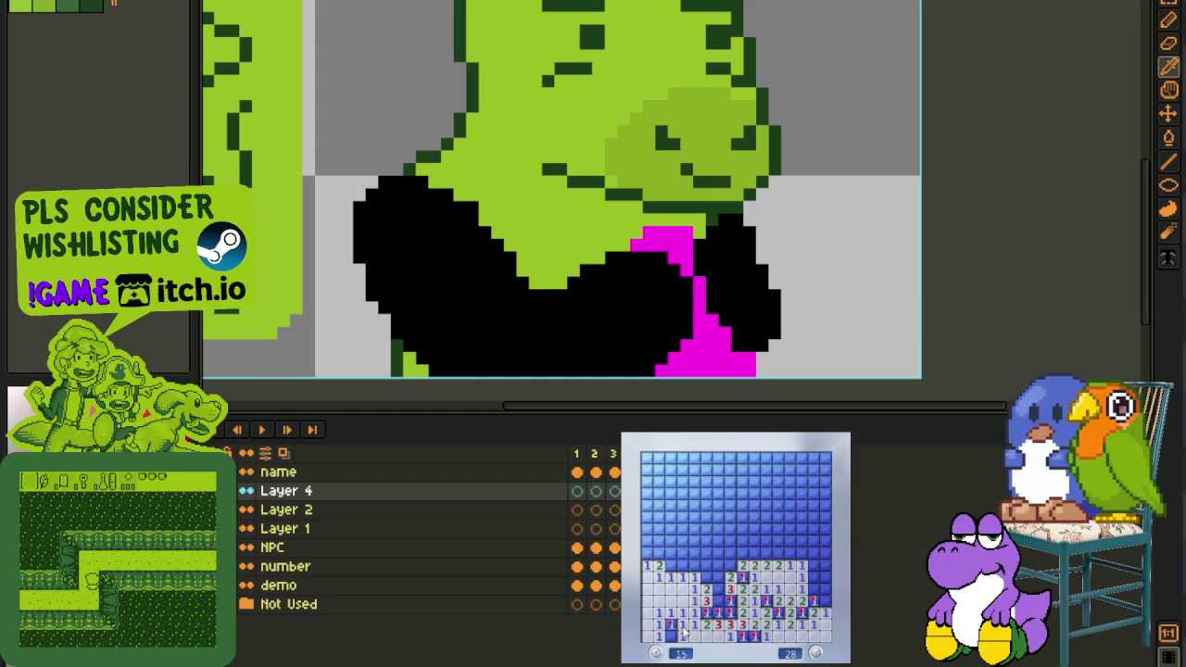
Open the cascade above and flag the surrounding left-side mines
{"action": "left_click", "coordinate": [683, 565]}
{"action": "right_click", "coordinate": [671, 565]}
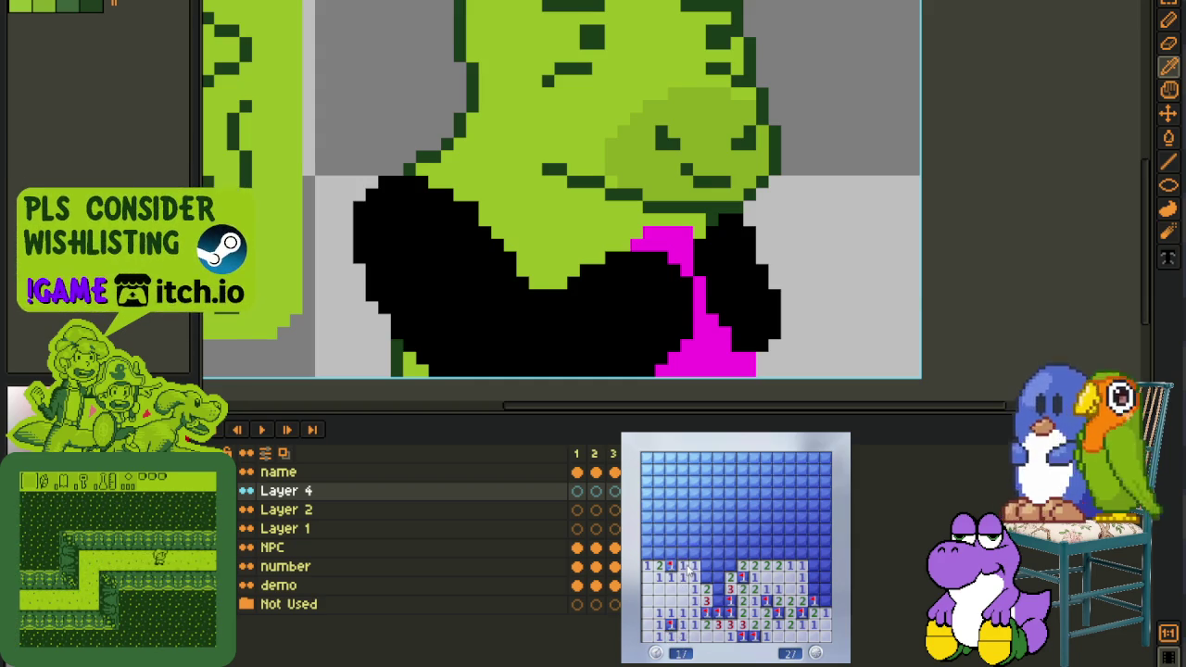
{"action": "left_click", "coordinate": [694, 553]}
{"action": "right_click", "coordinate": [706, 565]}
{"action": "right_click", "coordinate": [724, 566]}
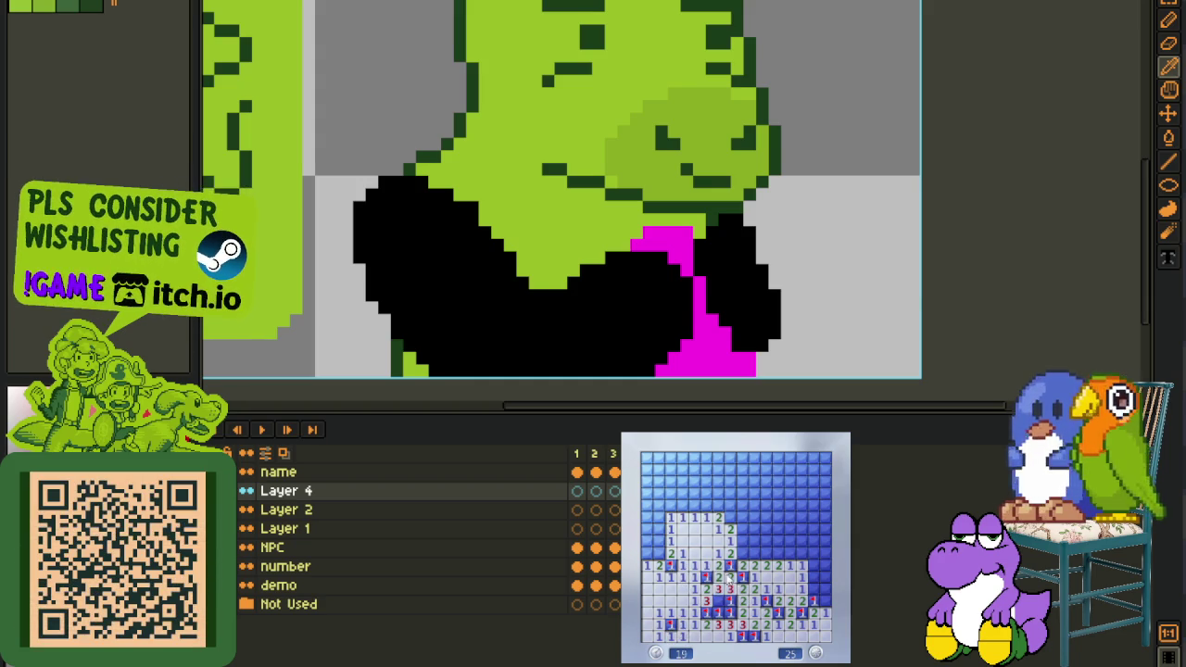
{"action": "right_click", "coordinate": [729, 517]}
Open the large right block and flag the mines across the right and middle areas
{"action": "left_click", "coordinate": [812, 598]}
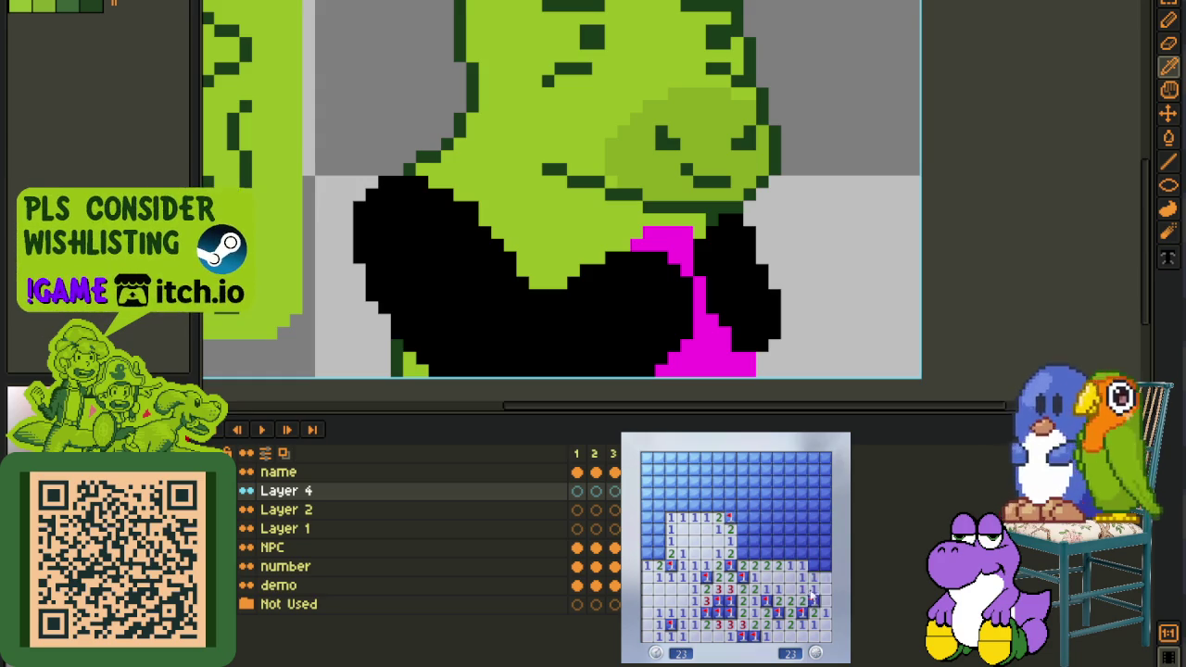
{"action": "right_click", "coordinate": [815, 571]}
{"action": "left_click", "coordinate": [805, 560]}
{"action": "right_click", "coordinate": [825, 546]}
{"action": "right_click", "coordinate": [792, 549]}
{"action": "right_click", "coordinate": [779, 553]}
{"action": "right_click", "coordinate": [768, 553]}
{"action": "right_click", "coordinate": [758, 553]}
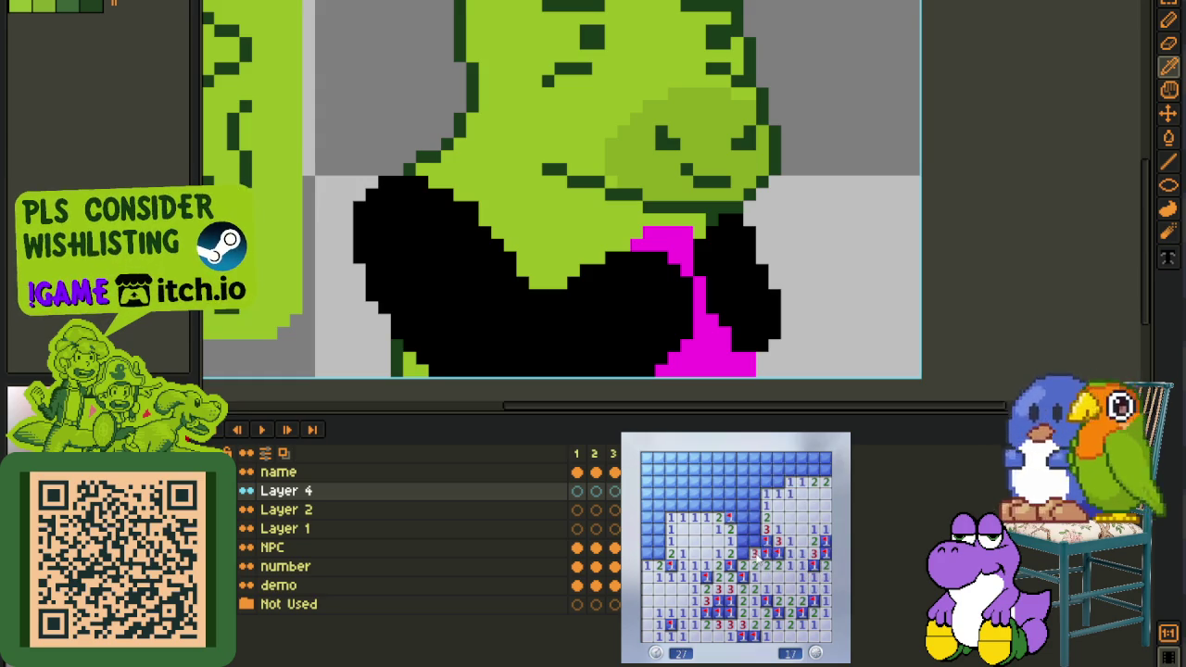
{"action": "left_click", "coordinate": [744, 539]}
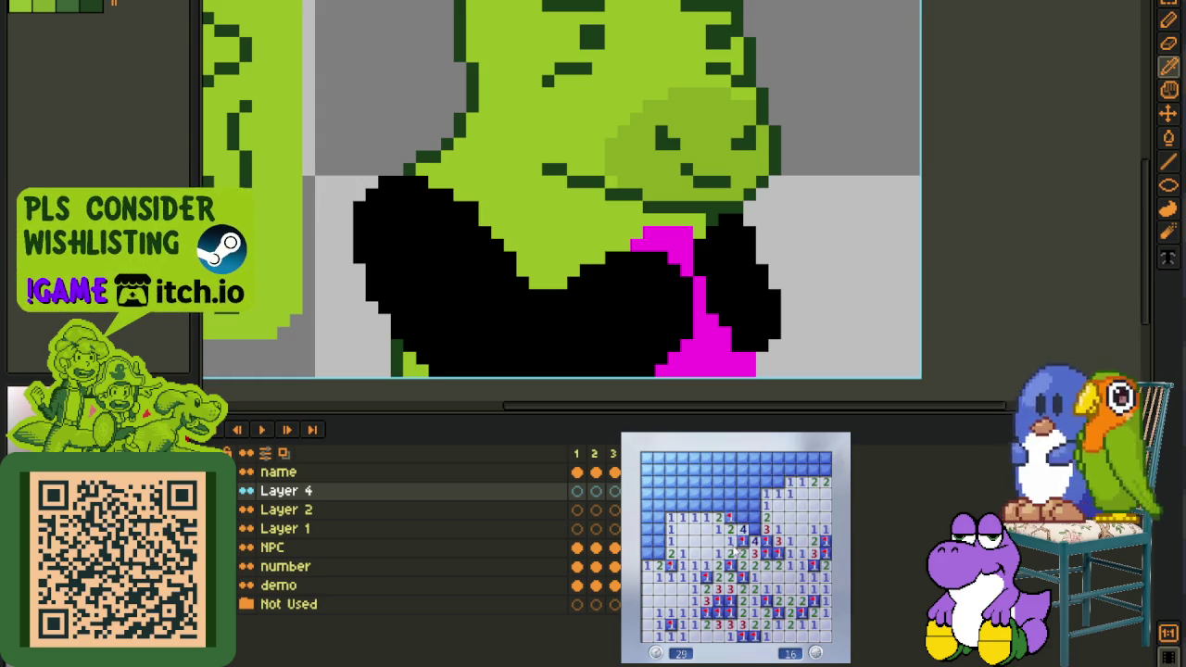
{"action": "right_click", "coordinate": [755, 530]}
{"action": "right_click", "coordinate": [767, 518]}
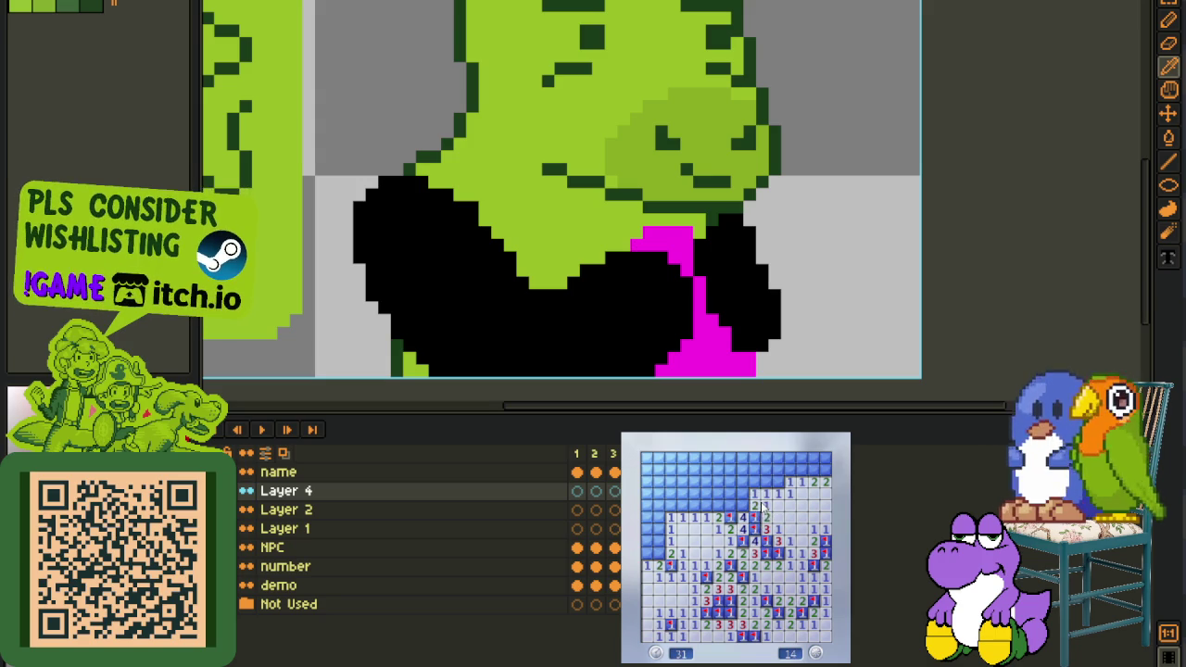
Clear the top-right corner and the left-centre column, flagging their mines
{"action": "left_click", "coordinate": [777, 485]}
{"action": "right_click", "coordinate": [779, 471]}
{"action": "left_click", "coordinate": [757, 461]}
{"action": "right_click", "coordinate": [814, 471]}
{"action": "left_click", "coordinate": [813, 458]}
{"action": "right_click", "coordinate": [824, 471]}
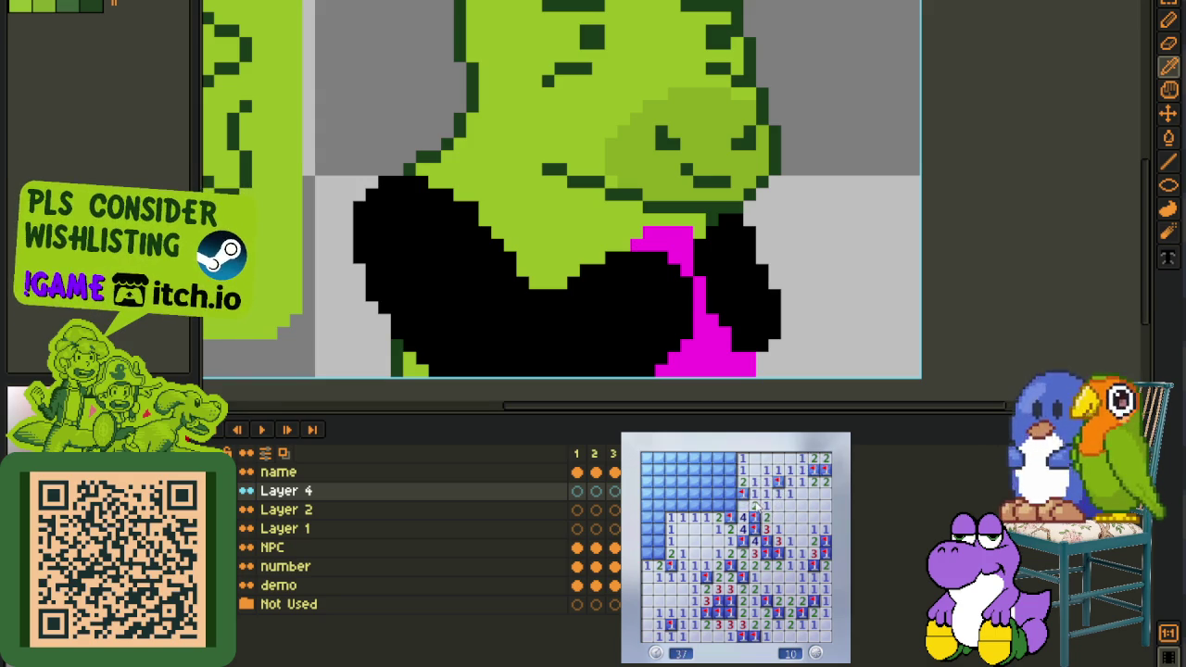
{"action": "left_click", "coordinate": [730, 505]}
{"action": "right_click", "coordinate": [730, 493]}
{"action": "left_click", "coordinate": [731, 482]}
{"action": "right_click", "coordinate": [730, 459]}
Reveal the cells along the left edge and flag the left-edge mines
{"action": "left_click", "coordinate": [718, 516]}
{"action": "left_click", "coordinate": [694, 506]}
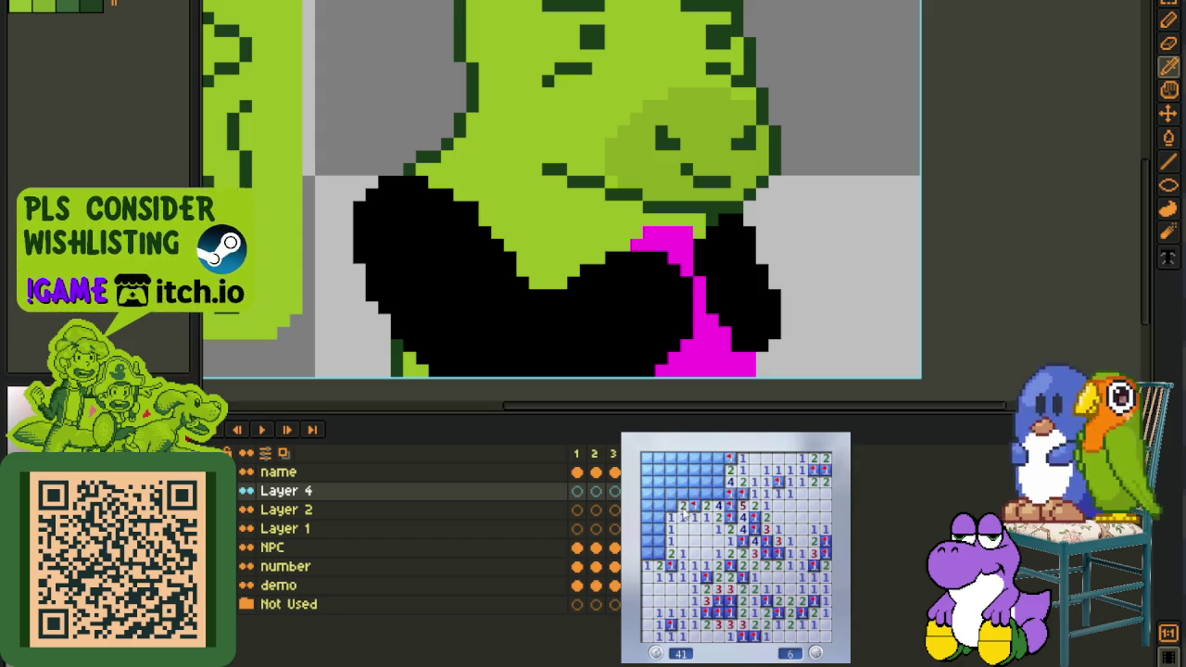
{"action": "left_click", "coordinate": [659, 547]}
{"action": "left_click", "coordinate": [648, 540]}
{"action": "right_click", "coordinate": [658, 517]}
{"action": "right_click", "coordinate": [659, 505]}
{"action": "left_click", "coordinate": [659, 509]}
Flag the final upper-left mines to finish the board, then start a new game
{"action": "right_click", "coordinate": [683, 494]}
{"action": "right_click", "coordinate": [695, 494]}
{"action": "left_click", "coordinate": [671, 492]}
{"action": "left_click", "coordinate": [678, 491]}
{"action": "right_click", "coordinate": [707, 495]}
{"action": "right_click", "coordinate": [719, 488]}
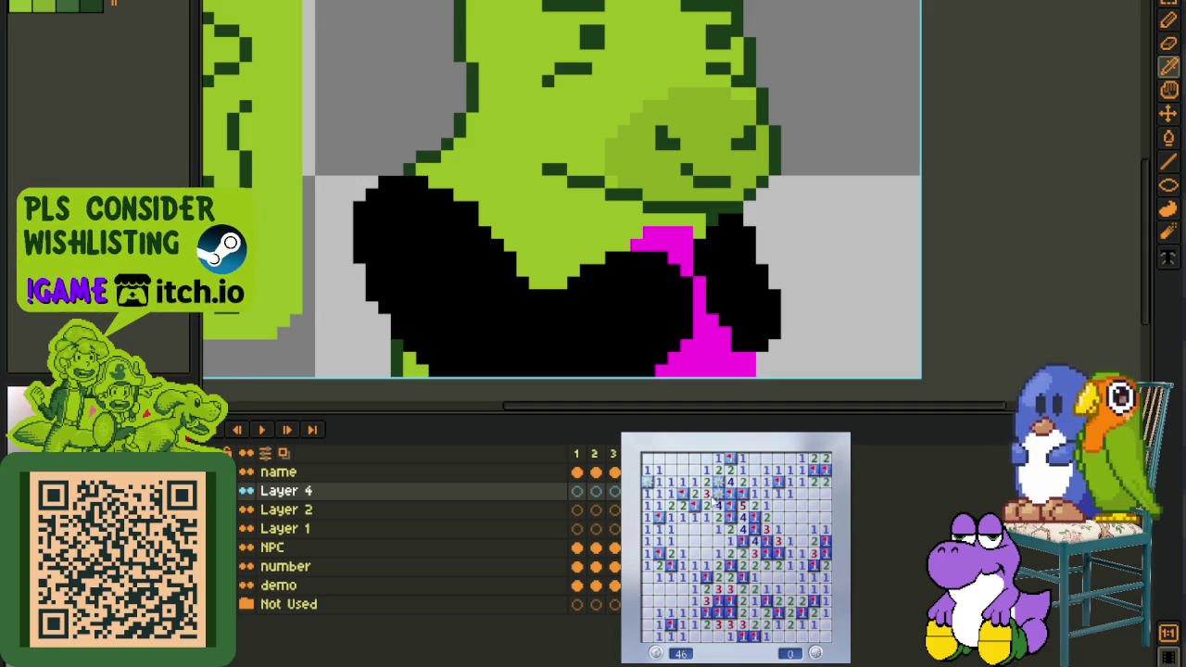
{"action": "left_click", "coordinate": [781, 607]}
{"action": "left_click", "coordinate": [754, 578]}
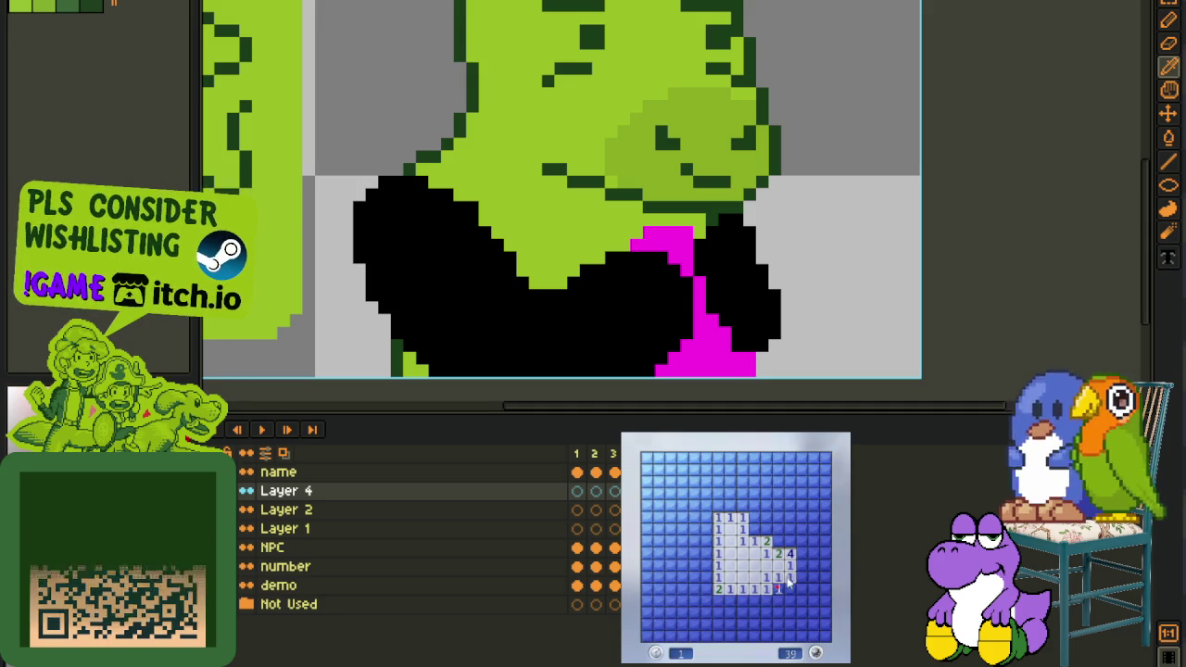
Clear the lower rows and flag the lower-left mines of the board
{"action": "left_click", "coordinate": [789, 591]}
{"action": "left_click", "coordinate": [788, 602]}
{"action": "left_click", "coordinate": [745, 603]}
{"action": "right_click", "coordinate": [739, 600]}
{"action": "left_click", "coordinate": [750, 616]}
{"action": "right_click", "coordinate": [712, 615]}
{"action": "right_click", "coordinate": [707, 603]}
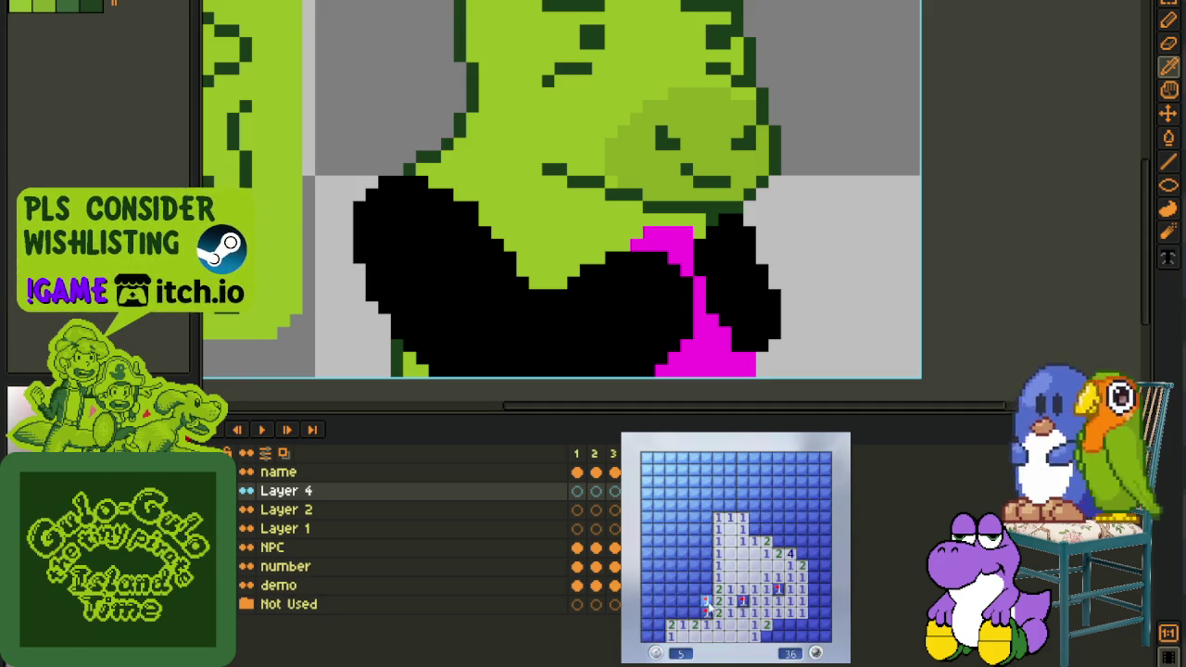
{"action": "left_click", "coordinate": [707, 589]}
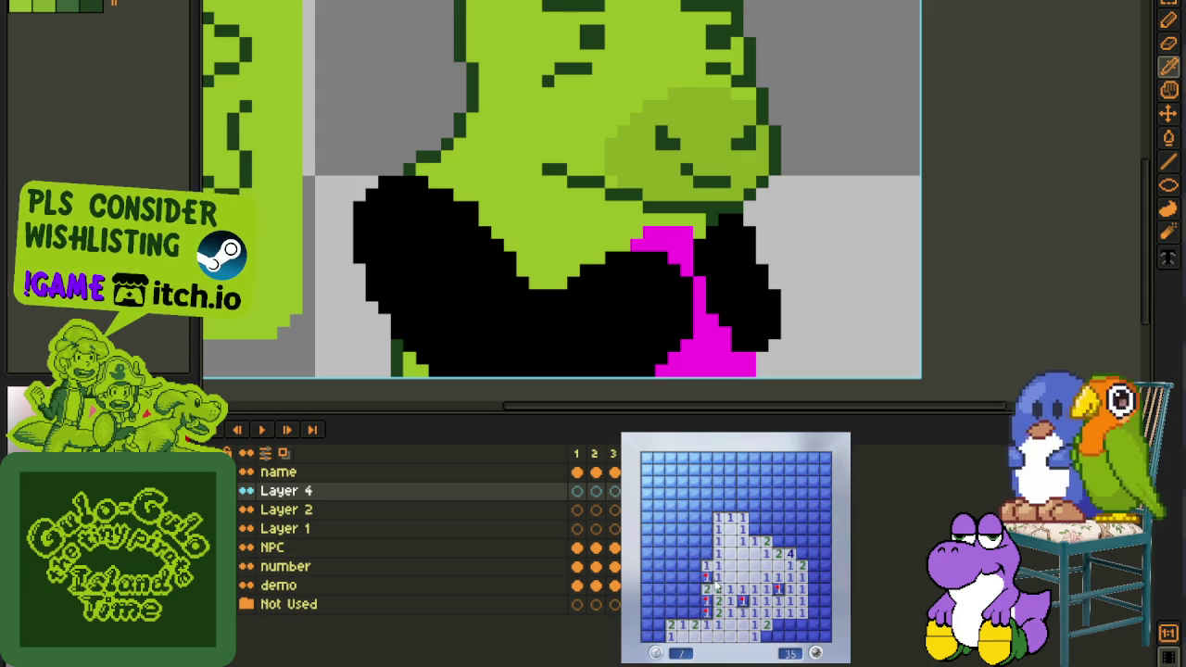
{"action": "left_click", "coordinate": [697, 576]}
Flag the left and upper-left mines and open the cells beside them
{"action": "right_click", "coordinate": [705, 541]}
{"action": "left_click", "coordinate": [693, 538]}
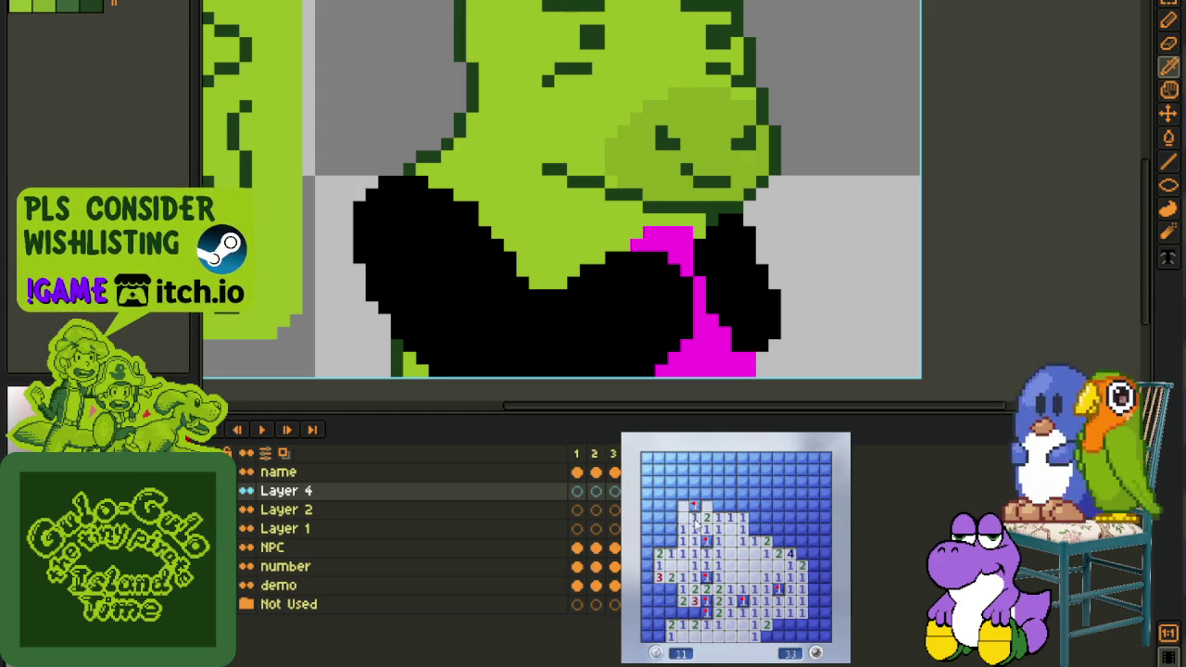
{"action": "left_click", "coordinate": [693, 512]}
{"action": "right_click", "coordinate": [694, 505]}
{"action": "right_click", "coordinate": [718, 506]}
{"action": "right_click", "coordinate": [717, 492]}
Open the upper area around the 3 and flag the mine beside it
{"action": "left_click", "coordinate": [730, 471]}
{"action": "left_click", "coordinate": [729, 493]}
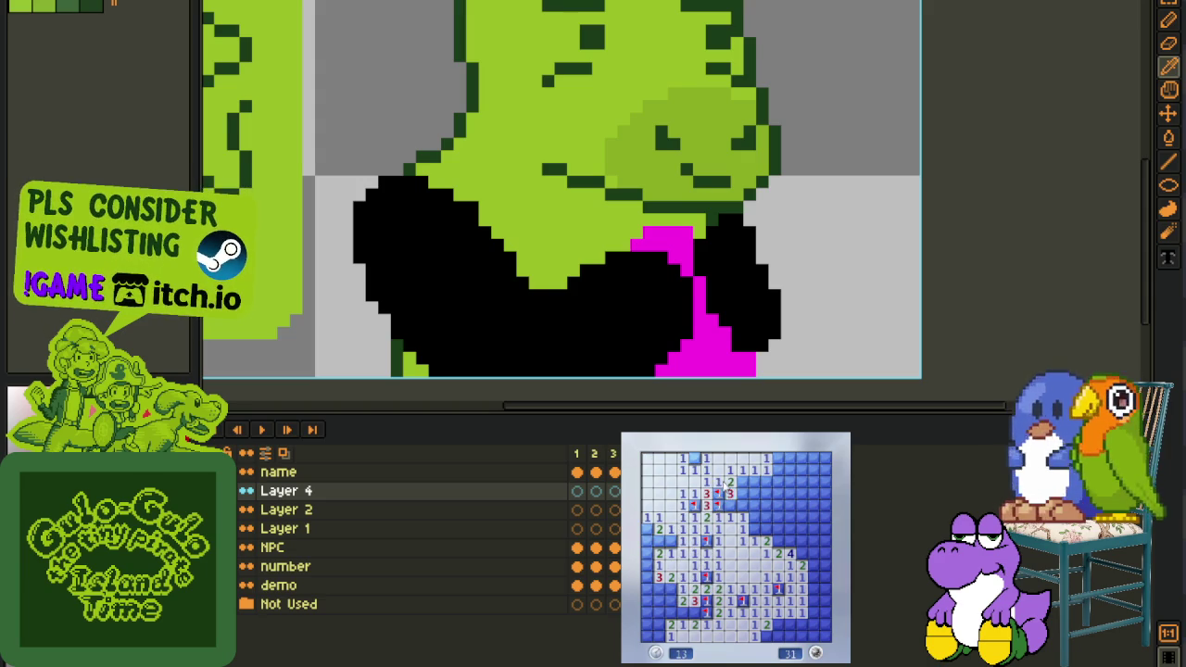
{"action": "left_click", "coordinate": [741, 505]}
{"action": "right_click", "coordinate": [764, 493]}
{"action": "left_click", "coordinate": [776, 506]}
Flag the mines near the top and along the middle row
{"action": "left_click", "coordinate": [777, 482]}
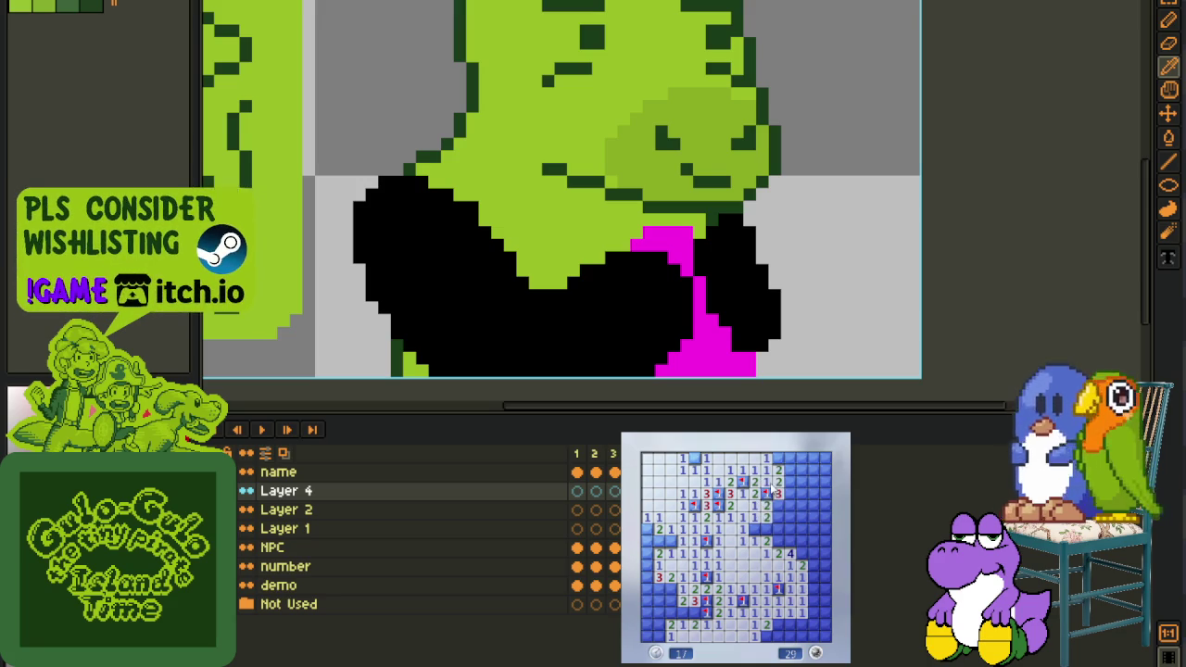
{"action": "right_click", "coordinate": [776, 489]}
{"action": "right_click", "coordinate": [778, 543]}
{"action": "right_click", "coordinate": [779, 541]}
{"action": "right_click", "coordinate": [790, 539]}
{"action": "right_click", "coordinate": [802, 540]}
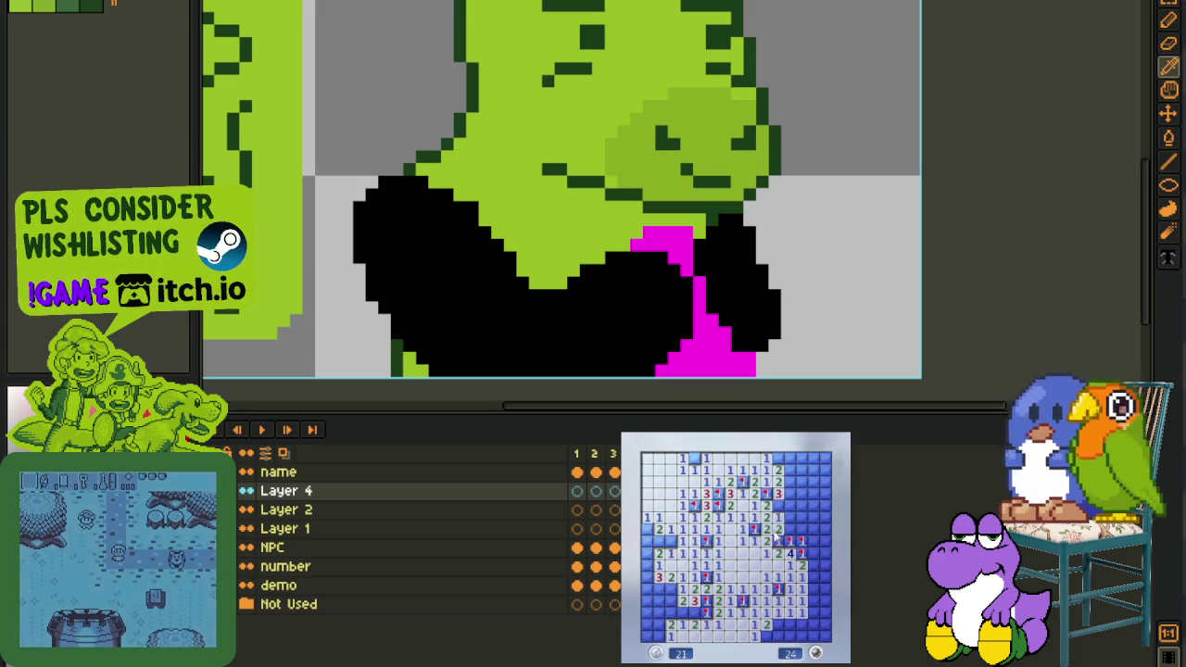
{"action": "left_click", "coordinate": [820, 508]}
Flag the upper-right and top-right mines and clear the cells between them
{"action": "right_click", "coordinate": [814, 540]}
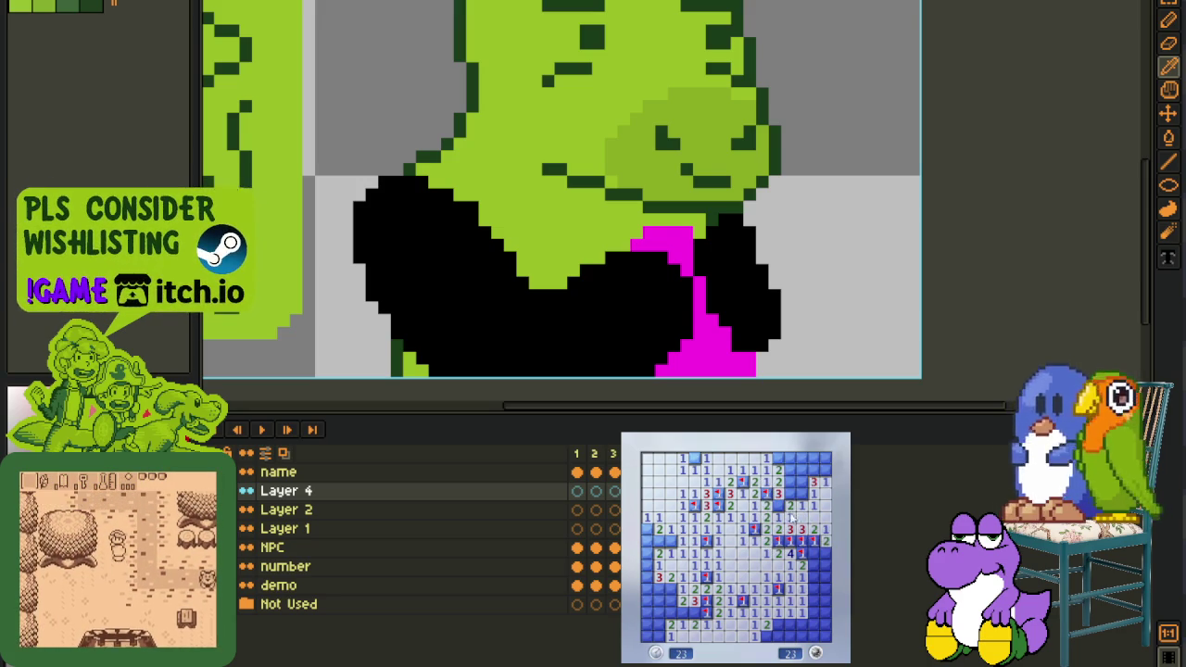
{"action": "right_click", "coordinate": [791, 493]}
{"action": "right_click", "coordinate": [804, 493]}
{"action": "left_click", "coordinate": [801, 482]}
{"action": "right_click", "coordinate": [779, 458]}
{"action": "right_click", "coordinate": [791, 481]}
{"action": "left_click", "coordinate": [790, 470]}
{"action": "right_click", "coordinate": [803, 469]}
{"action": "right_click", "coordinate": [815, 469]}
{"action": "left_click", "coordinate": [803, 458]}
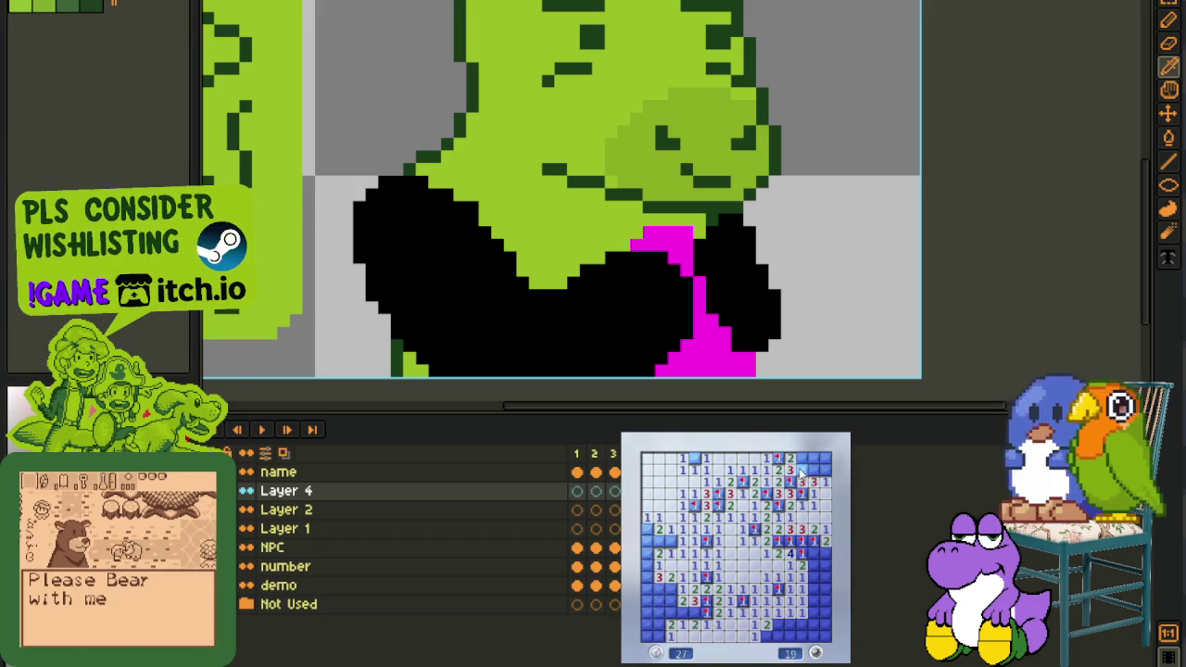
Flag the top-left and left-column mines and clear the bottom-left area
{"action": "right_click", "coordinate": [693, 457]}
{"action": "right_click", "coordinate": [670, 541]}
{"action": "left_click", "coordinate": [646, 541]}
{"action": "right_click", "coordinate": [646, 554]}
{"action": "right_click", "coordinate": [658, 589]}
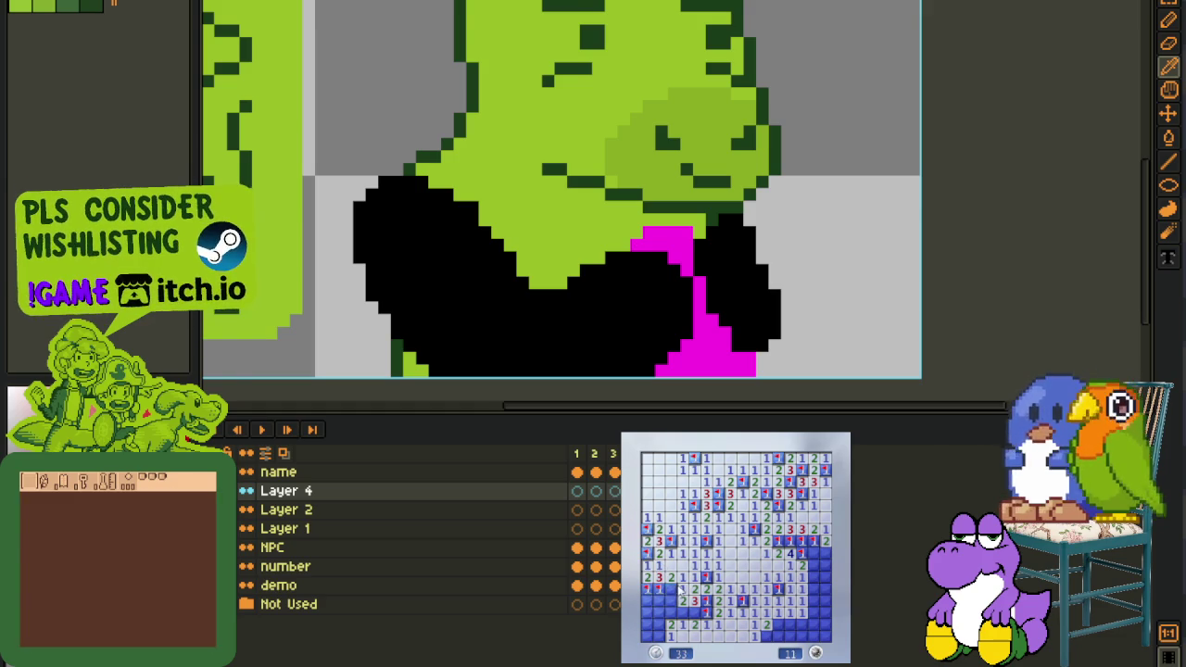
{"action": "right_click", "coordinate": [670, 600]}
{"action": "left_click", "coordinate": [670, 612]}
{"action": "right_click", "coordinate": [682, 613]}
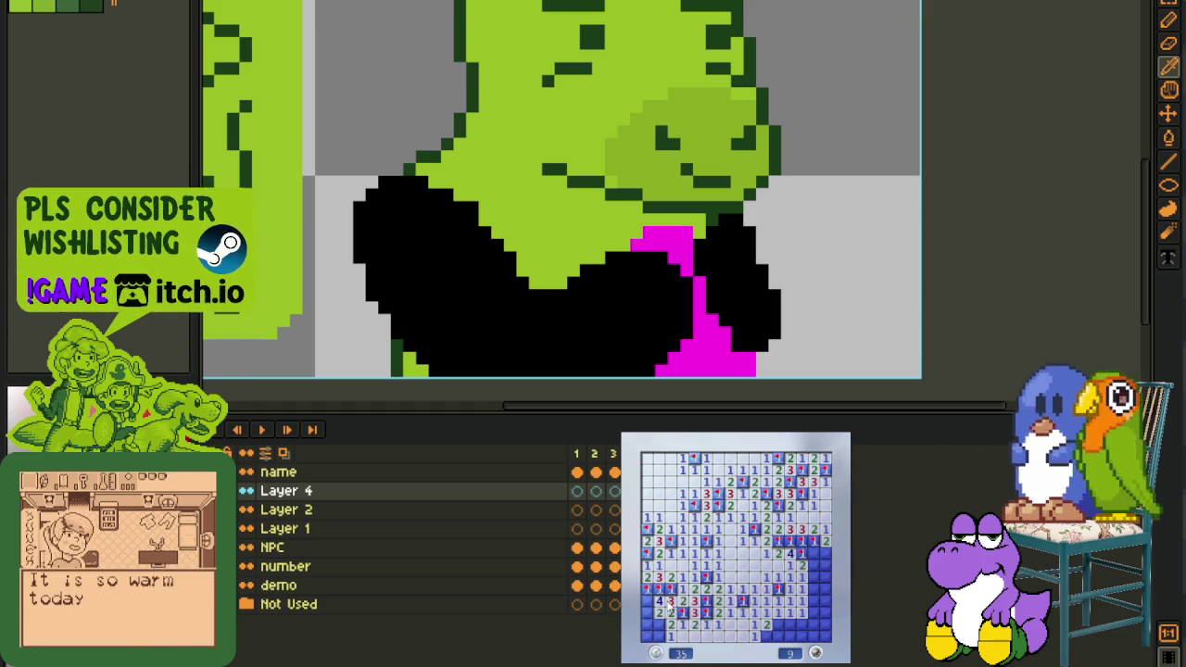
{"action": "left_click", "coordinate": [664, 632]}
Flag the final lower-right mines and reveal the last covered cells to clear the board
{"action": "right_click", "coordinate": [780, 625]}
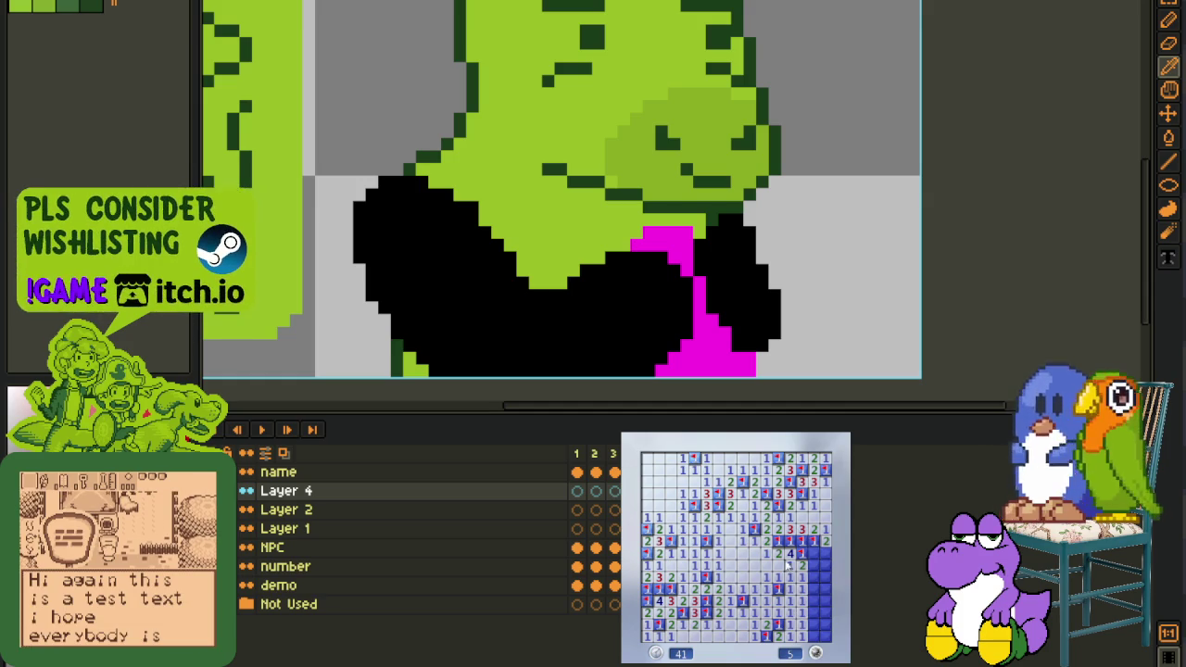
{"action": "right_click", "coordinate": [815, 556]}
{"action": "left_click", "coordinate": [821, 570]}
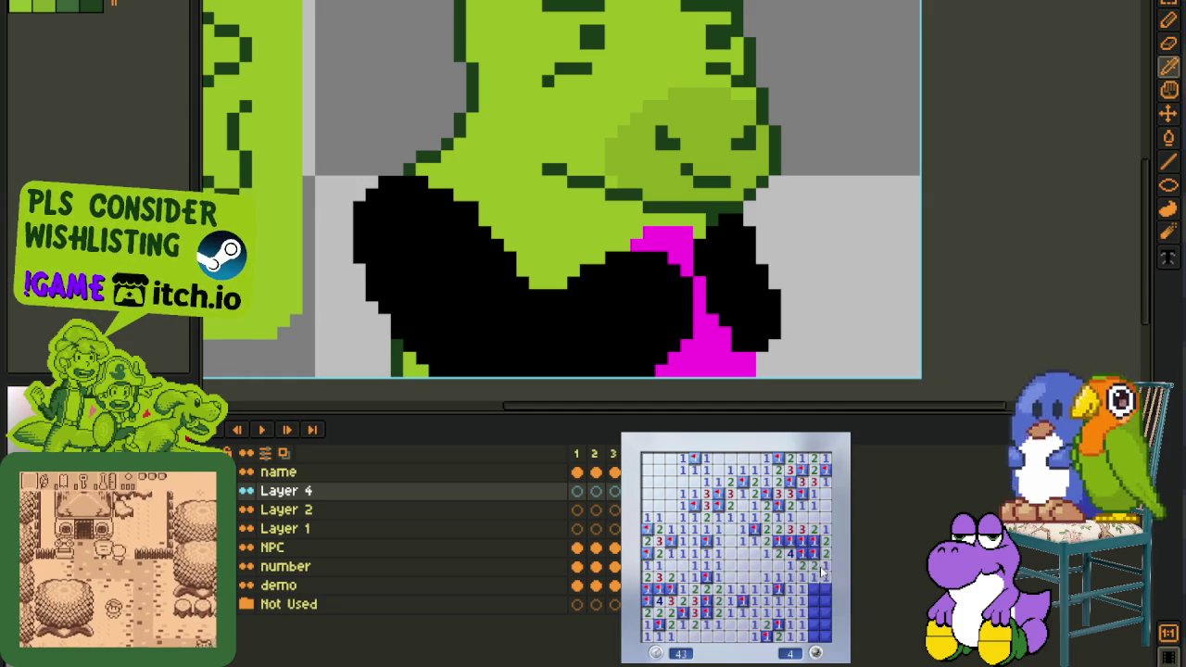
{"action": "right_click", "coordinate": [819, 590]}
{"action": "left_click", "coordinate": [823, 598]}
{"action": "left_click", "coordinate": [822, 614]}
{"action": "right_click", "coordinate": [820, 626]}
{"action": "right_click", "coordinate": [810, 628]}
{"action": "right_click", "coordinate": [818, 640]}
Start a new game, open the lower right and flag the mines along its edge
{"action": "left_click", "coordinate": [778, 607]}
{"action": "left_click", "coordinate": [776, 599]}
{"action": "right_click", "coordinate": [813, 529]}
{"action": "right_click", "coordinate": [825, 529]}
{"action": "right_click", "coordinate": [790, 529]}
{"action": "left_click", "coordinate": [802, 530]}
{"action": "left_click", "coordinate": [778, 541]}
{"action": "right_click", "coordinate": [777, 577]}
{"action": "left_click", "coordinate": [753, 564]}
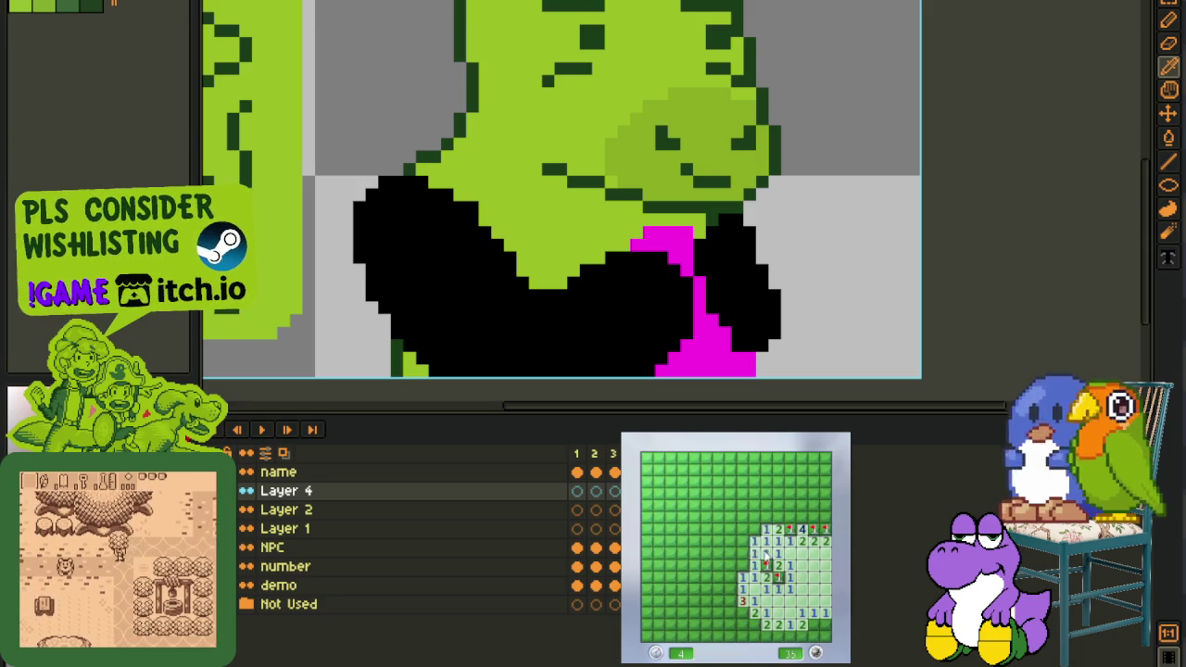
Flag the mines along the right edge of the opened area
{"action": "right_click", "coordinate": [753, 528]}
{"action": "left_click", "coordinate": [766, 516]}
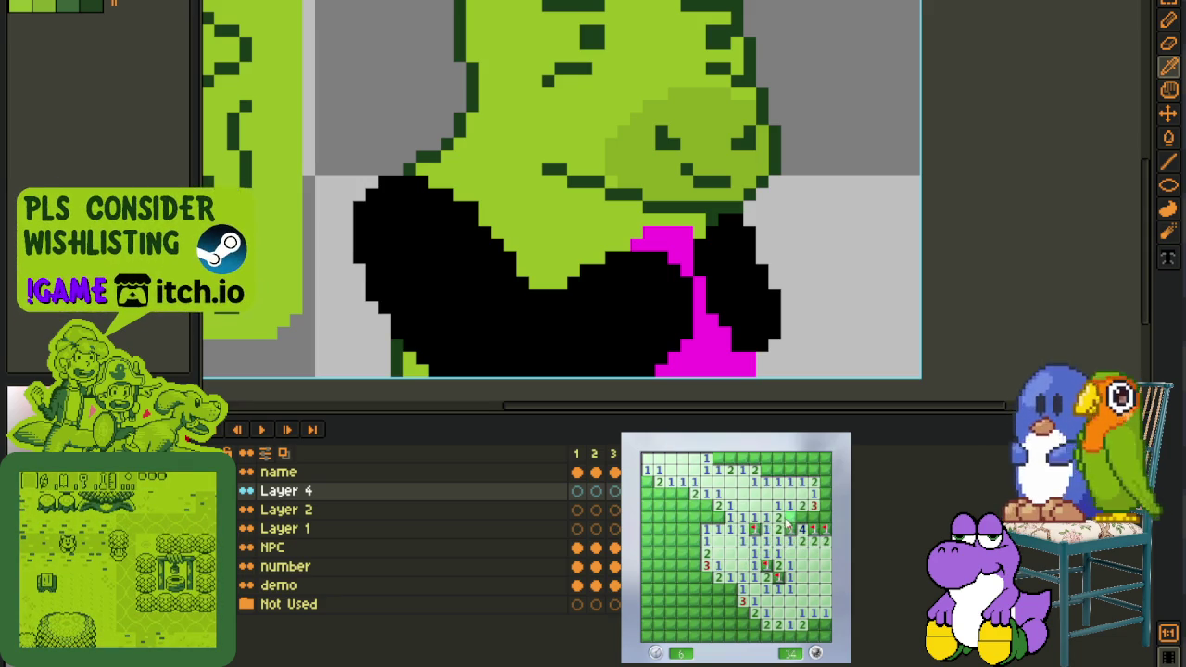
{"action": "right_click", "coordinate": [814, 517]}
{"action": "right_click", "coordinate": [825, 505]}
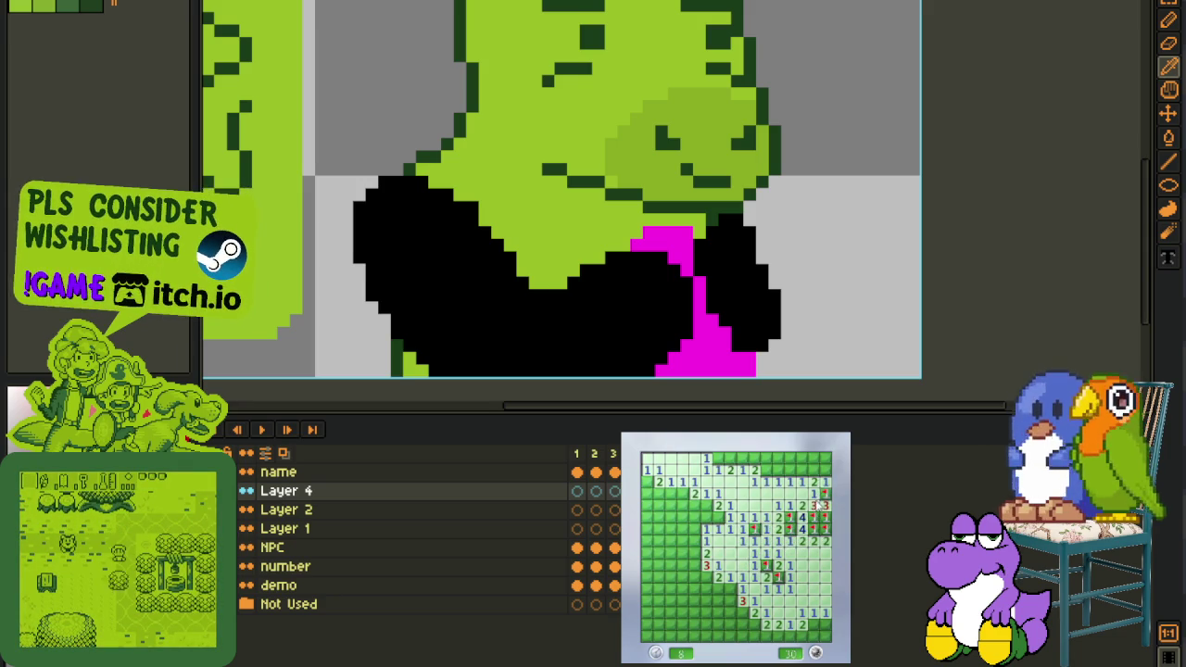
{"action": "right_click", "coordinate": [825, 493]}
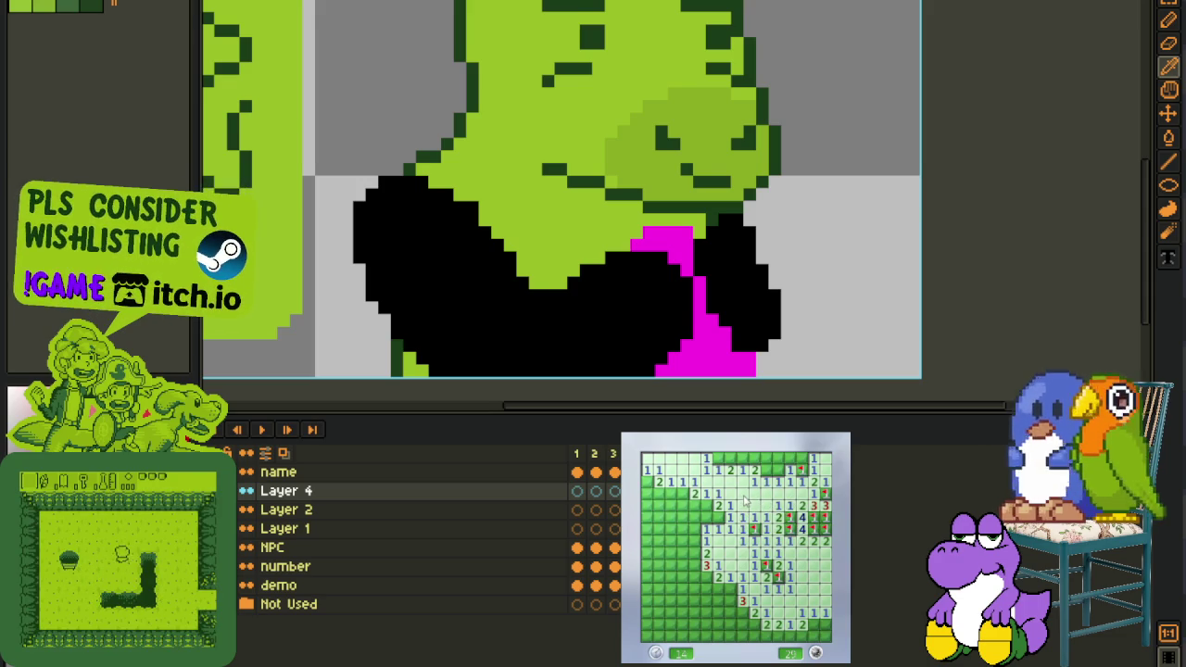
Clear the top-right cells and the top row, flagging one top-row mine
{"action": "left_click", "coordinate": [788, 478]}
{"action": "left_click", "coordinate": [765, 471]}
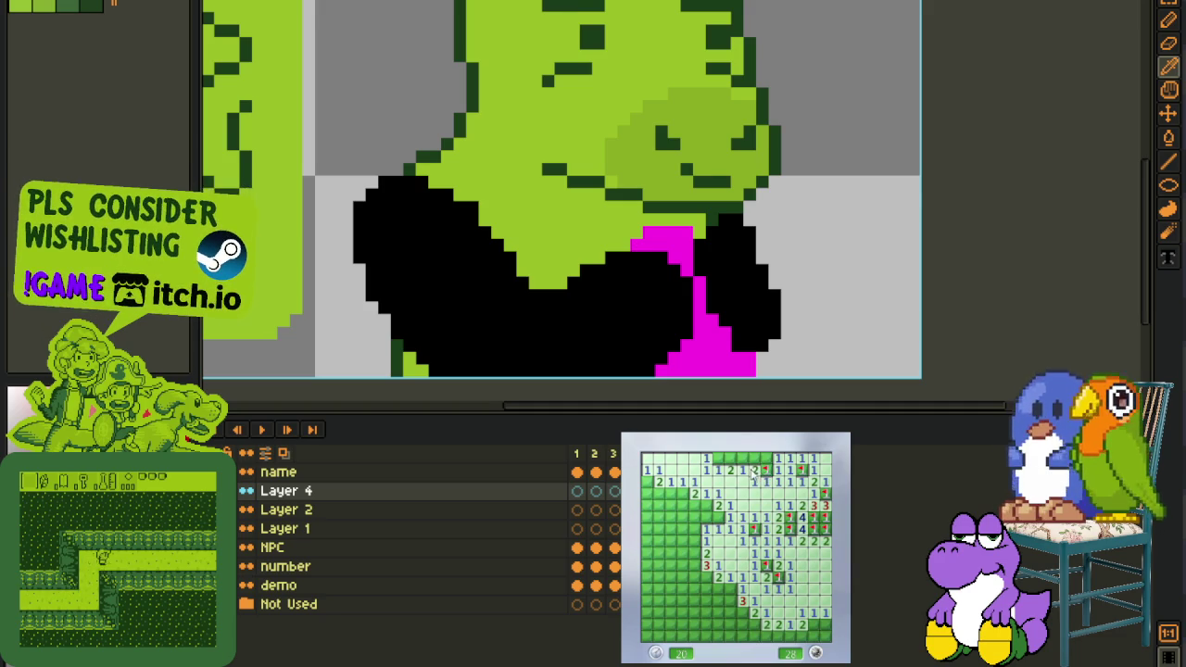
{"action": "left_click", "coordinate": [765, 457]}
{"action": "left_click", "coordinate": [753, 457]}
{"action": "right_click", "coordinate": [741, 458]}
{"action": "left_click", "coordinate": [731, 458]}
Flag the left-side mines and open the safe cells on the left
{"action": "right_click", "coordinate": [704, 505]}
{"action": "right_click", "coordinate": [704, 517]}
{"action": "left_click", "coordinate": [694, 505]}
{"action": "left_click", "coordinate": [693, 528]}
{"action": "right_click", "coordinate": [683, 517]}
{"action": "right_click", "coordinate": [683, 494]}
{"action": "left_click", "coordinate": [669, 529]}
{"action": "left_click", "coordinate": [658, 494]}
{"action": "right_click", "coordinate": [647, 482]}
Flag the lower-left mines and clear the cells down to the bottom-left corner
{"action": "right_click", "coordinate": [695, 553]}
{"action": "left_click", "coordinate": [683, 553]}
{"action": "right_click", "coordinate": [683, 564]}
{"action": "left_click", "coordinate": [683, 576]}
{"action": "right_click", "coordinate": [658, 565]}
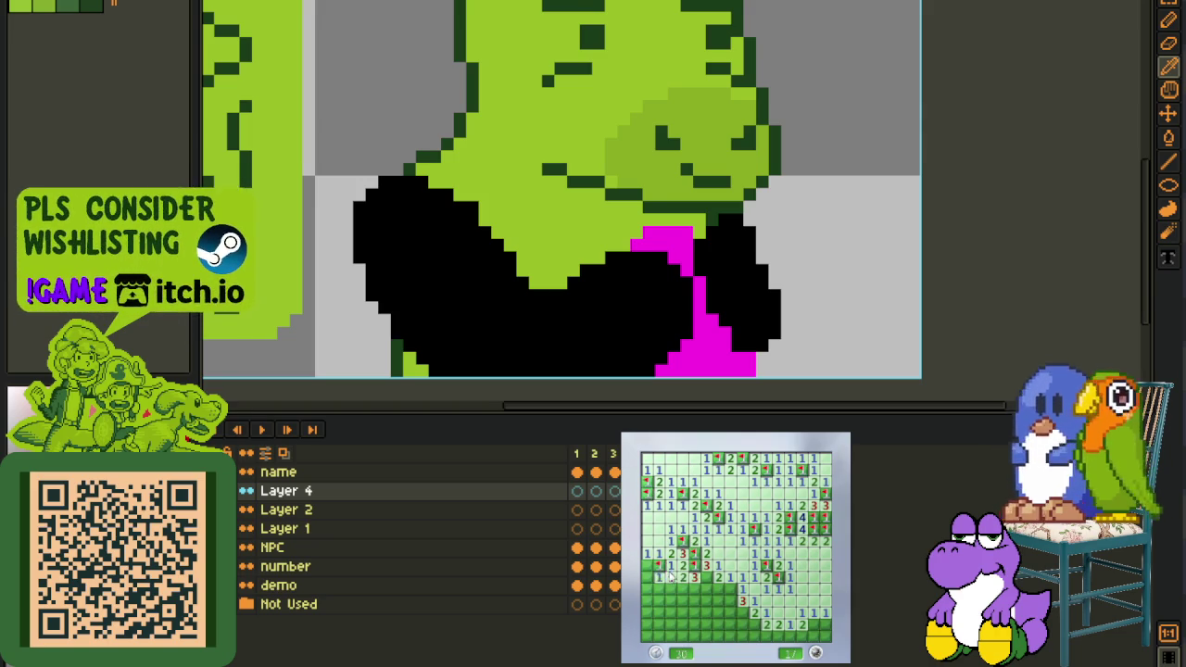
{"action": "left_click", "coordinate": [658, 575]}
{"action": "right_click", "coordinate": [683, 599]}
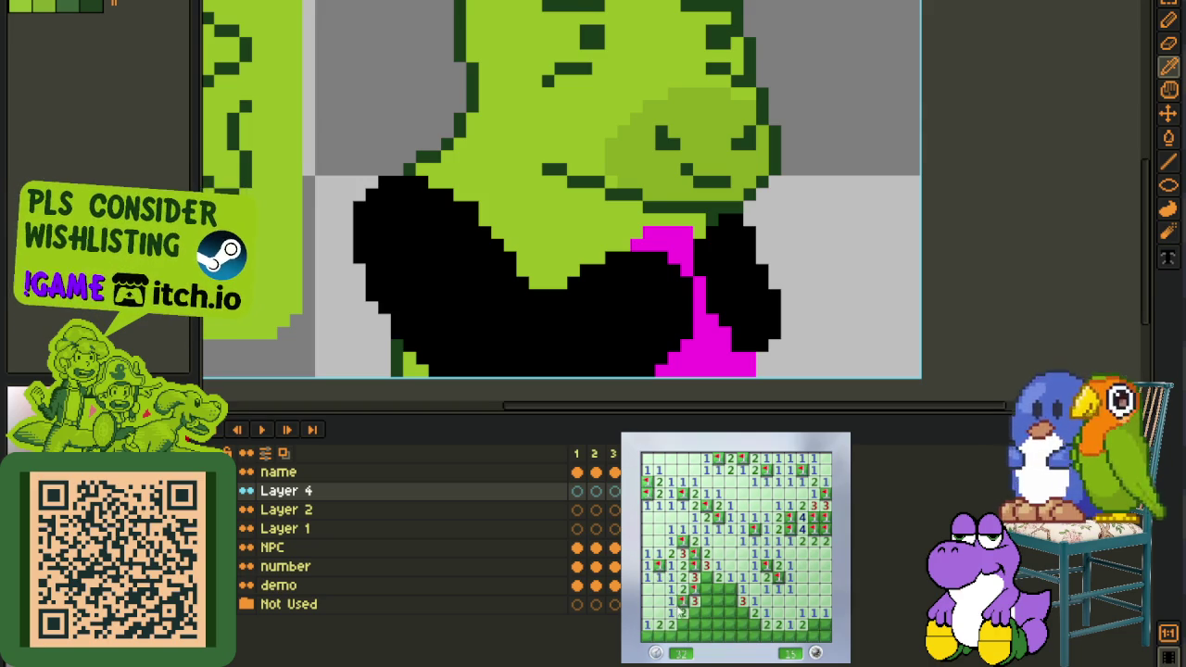
{"action": "left_click", "coordinate": [683, 636]}
Flag the lower-middle and bottom-row mines and reveal the safe cells there
{"action": "left_click", "coordinate": [706, 600]}
{"action": "right_click", "coordinate": [718, 590]}
{"action": "right_click", "coordinate": [718, 601]}
{"action": "left_click", "coordinate": [736, 608]}
{"action": "right_click", "coordinate": [737, 613]}
{"action": "right_click", "coordinate": [721, 604]}
{"action": "right_click", "coordinate": [756, 625]}
{"action": "left_click", "coordinate": [732, 630]}
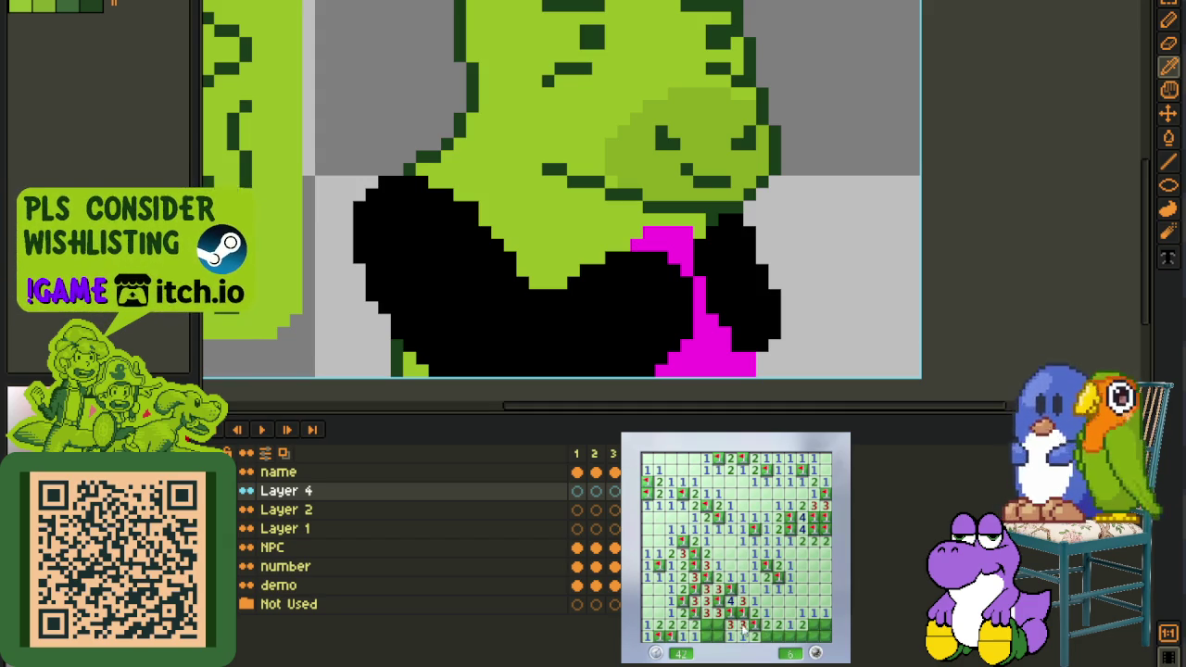
Flag the last bottom-row mines, then start a new game near the bottom
{"action": "right_click", "coordinate": [784, 637]}
{"action": "right_click", "coordinate": [806, 625]}
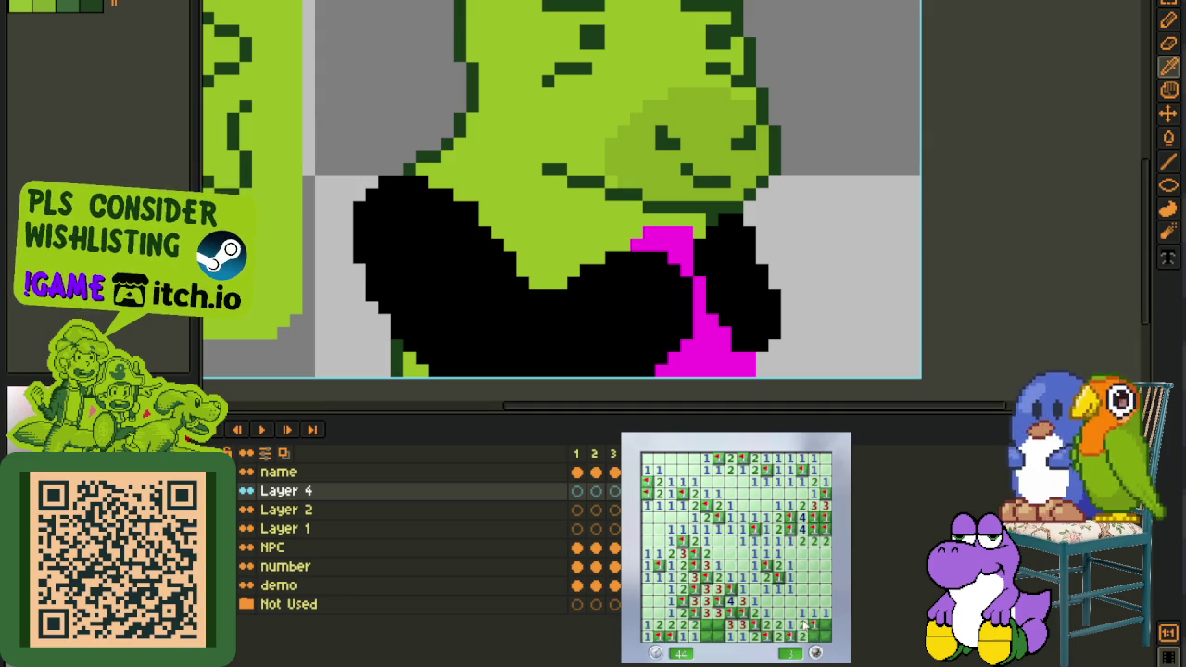
{"action": "right_click", "coordinate": [720, 628]}
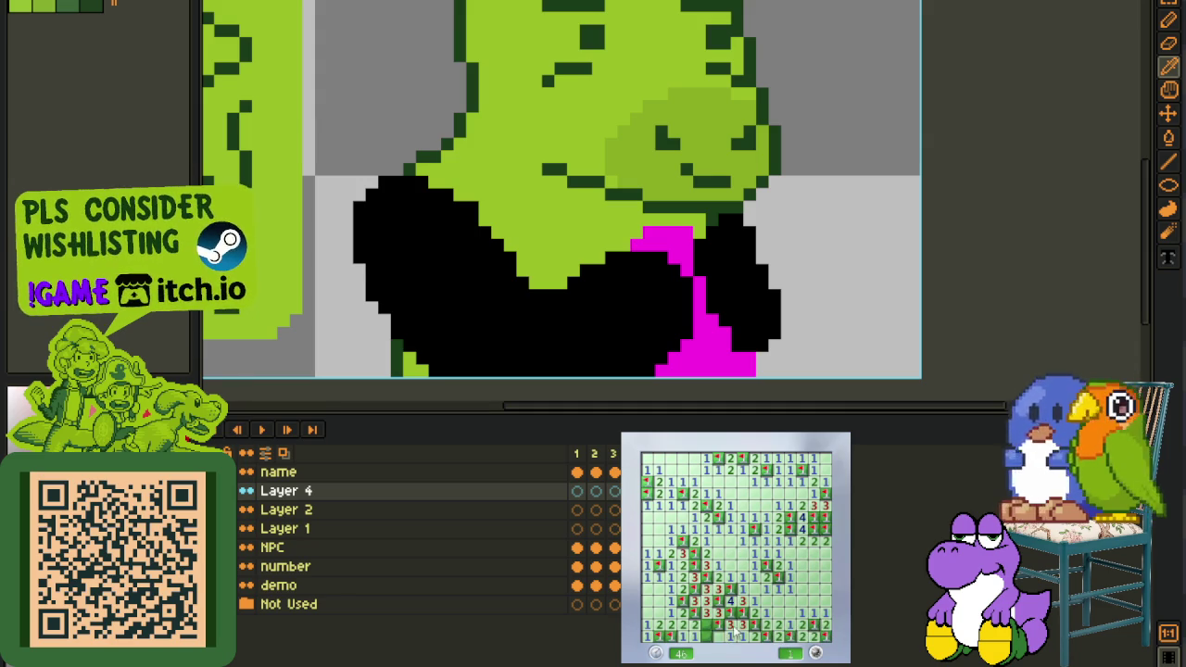
{"action": "left_click", "coordinate": [758, 604]}
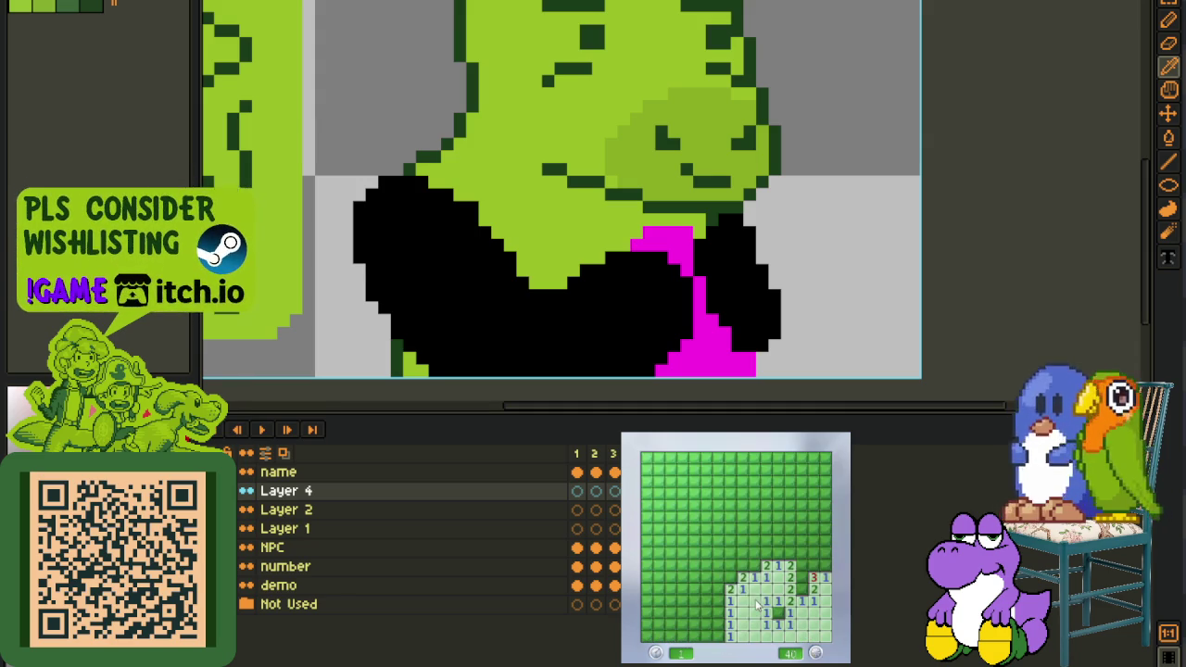
Flag the mines on the right side and open the cells around satisfied numbers
{"action": "right_click", "coordinate": [753, 566]}
{"action": "middle_click", "coordinate": [742, 575]}
{"action": "right_click", "coordinate": [801, 578]}
{"action": "right_click", "coordinate": [802, 588]}
{"action": "right_click", "coordinate": [813, 565]}
{"action": "right_click", "coordinate": [826, 553]}
{"action": "left_click", "coordinate": [781, 557]}
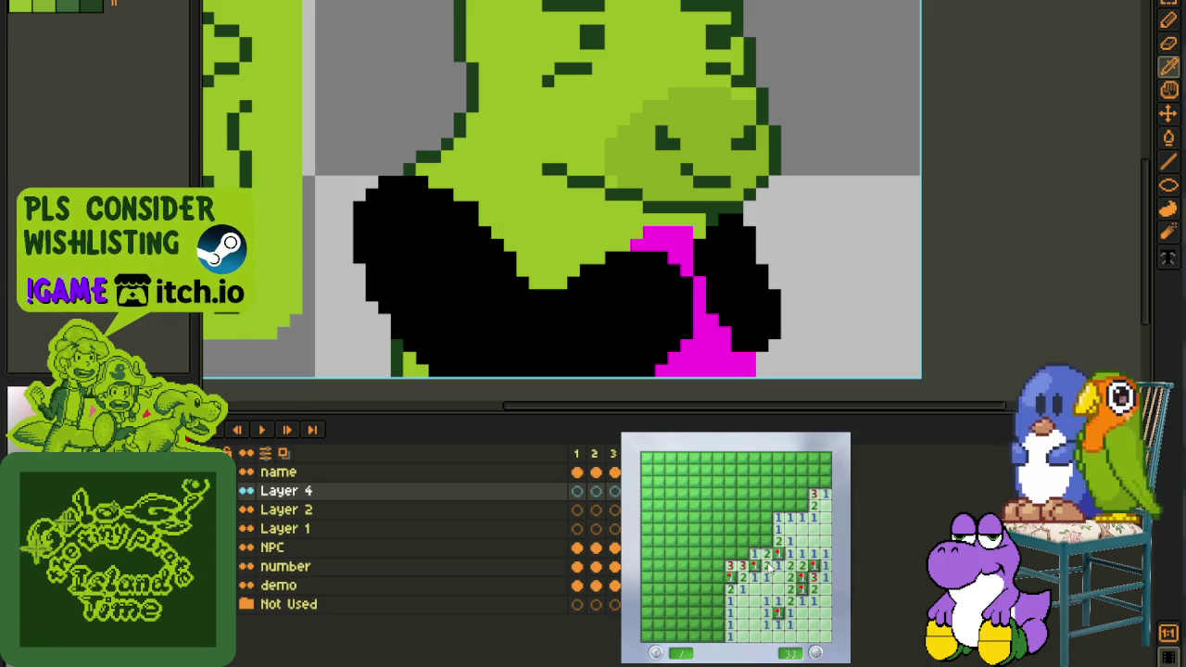
Open cells left of and above the area, flagging two more mines
{"action": "left_click", "coordinate": [753, 555]}
{"action": "right_click", "coordinate": [730, 552]}
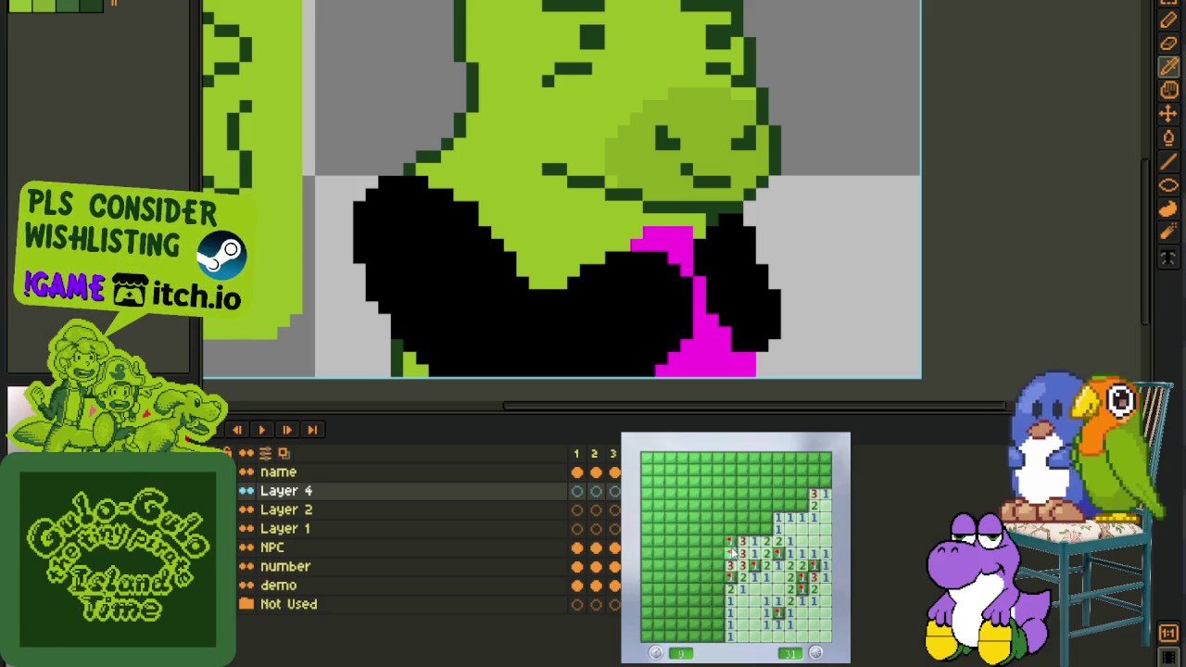
{"action": "left_click", "coordinate": [742, 529]}
{"action": "left_click", "coordinate": [779, 517]}
{"action": "right_click", "coordinate": [742, 517]}
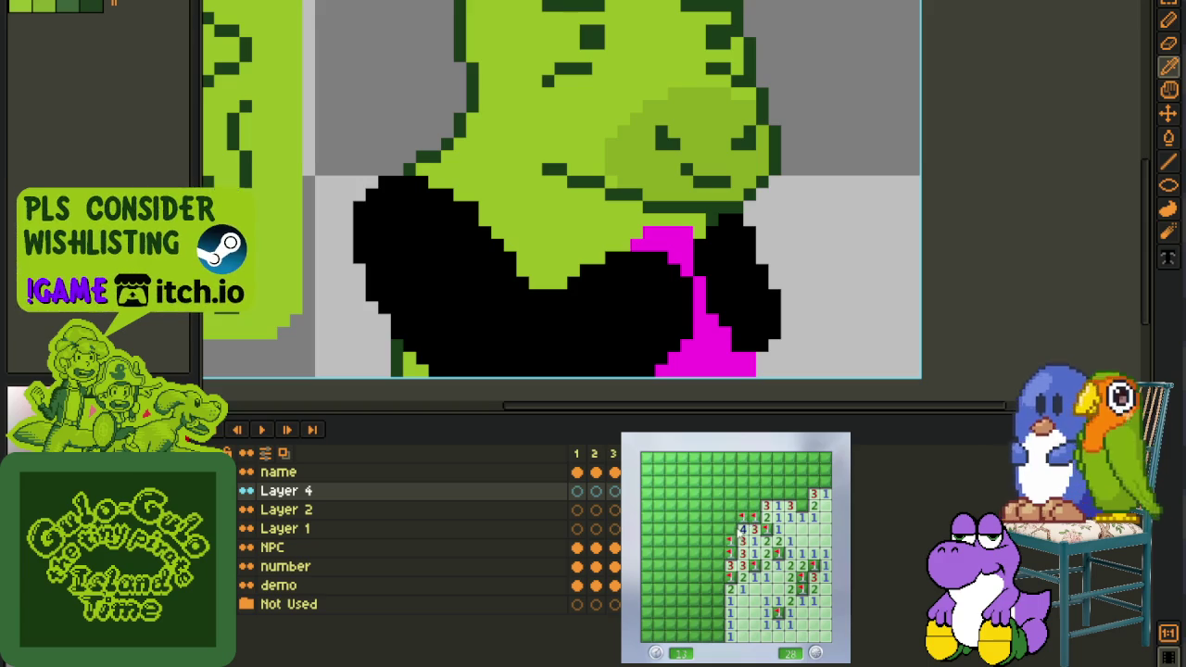
{"action": "left_click", "coordinate": [737, 517]}
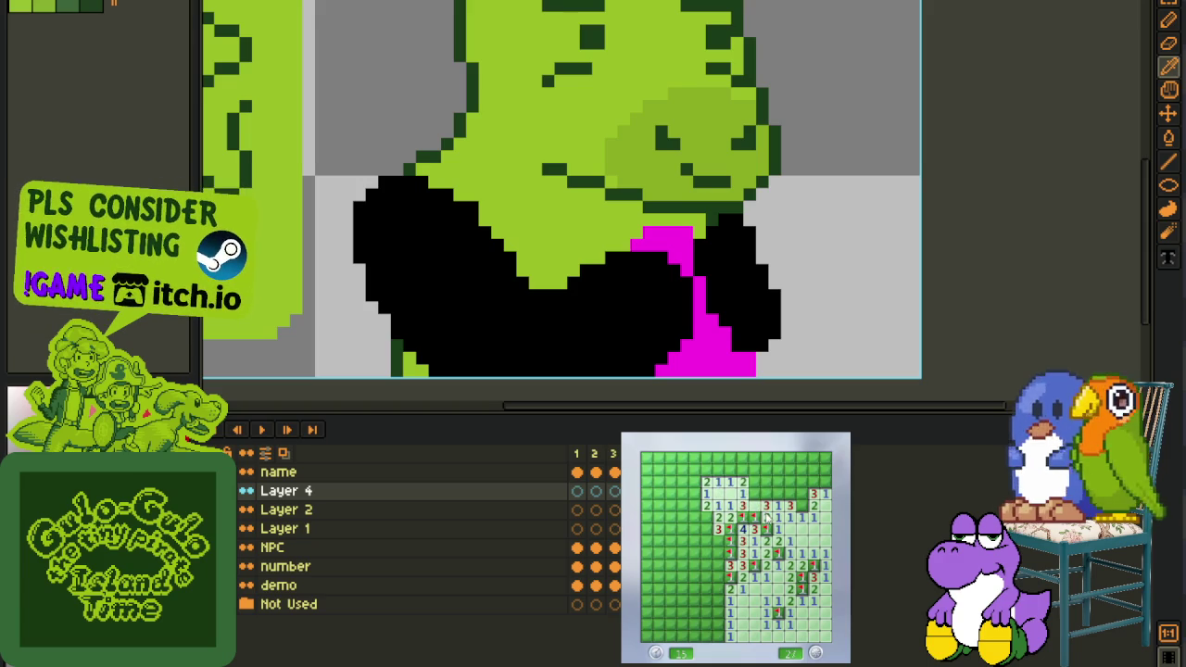
Reveal cells along the top row until one turns out to be a mine
{"action": "left_click", "coordinate": [755, 482]}
{"action": "left_click", "coordinate": [776, 483]}
{"action": "left_click", "coordinate": [777, 483]}
{"action": "right_click", "coordinate": [801, 494]}
{"action": "left_click", "coordinate": [804, 478]}
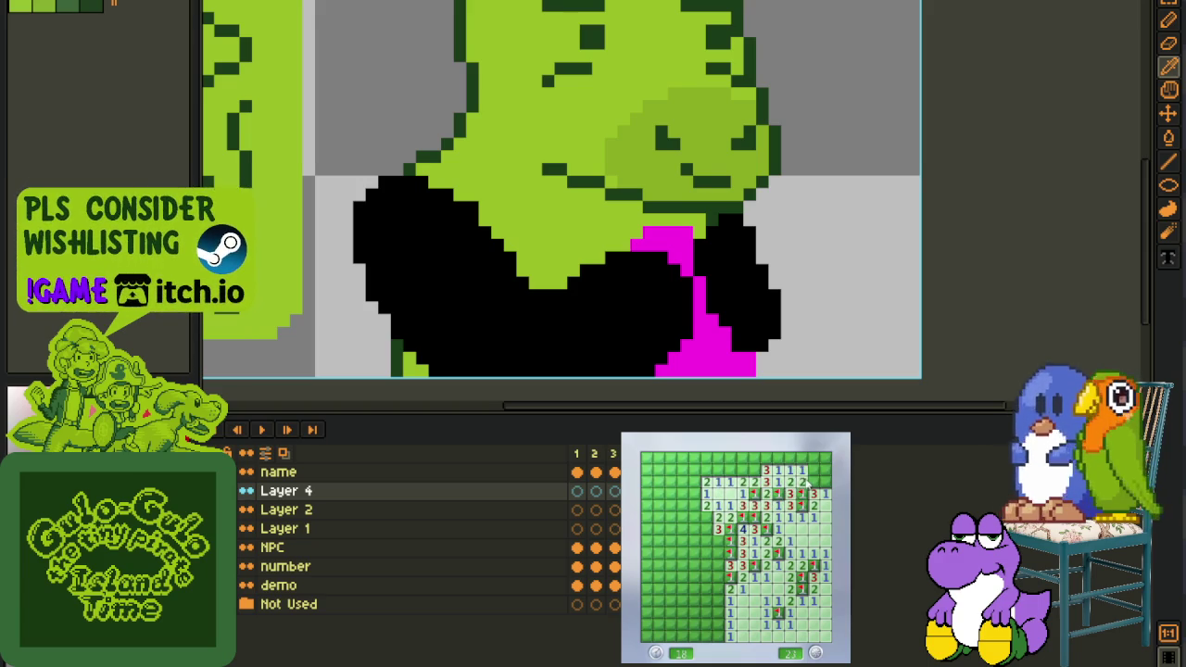
{"action": "left_click", "coordinate": [720, 472]}
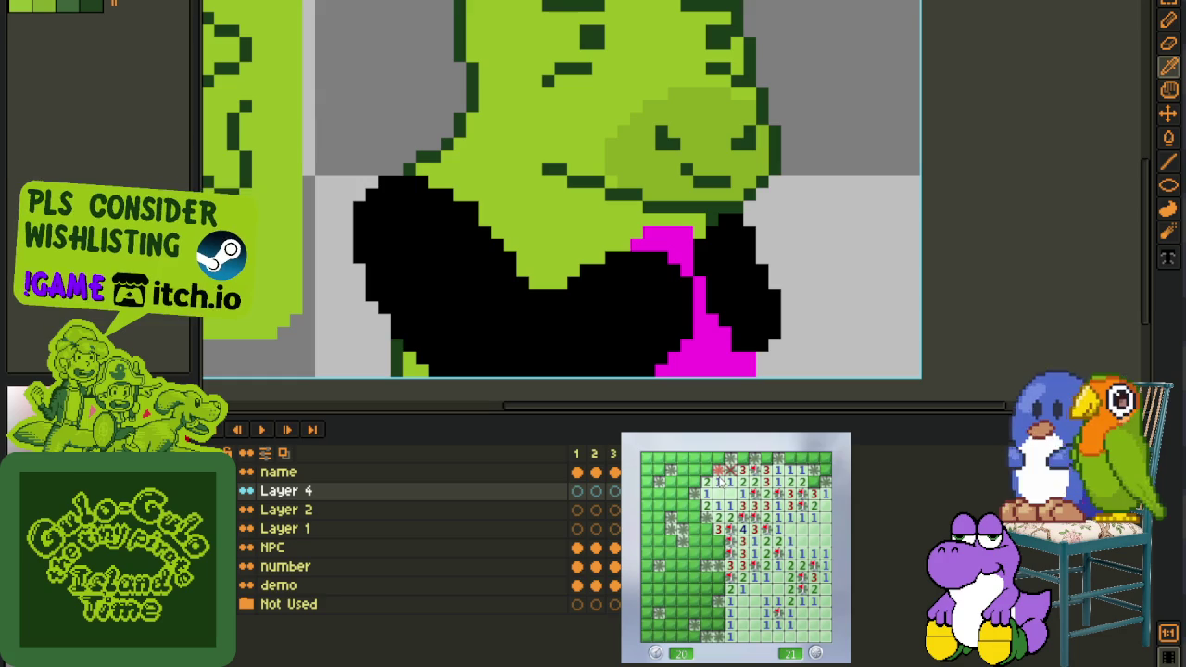
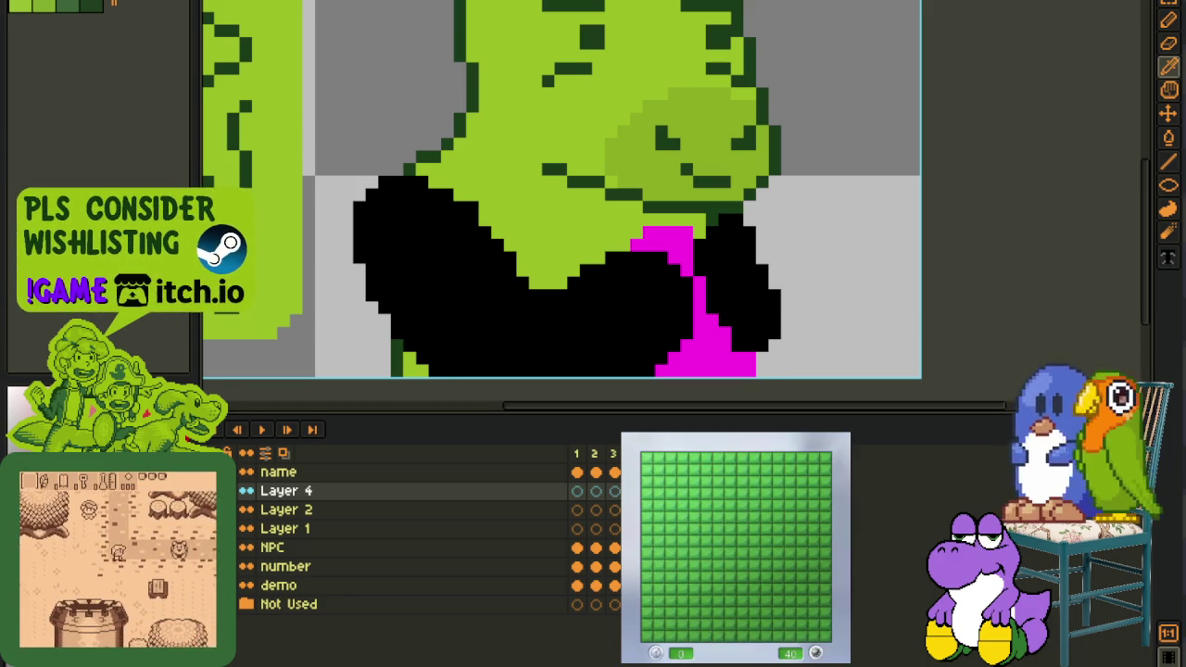
Open the first patch, flag the mines to its left, and uncover the left-edge cells
{"action": "left_click", "coordinate": [717, 524]}
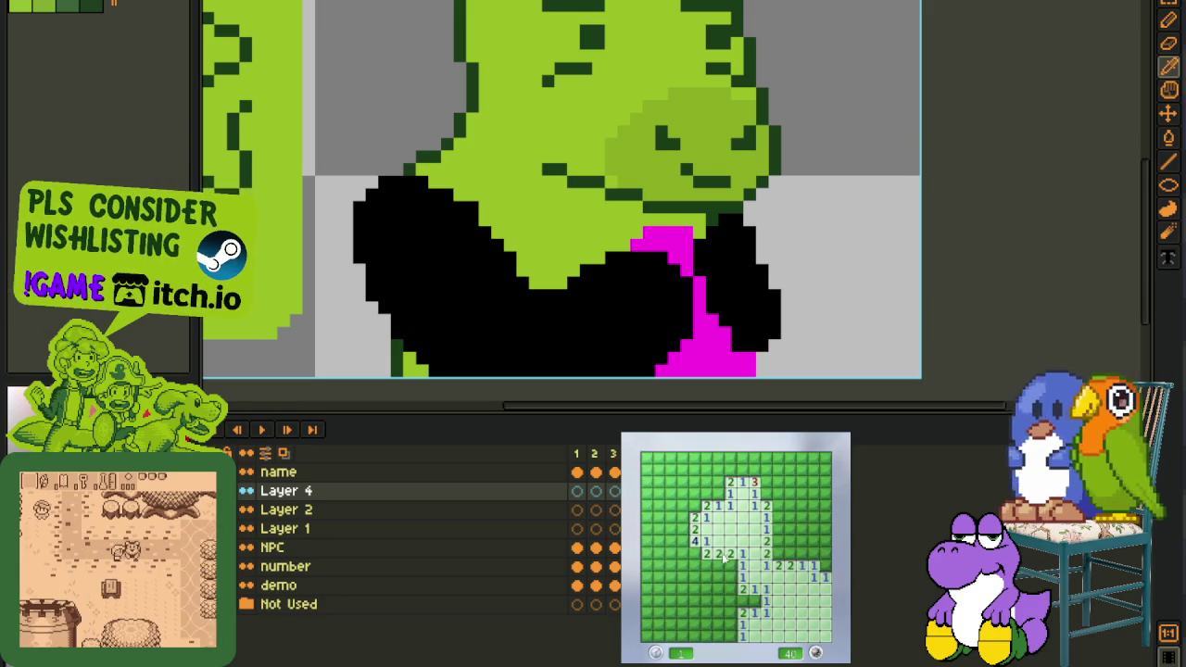
{"action": "right_click", "coordinate": [694, 552]}
{"action": "right_click", "coordinate": [682, 552]}
{"action": "right_click", "coordinate": [682, 540]}
{"action": "right_click", "coordinate": [682, 528]}
{"action": "right_click", "coordinate": [693, 505]}
{"action": "left_click", "coordinate": [693, 516]}
{"action": "left_click", "coordinate": [682, 517]}
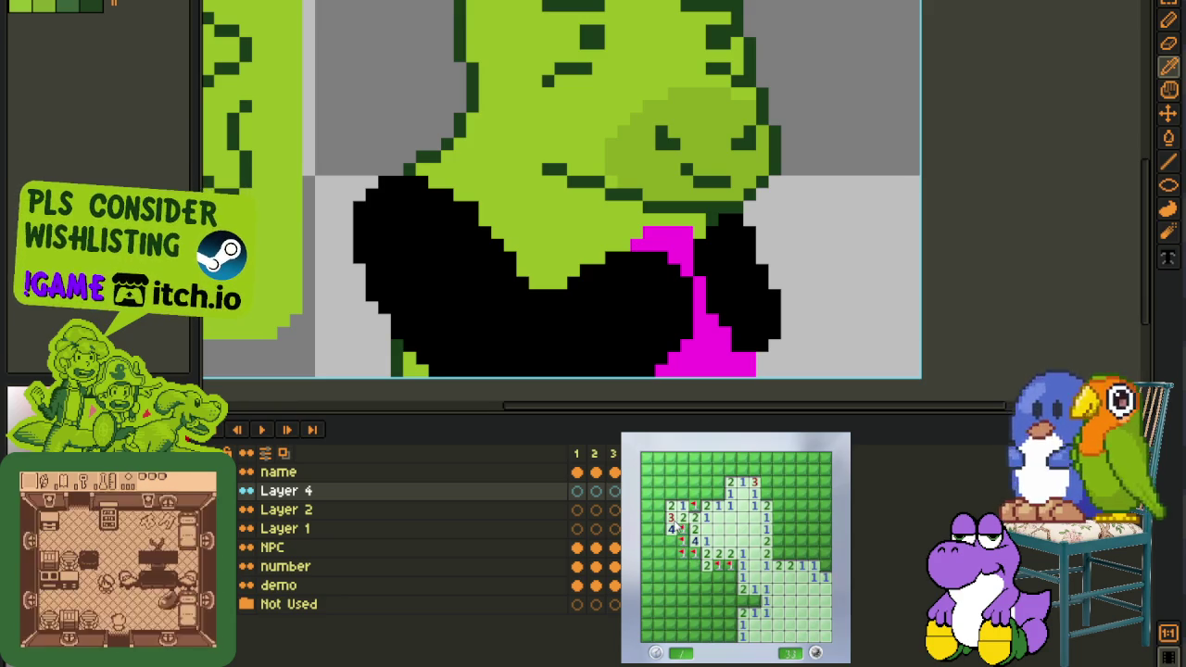
{"action": "left_click", "coordinate": [683, 494]}
{"action": "left_click", "coordinate": [682, 482]}
Clear the top-left rows, flagging the mines found there
{"action": "right_click", "coordinate": [719, 494]}
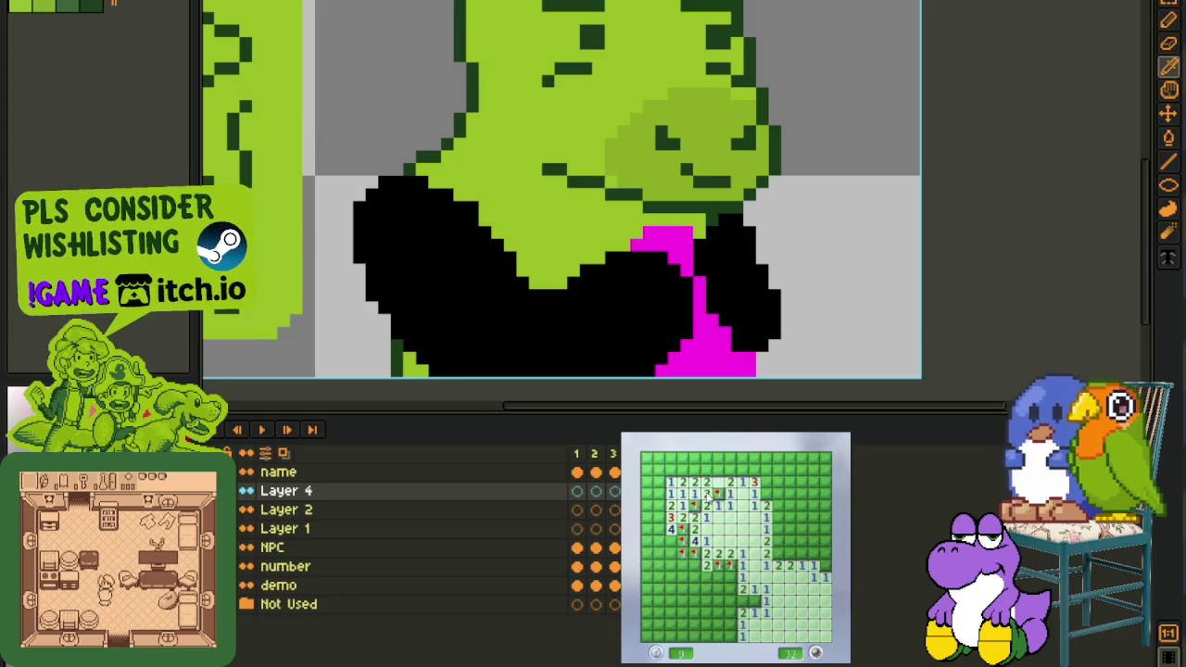
{"action": "left_click", "coordinate": [718, 470]}
{"action": "left_click", "coordinate": [693, 469]}
{"action": "left_click", "coordinate": [670, 470]}
{"action": "left_click", "coordinate": [659, 494]}
{"action": "right_click", "coordinate": [682, 470]}
{"action": "right_click", "coordinate": [659, 516]}
{"action": "left_click", "coordinate": [659, 528]}
{"action": "left_click", "coordinate": [646, 505]}
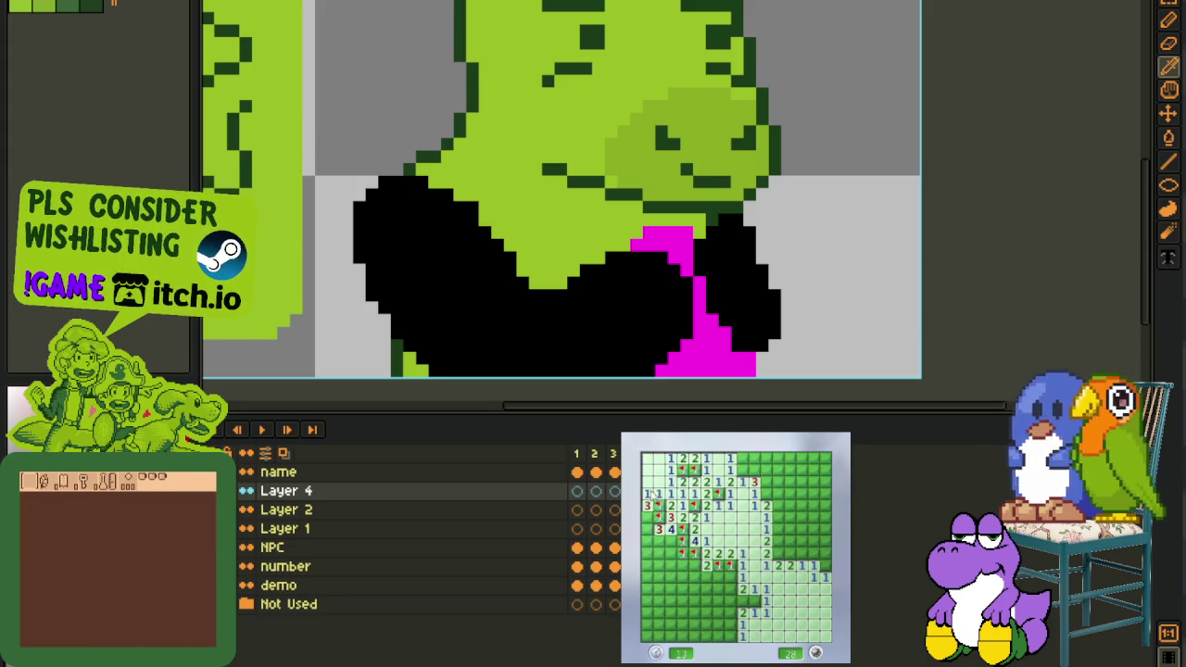
Reveal cells along the top row toward the right and flag its mines
{"action": "right_click", "coordinate": [730, 480]}
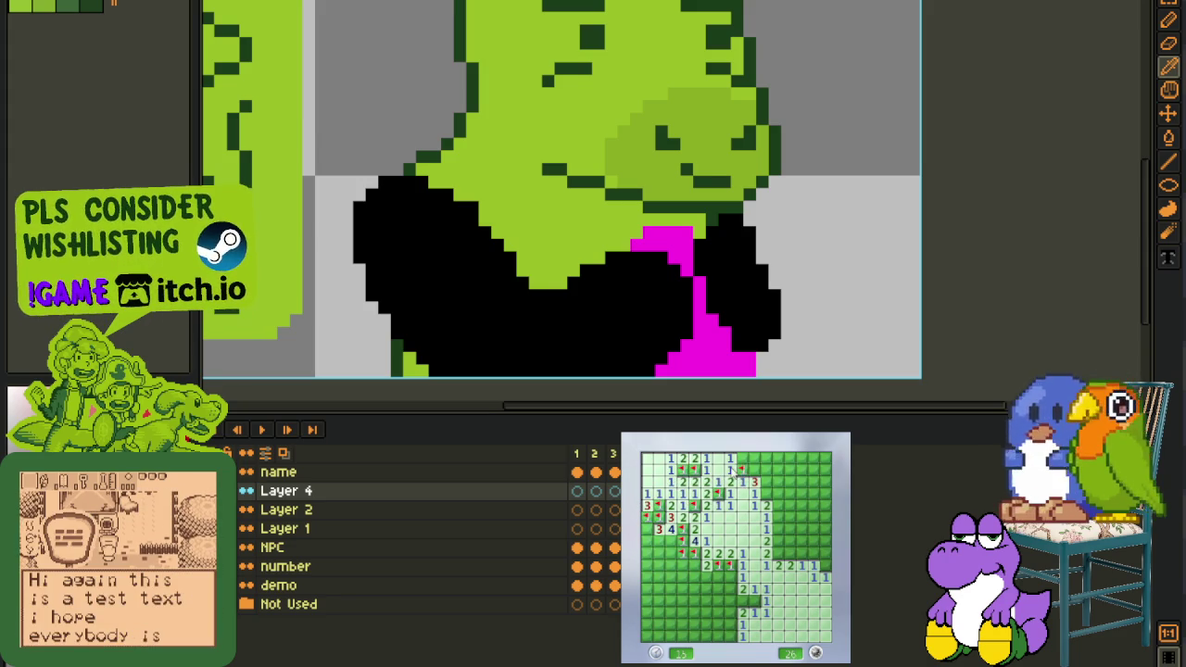
{"action": "left_click", "coordinate": [742, 458]}
{"action": "right_click", "coordinate": [754, 470]}
{"action": "left_click", "coordinate": [766, 458]}
{"action": "right_click", "coordinate": [766, 470]}
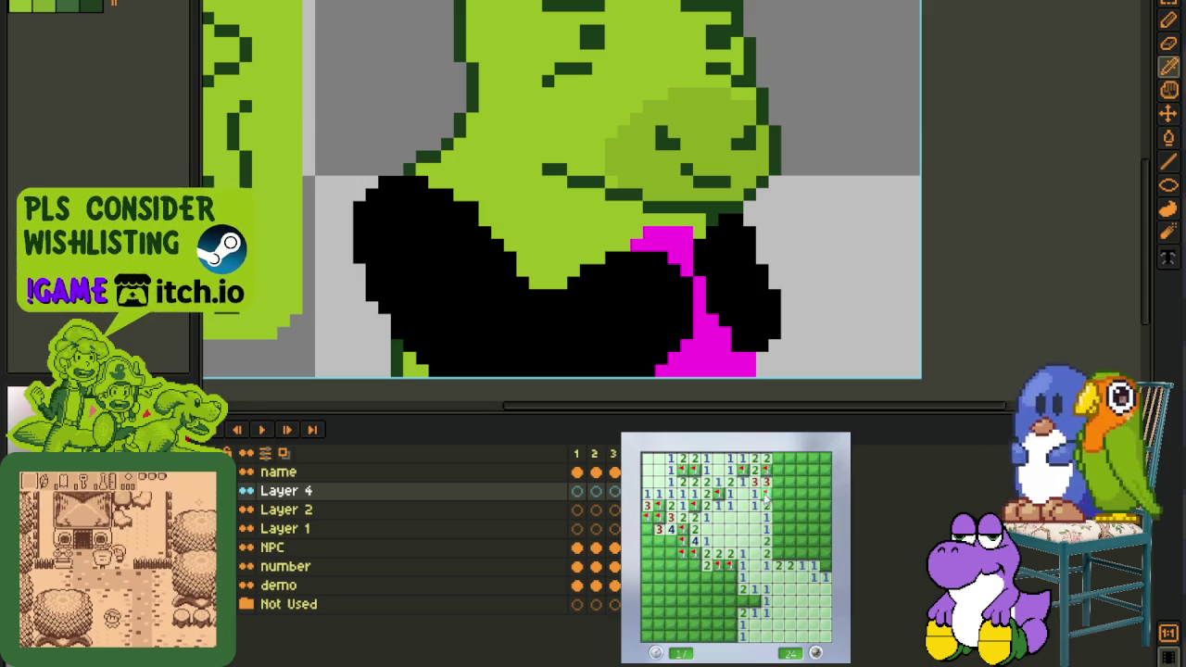
Flag the right-side mines and uncover the cells beside them
{"action": "right_click", "coordinate": [778, 554]}
{"action": "right_click", "coordinate": [790, 553]}
{"action": "left_click", "coordinate": [803, 541]}
{"action": "left_click", "coordinate": [779, 528]}
{"action": "right_click", "coordinate": [802, 528]}
{"action": "left_click", "coordinate": [778, 516]}
{"action": "right_click", "coordinate": [779, 505]}
{"action": "right_click", "coordinate": [789, 506]}
{"action": "left_click", "coordinate": [803, 505]}
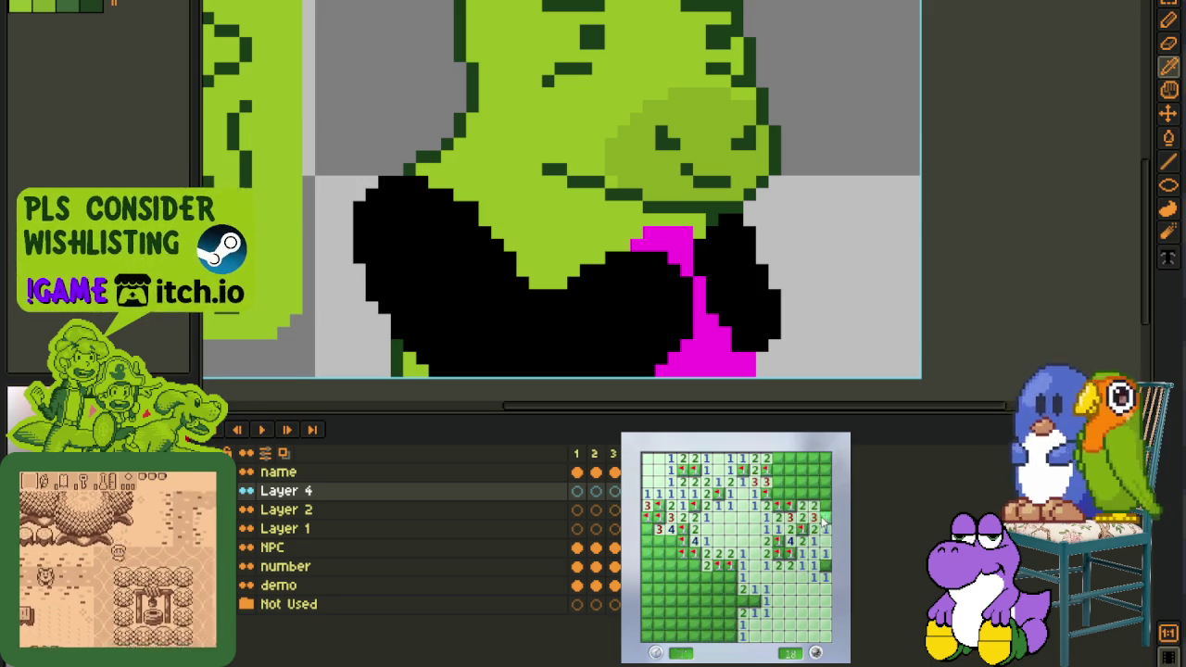
Clear the top-right corner, flagging its suspected mines
{"action": "right_click", "coordinate": [813, 516]}
{"action": "right_click", "coordinate": [825, 505]}
{"action": "left_click", "coordinate": [802, 493]}
{"action": "right_click", "coordinate": [778, 482]}
{"action": "left_click", "coordinate": [790, 470]}
{"action": "left_click", "coordinate": [779, 482]}
{"action": "right_click", "coordinate": [790, 469]}
{"action": "right_click", "coordinate": [808, 534]}
{"action": "right_click", "coordinate": [825, 565]}
Work down the bottom-middle and bottom-left cells, flagging mines along the way
{"action": "left_click", "coordinate": [756, 602]}
{"action": "left_click", "coordinate": [730, 576]}
{"action": "left_click", "coordinate": [718, 577]}
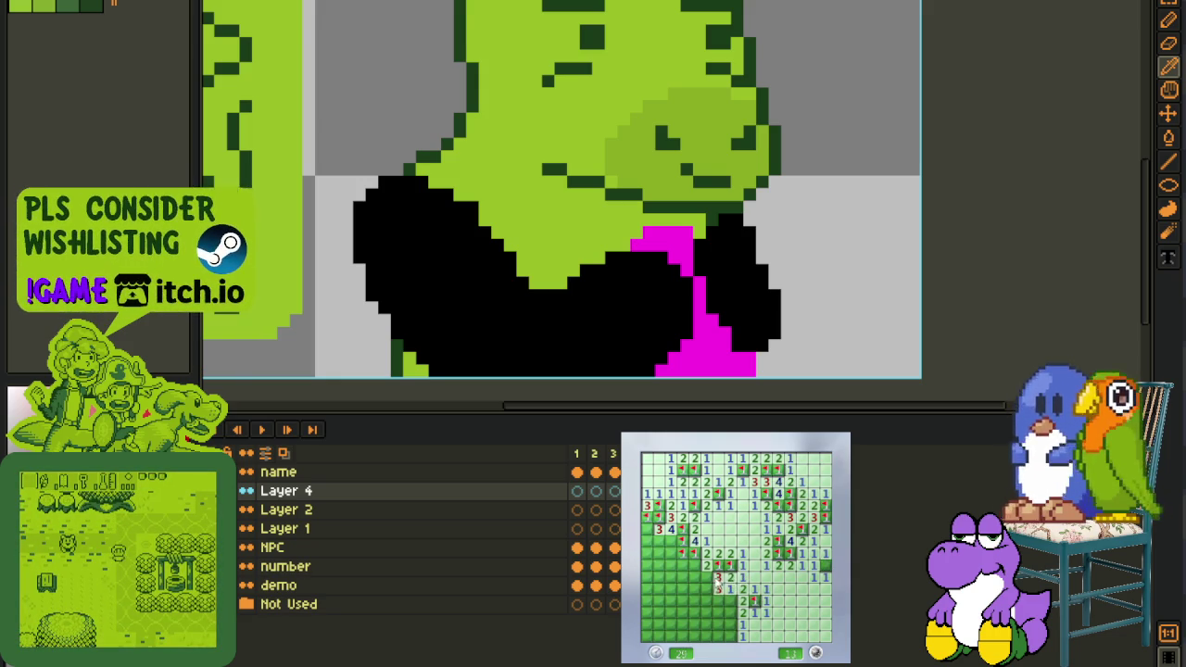
{"action": "right_click", "coordinate": [731, 601]}
{"action": "left_click", "coordinate": [730, 616]}
{"action": "right_click", "coordinate": [730, 636]}
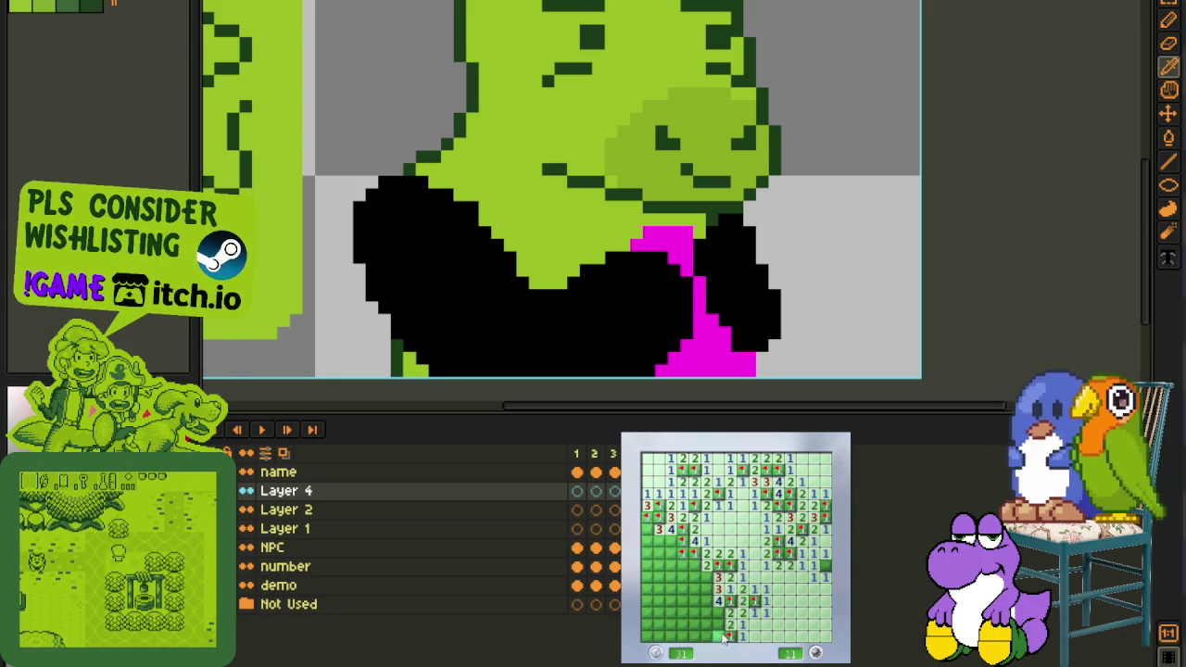
{"action": "left_click", "coordinate": [719, 636]}
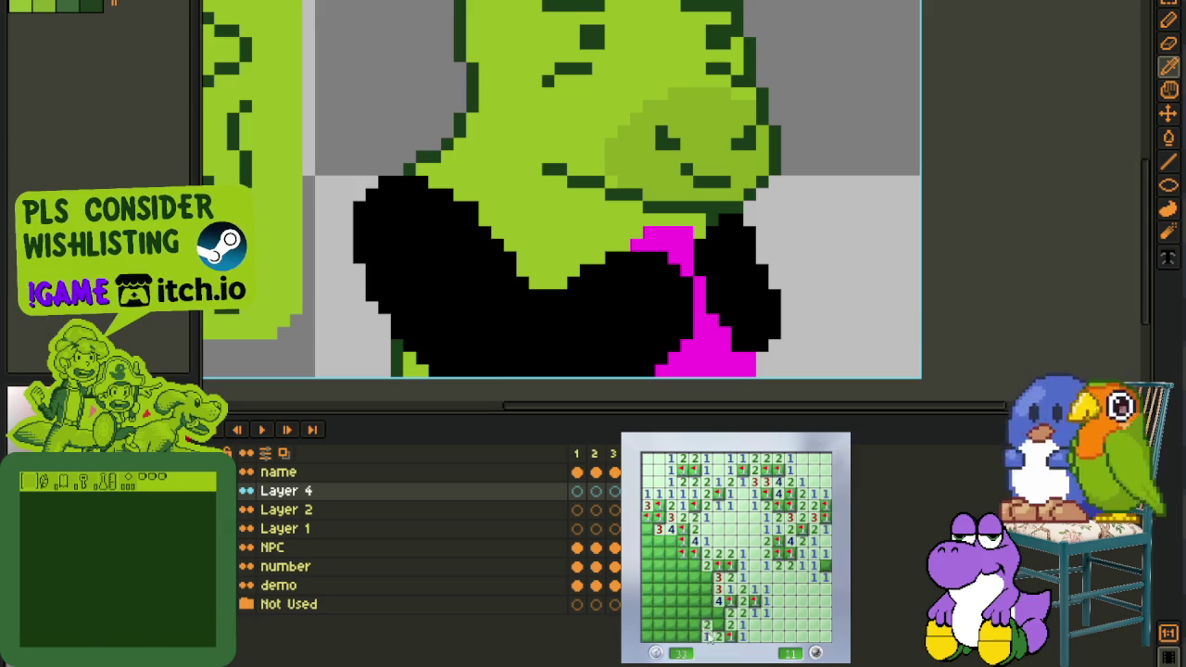
{"action": "right_click", "coordinate": [718, 624]}
{"action": "left_click", "coordinate": [707, 636]}
{"action": "right_click", "coordinate": [707, 613]}
{"action": "right_click", "coordinate": [707, 601]}
Clear the left and lower-left cells, then start a new game and flag beside the first opening
{"action": "left_click", "coordinate": [700, 565]}
{"action": "right_click", "coordinate": [695, 577]}
{"action": "left_click", "coordinate": [669, 565]}
{"action": "right_click", "coordinate": [681, 590]}
{"action": "left_click", "coordinate": [686, 604]}
{"action": "left_click", "coordinate": [673, 624]}
{"action": "right_click", "coordinate": [659, 612]}
{"action": "right_click", "coordinate": [660, 636]}
{"action": "left_click", "coordinate": [659, 590]}
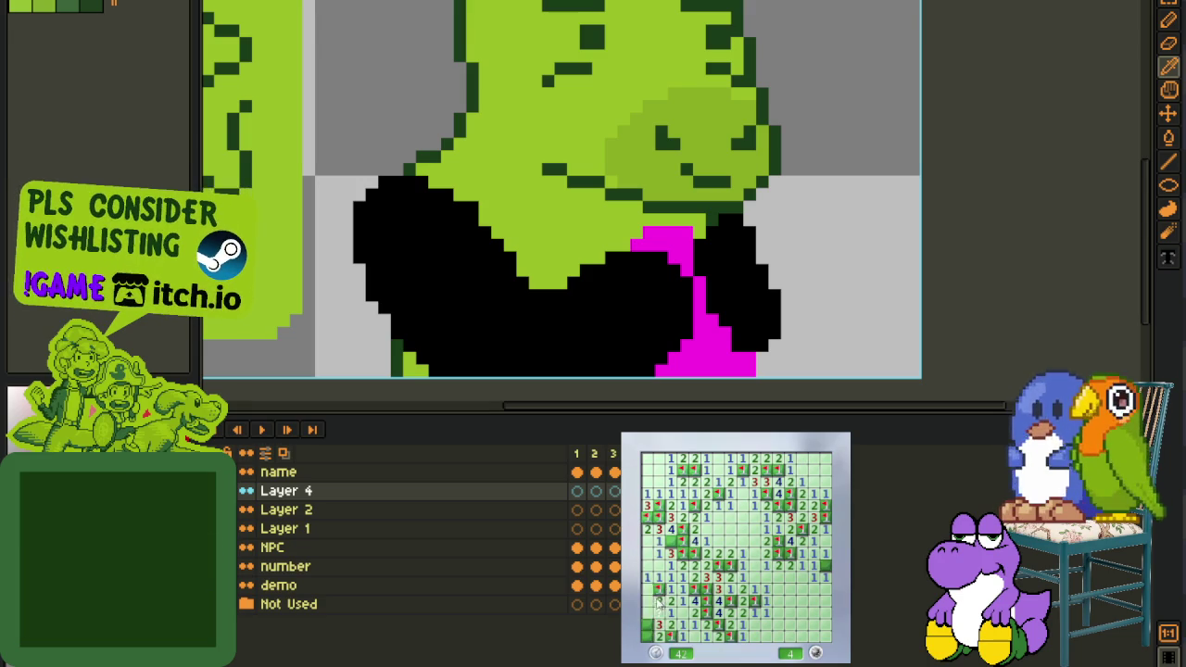
{"action": "right_click", "coordinate": [649, 618]}
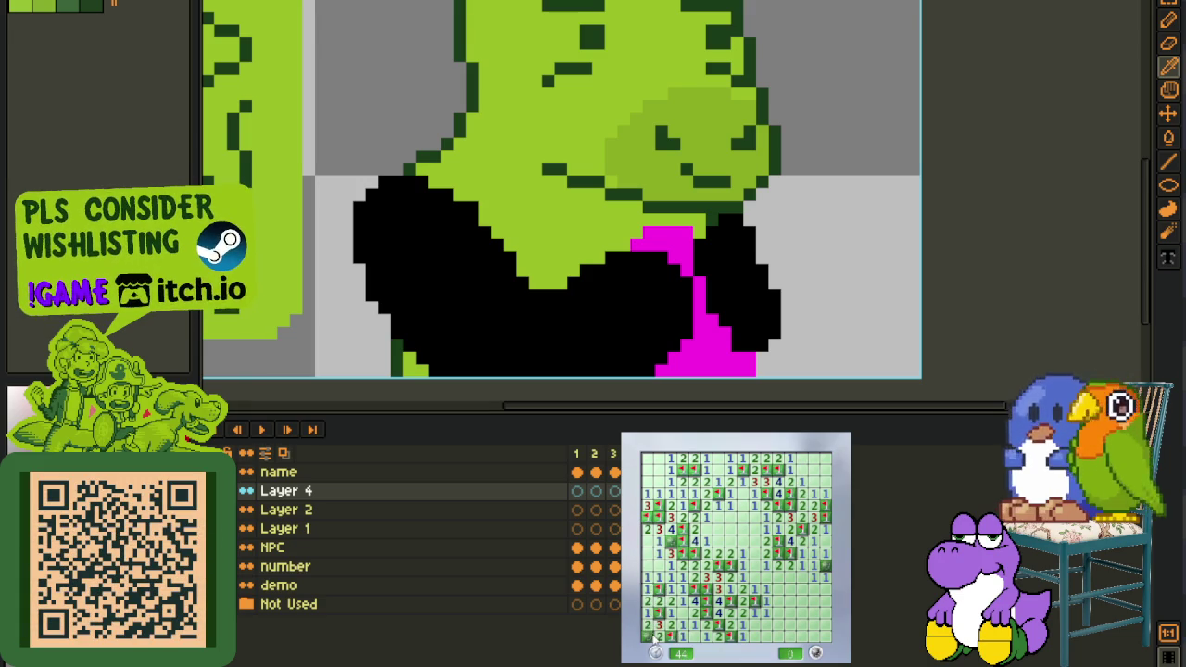
{"action": "left_click", "coordinate": [721, 588]}
{"action": "right_click", "coordinate": [778, 554]}
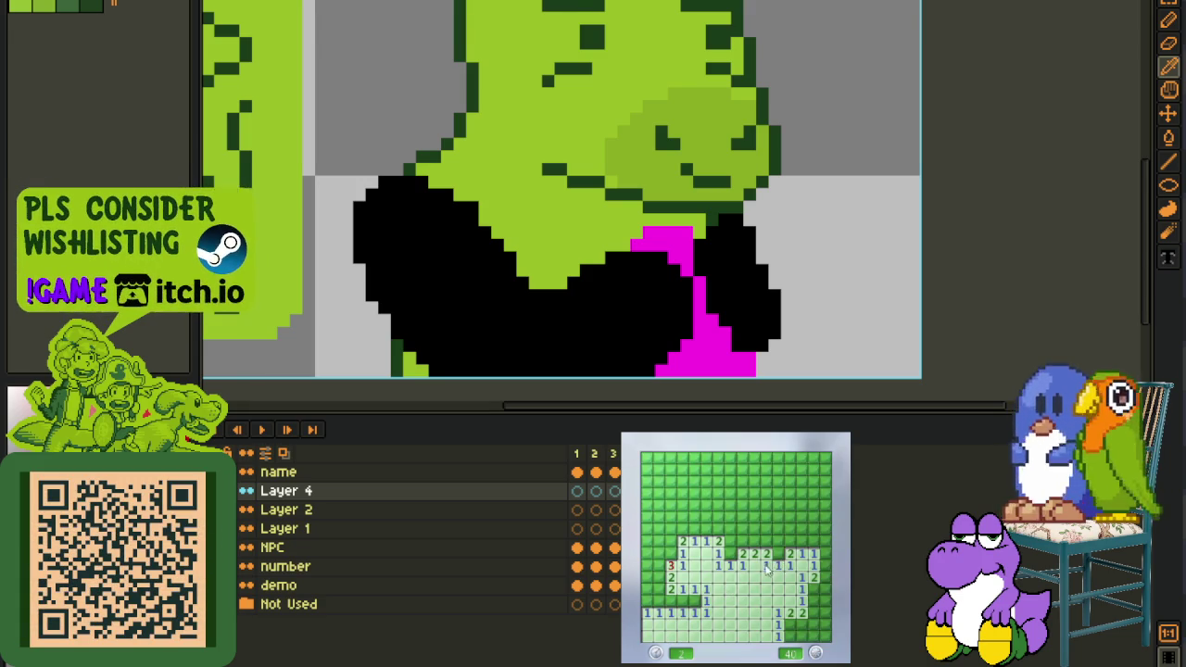
Flag mines around the opening and reveal cells along its top and left
{"action": "right_click", "coordinate": [729, 554]}
{"action": "left_click", "coordinate": [729, 541]}
{"action": "left_click", "coordinate": [753, 541]}
{"action": "right_click", "coordinate": [765, 541]}
{"action": "left_click", "coordinate": [778, 541]}
{"action": "left_click", "coordinate": [686, 598]}
{"action": "right_click", "coordinate": [658, 599]}
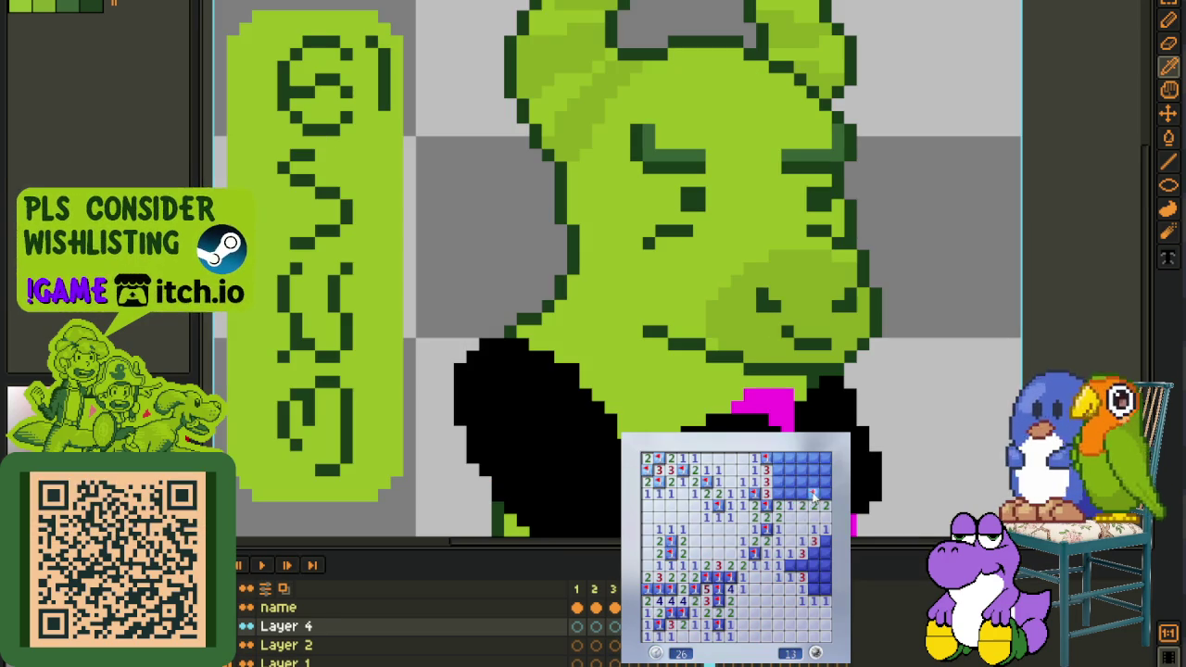
Clear the top-right corner, flagging its mines along the edge
{"action": "left_click", "coordinate": [778, 494]}
{"action": "left_click", "coordinate": [779, 482]}
{"action": "right_click", "coordinate": [777, 470]}
{"action": "left_click", "coordinate": [778, 458]}
{"action": "left_click", "coordinate": [790, 459]}
{"action": "left_click", "coordinate": [791, 487]}
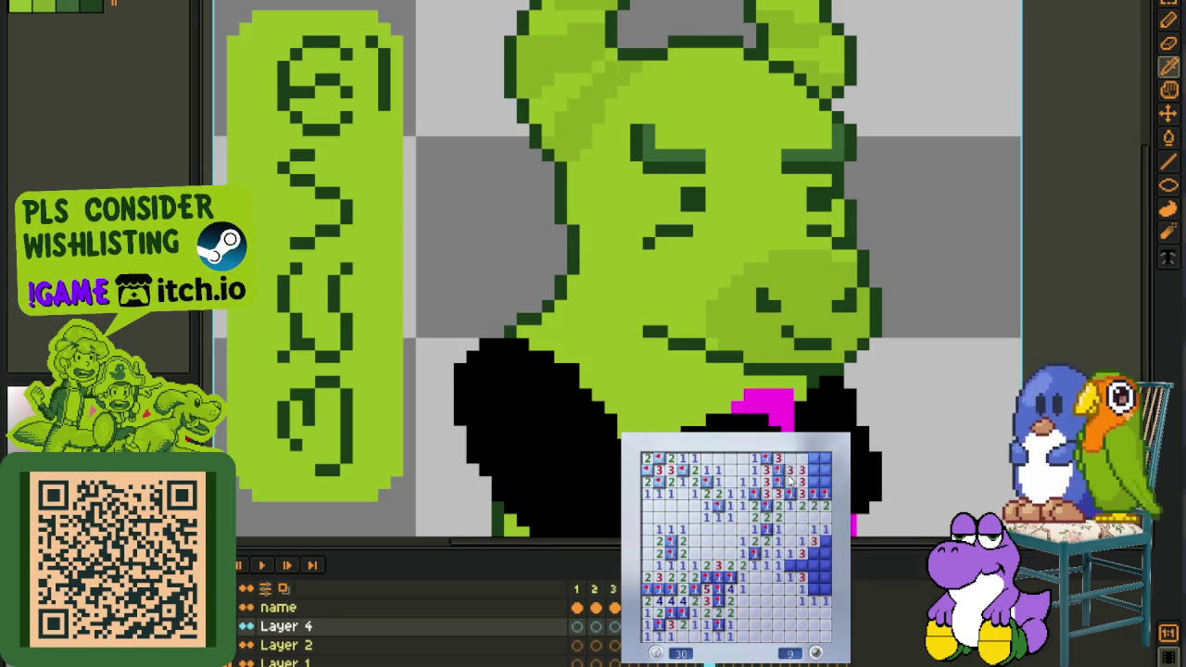
{"action": "right_click", "coordinate": [802, 470]}
{"action": "right_click", "coordinate": [813, 483]}
{"action": "right_click", "coordinate": [816, 470]}
{"action": "left_click", "coordinate": [821, 471]}
Flag five mines in the covered right-hand area, then start a fresh game and open it
{"action": "right_click", "coordinate": [825, 541]}
{"action": "right_click", "coordinate": [826, 552]}
{"action": "right_click", "coordinate": [814, 552]}
{"action": "right_click", "coordinate": [814, 564]}
{"action": "right_click", "coordinate": [802, 565]}
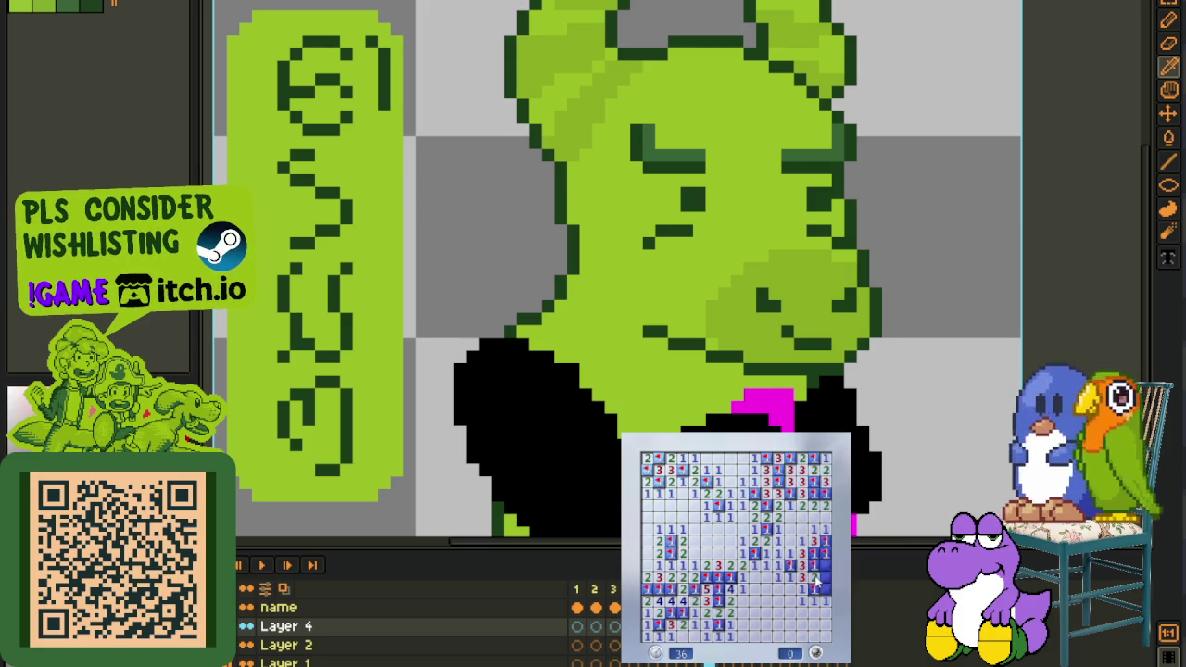
{"action": "left_click", "coordinate": [790, 601]}
{"action": "left_click", "coordinate": [789, 600]}
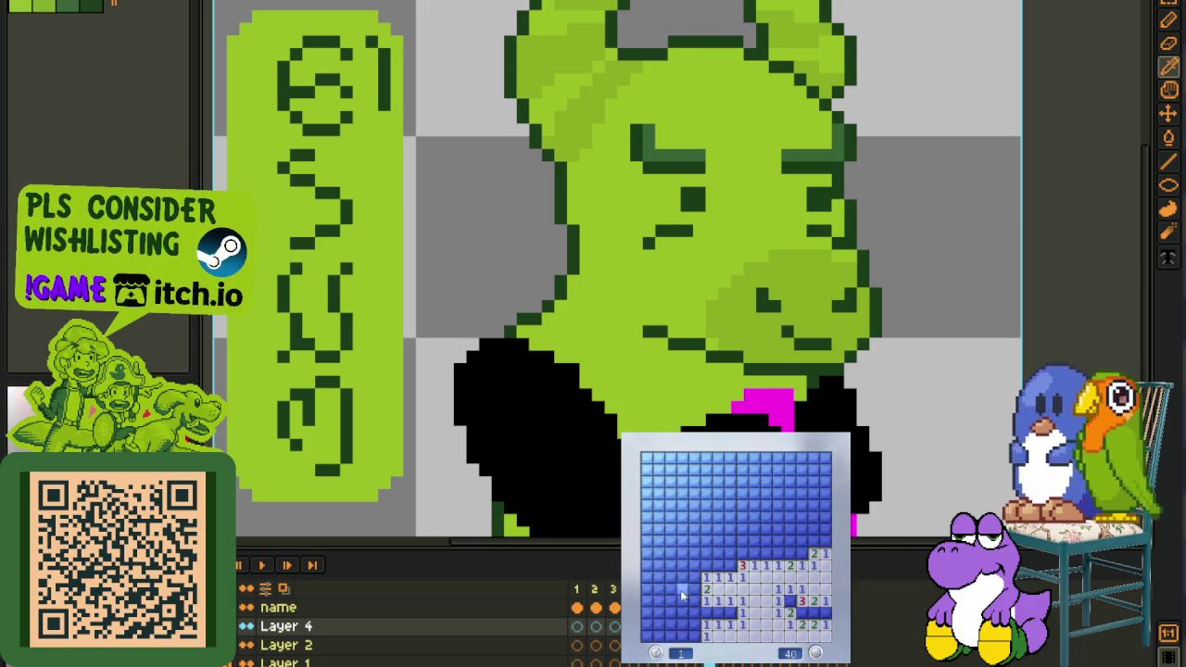
Flag mines beside the opening and uncover a large upper-left area
{"action": "right_click", "coordinate": [729, 554]}
{"action": "right_click", "coordinate": [732, 567]}
{"action": "left_click", "coordinate": [719, 555]}
{"action": "left_click", "coordinate": [753, 529]}
{"action": "right_click", "coordinate": [765, 516]}
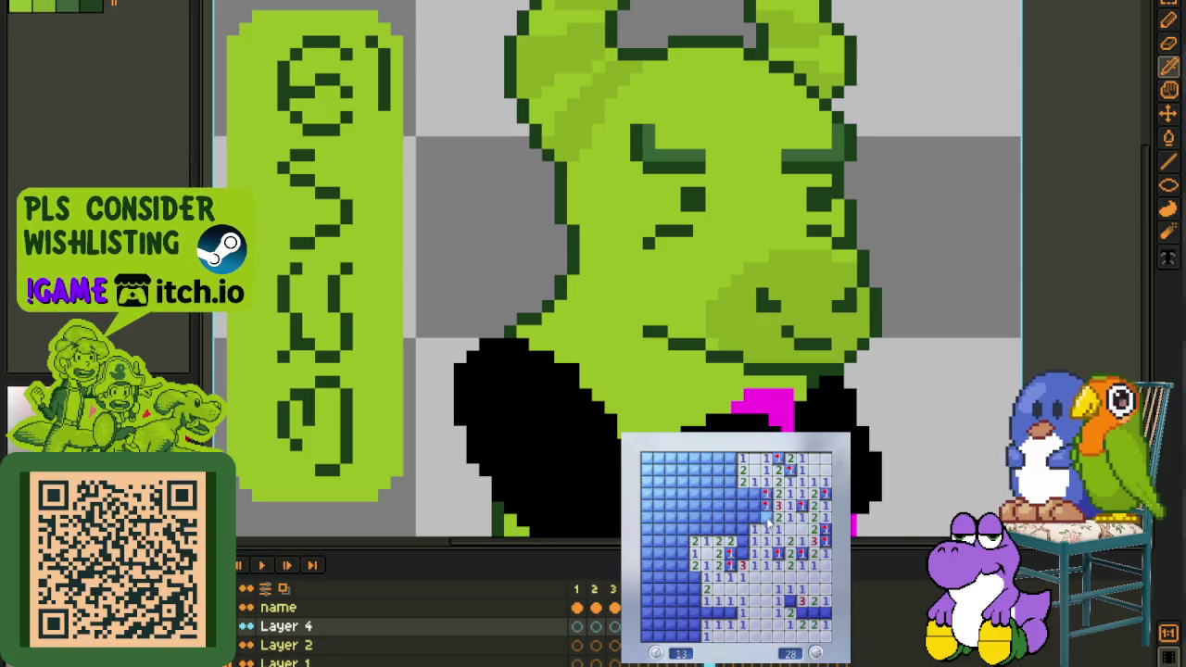
{"action": "left_click", "coordinate": [755, 523]}
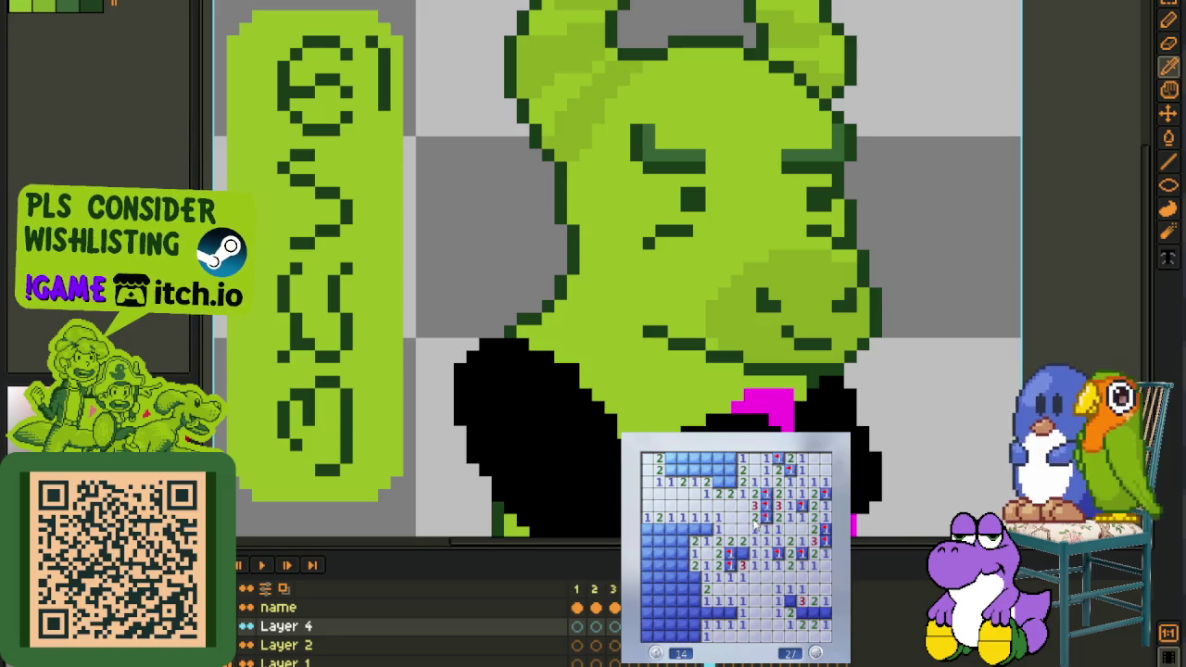
Clear the top rows, flagging the mines in the upper left
{"action": "right_click", "coordinate": [719, 483]}
{"action": "right_click", "coordinate": [728, 482]}
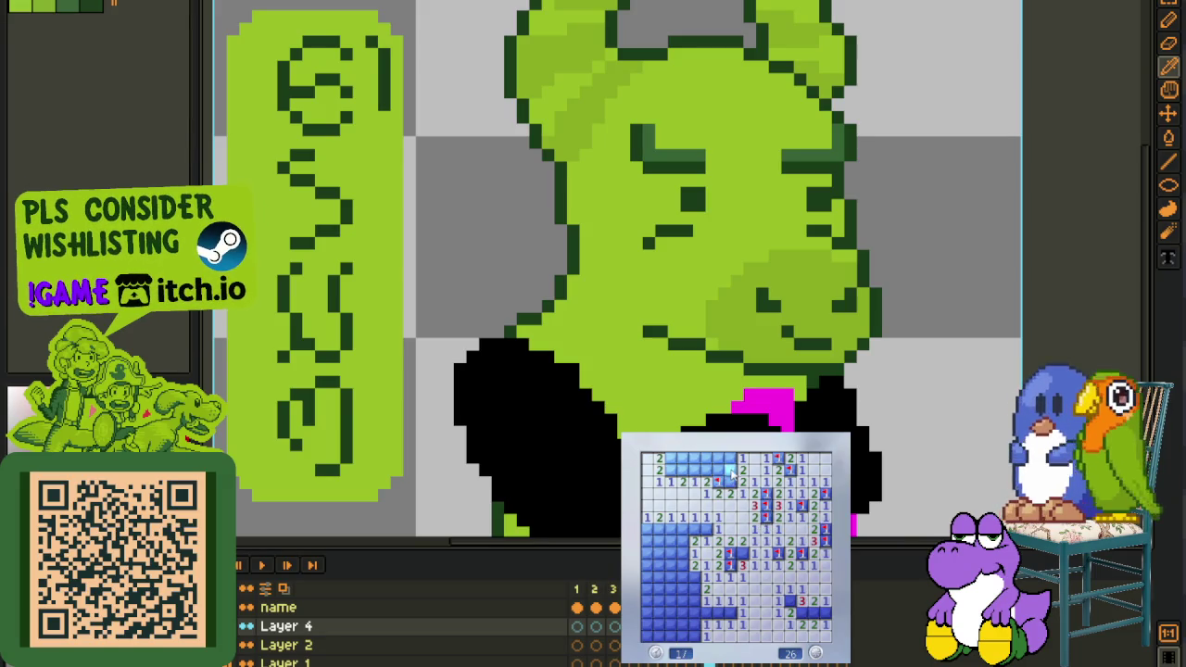
{"action": "right_click", "coordinate": [730, 470]}
{"action": "left_click", "coordinate": [730, 458]}
{"action": "left_click", "coordinate": [718, 470]}
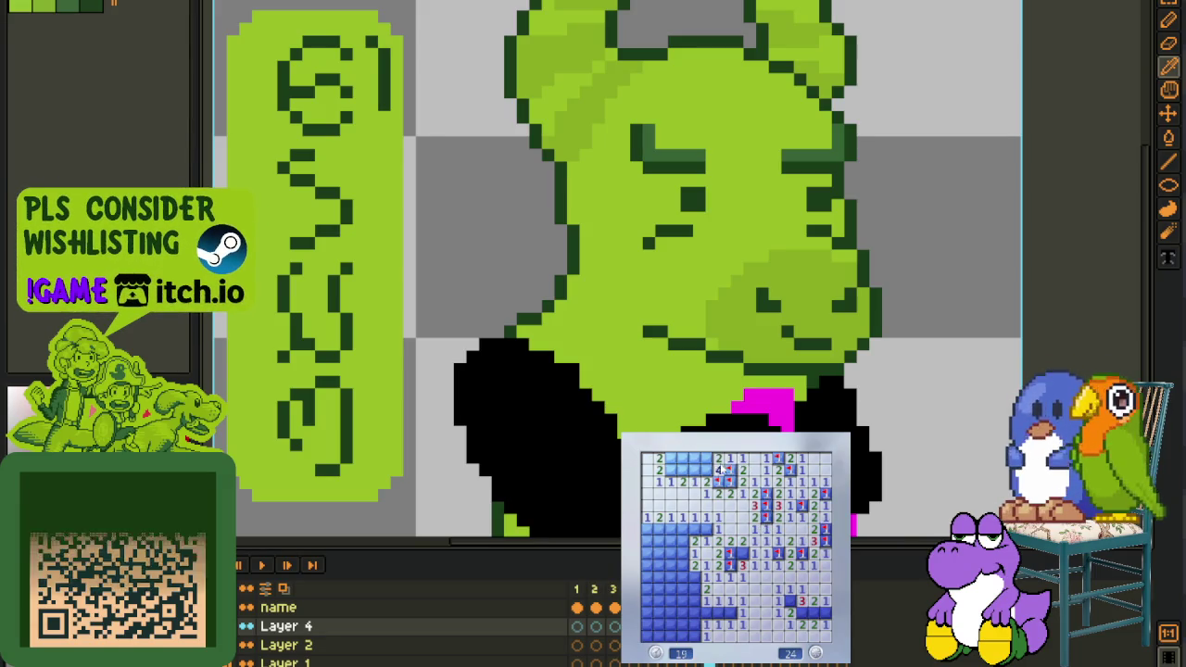
{"action": "right_click", "coordinate": [694, 470]}
{"action": "left_click", "coordinate": [682, 470]}
{"action": "right_click", "coordinate": [669, 470]}
{"action": "right_click", "coordinate": [670, 458]}
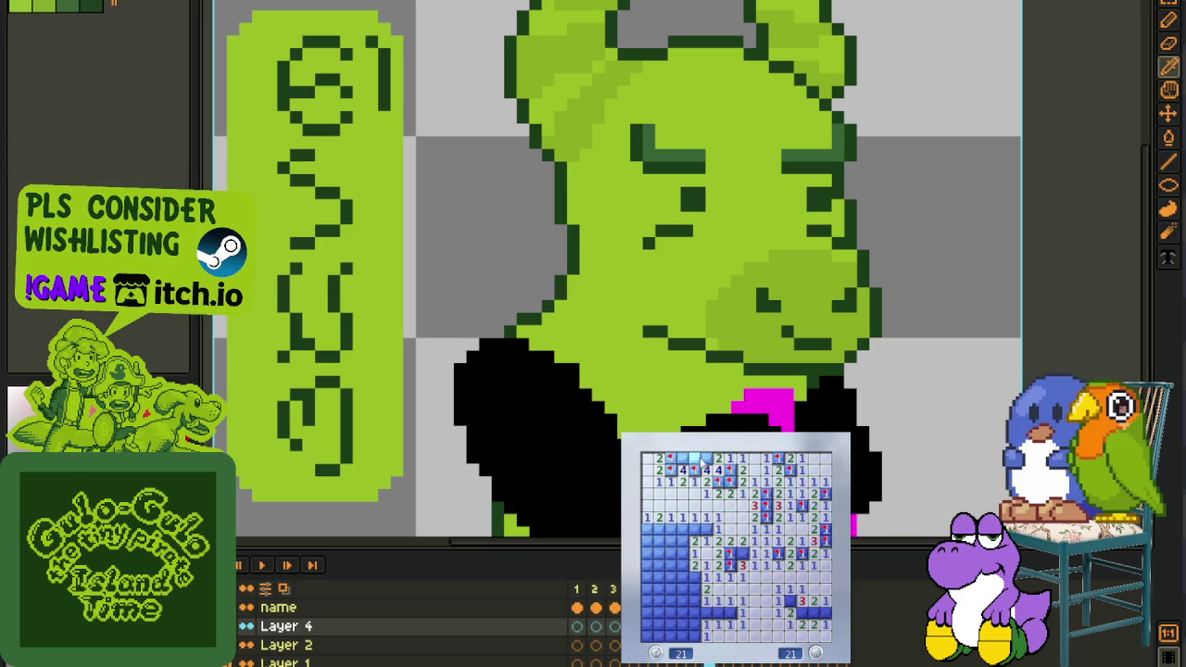
{"action": "right_click", "coordinate": [683, 458]}
Reveal the cells left of centre and flag the mines near the left edge
{"action": "left_click", "coordinate": [694, 529]}
{"action": "right_click", "coordinate": [688, 541]}
{"action": "right_click", "coordinate": [682, 541]}
{"action": "right_click", "coordinate": [670, 529]}
{"action": "left_click", "coordinate": [658, 547]}
{"action": "right_click", "coordinate": [670, 553]}
{"action": "right_click", "coordinate": [658, 565]}
{"action": "left_click", "coordinate": [647, 566]}
{"action": "left_click", "coordinate": [652, 577]}
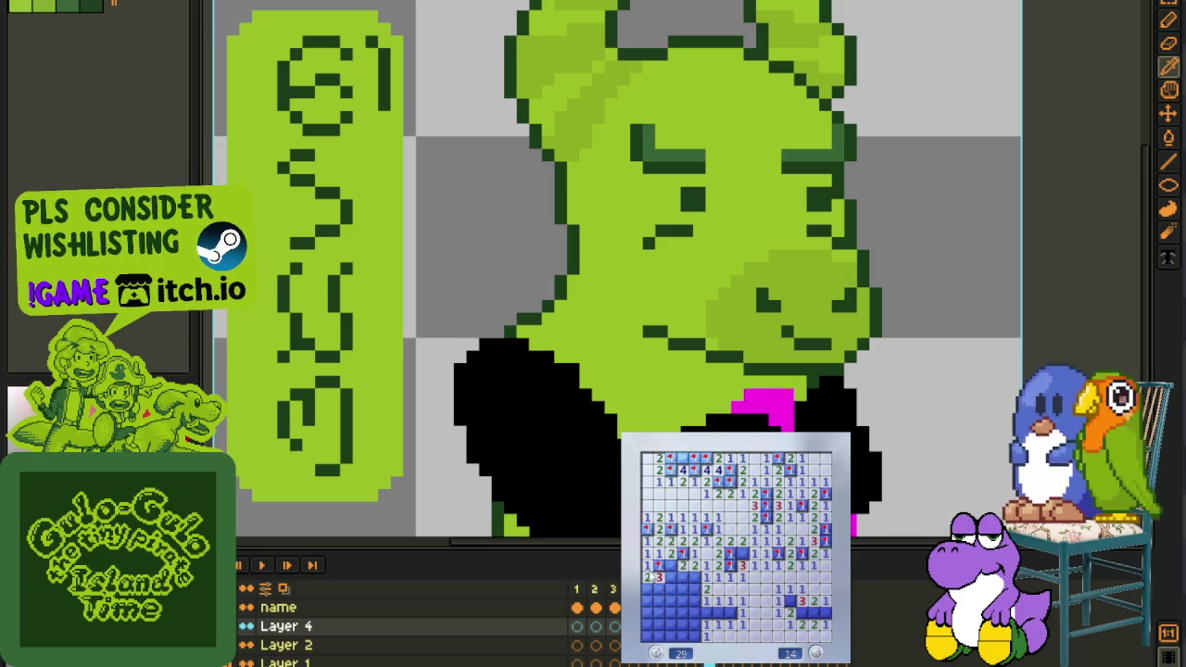
Uncover the bottom-left cells and flag the column of mines there
{"action": "left_click", "coordinate": [694, 601]}
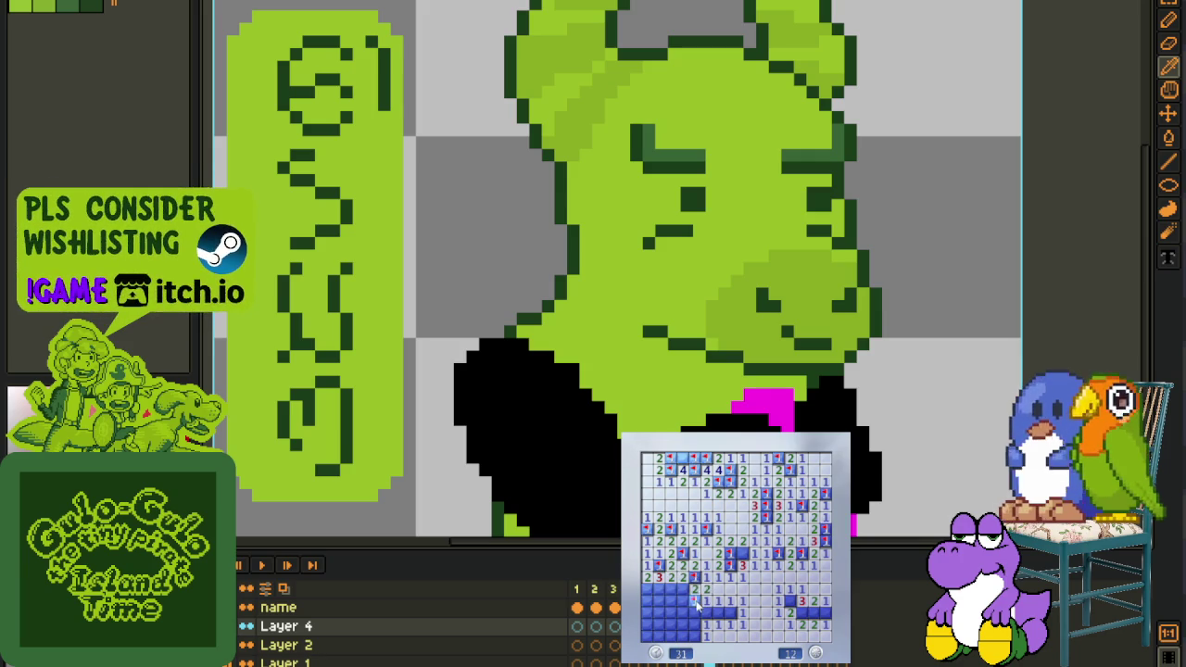
{"action": "left_click", "coordinate": [682, 612]}
{"action": "right_click", "coordinate": [695, 589]}
{"action": "right_click", "coordinate": [670, 590]}
{"action": "right_click", "coordinate": [670, 601]}
{"action": "right_click", "coordinate": [670, 613]}
{"action": "left_click", "coordinate": [694, 636]}
{"action": "right_click", "coordinate": [670, 624]}
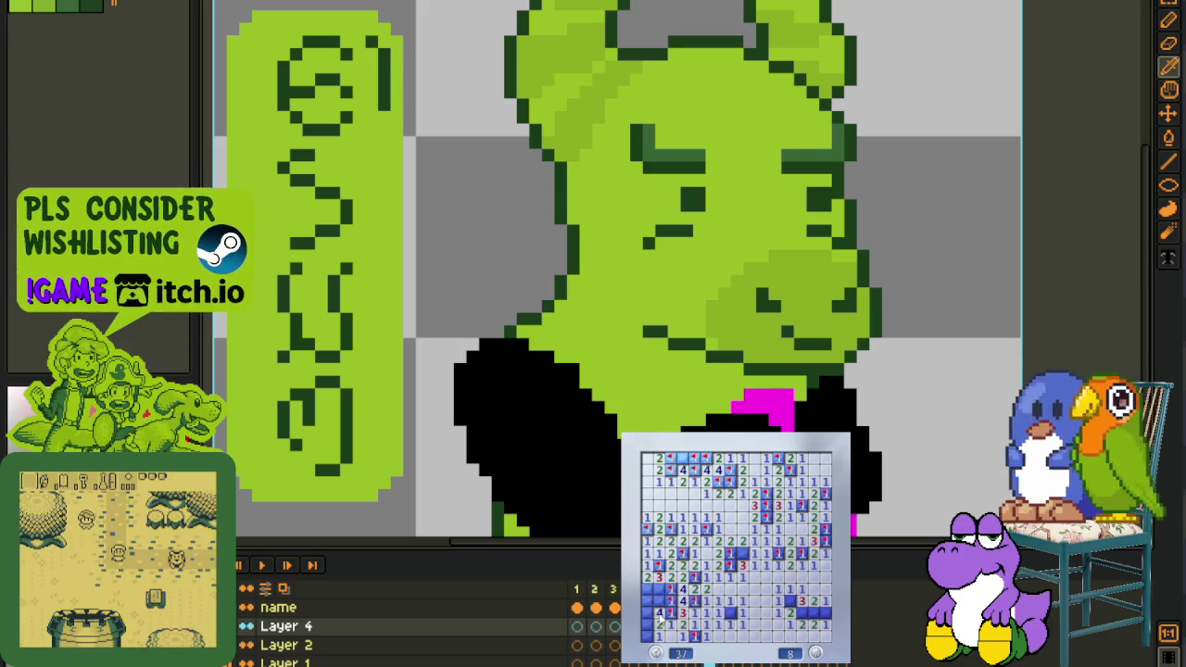
{"action": "right_click", "coordinate": [647, 601]}
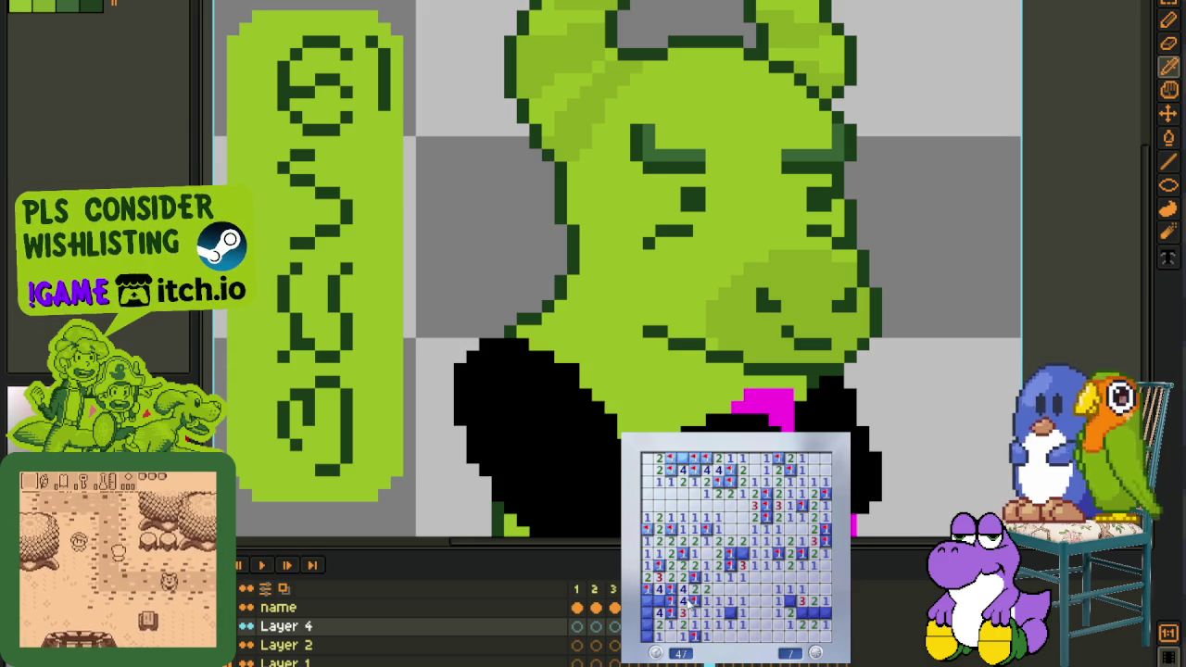
Flag the remaining lower-right and lower-left mines, then start a new game with F2 and open it
{"action": "right_click", "coordinate": [794, 613]}
{"action": "right_click", "coordinate": [804, 613]}
{"action": "right_click", "coordinate": [815, 603]}
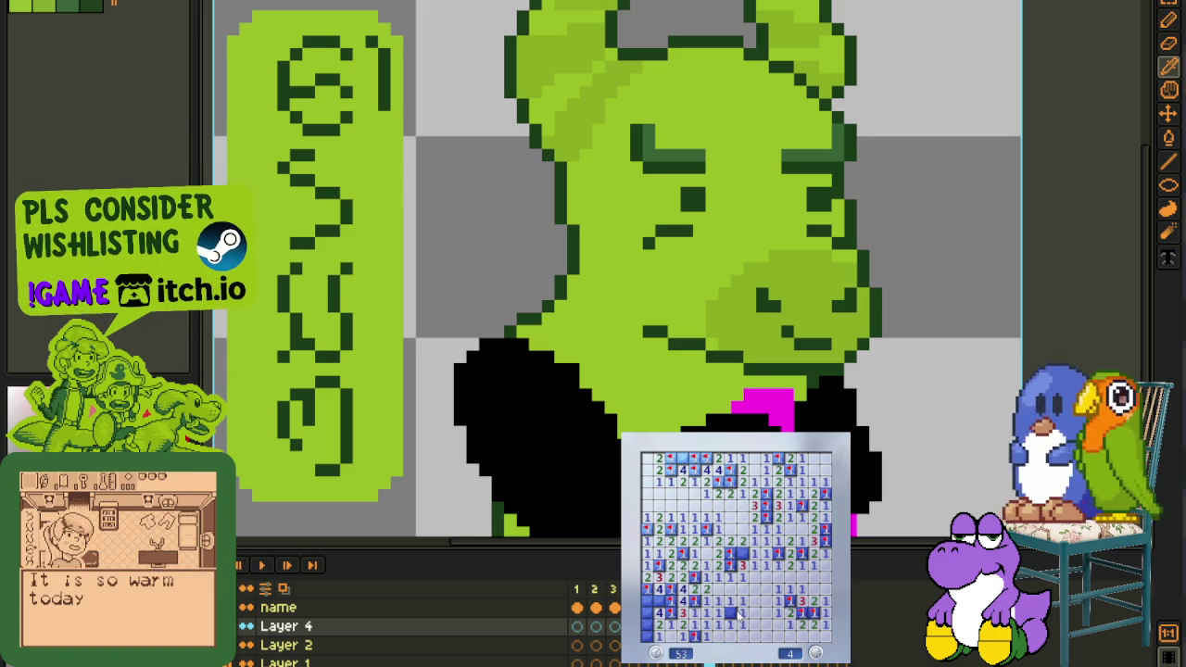
{"action": "right_click", "coordinate": [649, 630]}
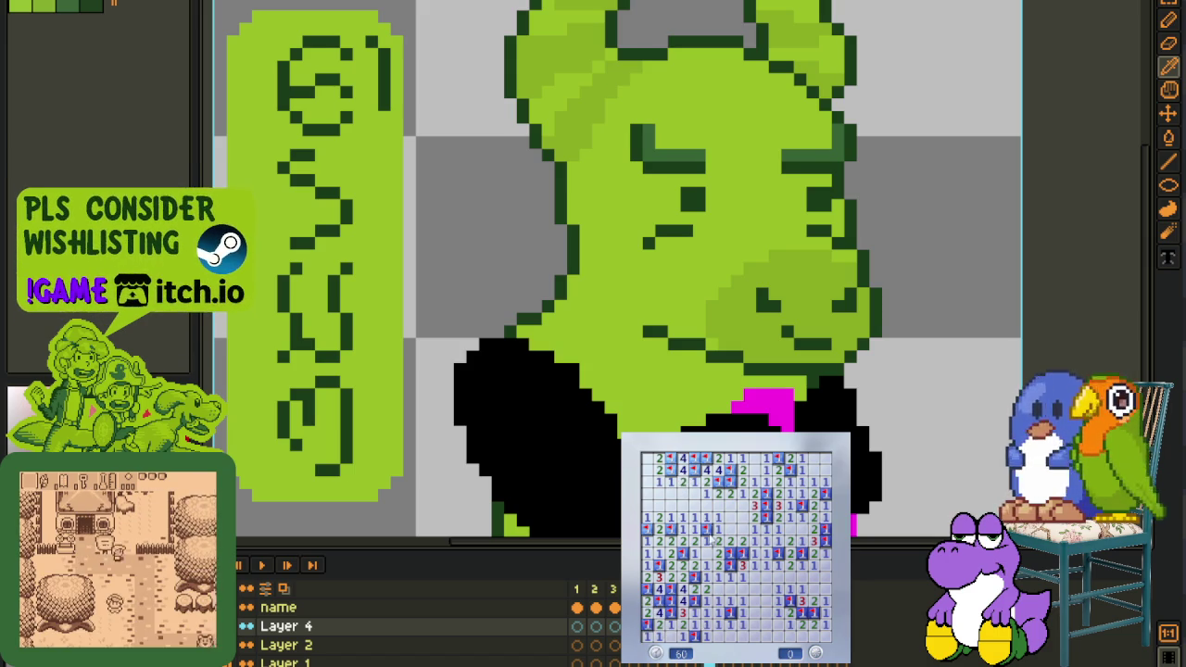
{"action": "key", "text": "F2"}
{"action": "left_click", "coordinate": [748, 609]}
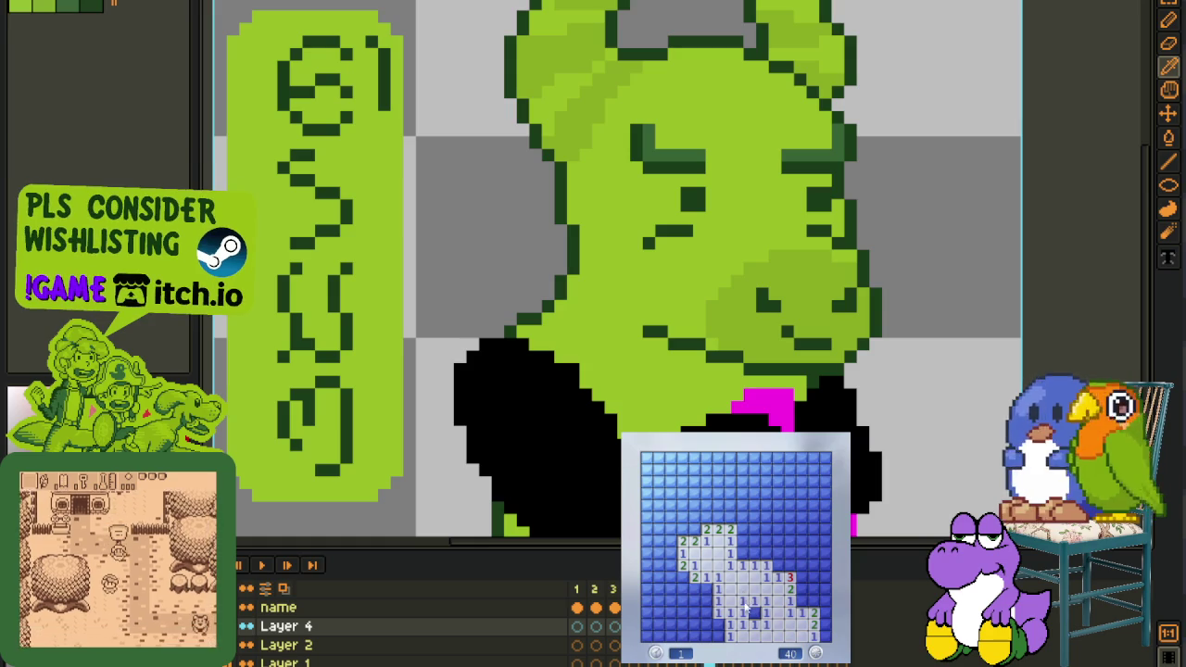
Flag mines and reveal safe cells around the opening and the lower-left area
{"action": "right_click", "coordinate": [706, 588]}
{"action": "left_click", "coordinate": [706, 613]}
{"action": "right_click", "coordinate": [694, 600]}
{"action": "left_click", "coordinate": [719, 634]}
{"action": "right_click", "coordinate": [683, 576]}
{"action": "left_click", "coordinate": [693, 589]}
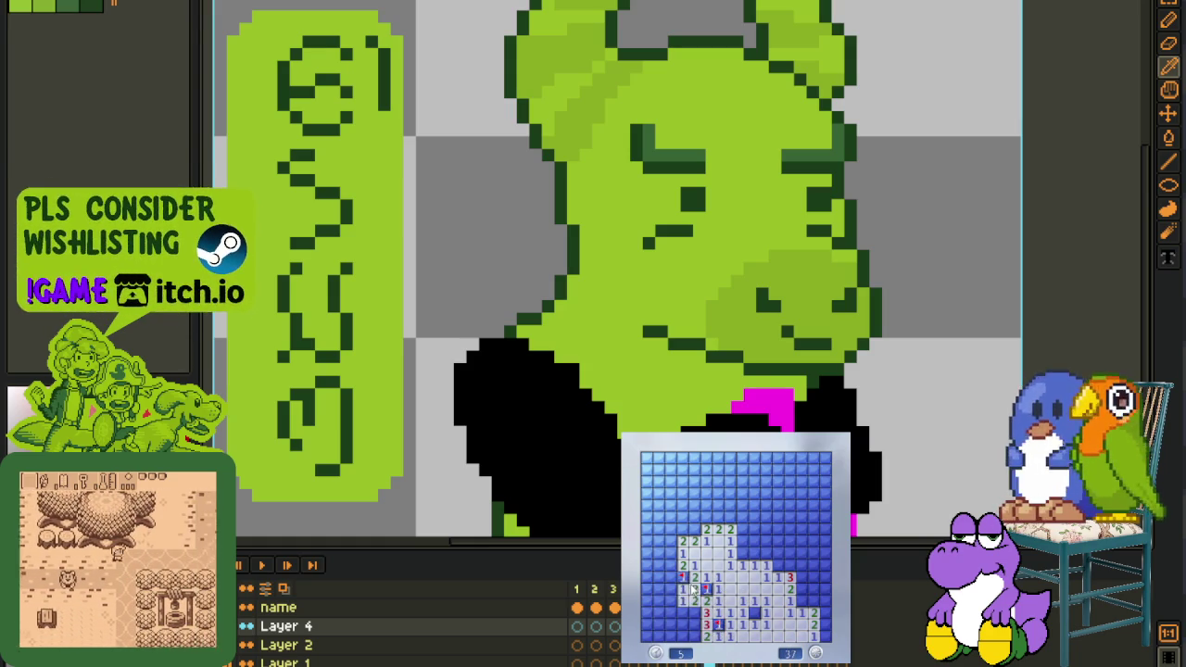
{"action": "left_click", "coordinate": [660, 612]}
Clear the left columns and top-left row, flagging their mines including the corner cell
{"action": "right_click", "coordinate": [671, 565]}
{"action": "left_click", "coordinate": [682, 554]}
{"action": "right_click", "coordinate": [682, 529]}
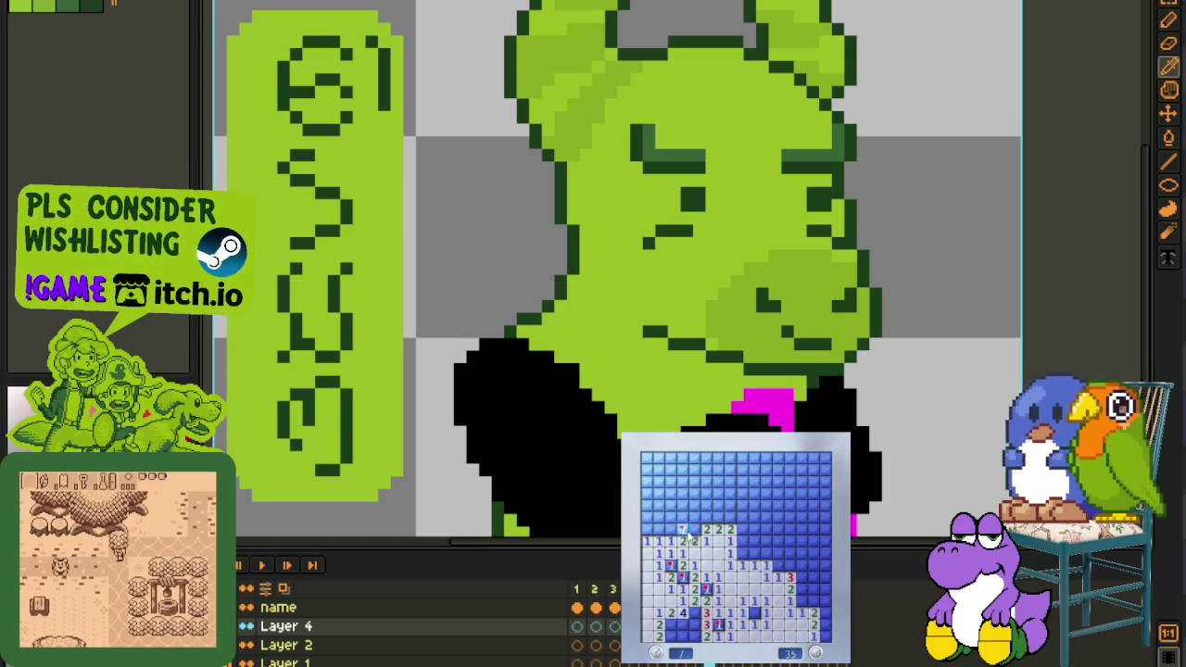
{"action": "left_click", "coordinate": [670, 517]}
{"action": "right_click", "coordinate": [693, 529]}
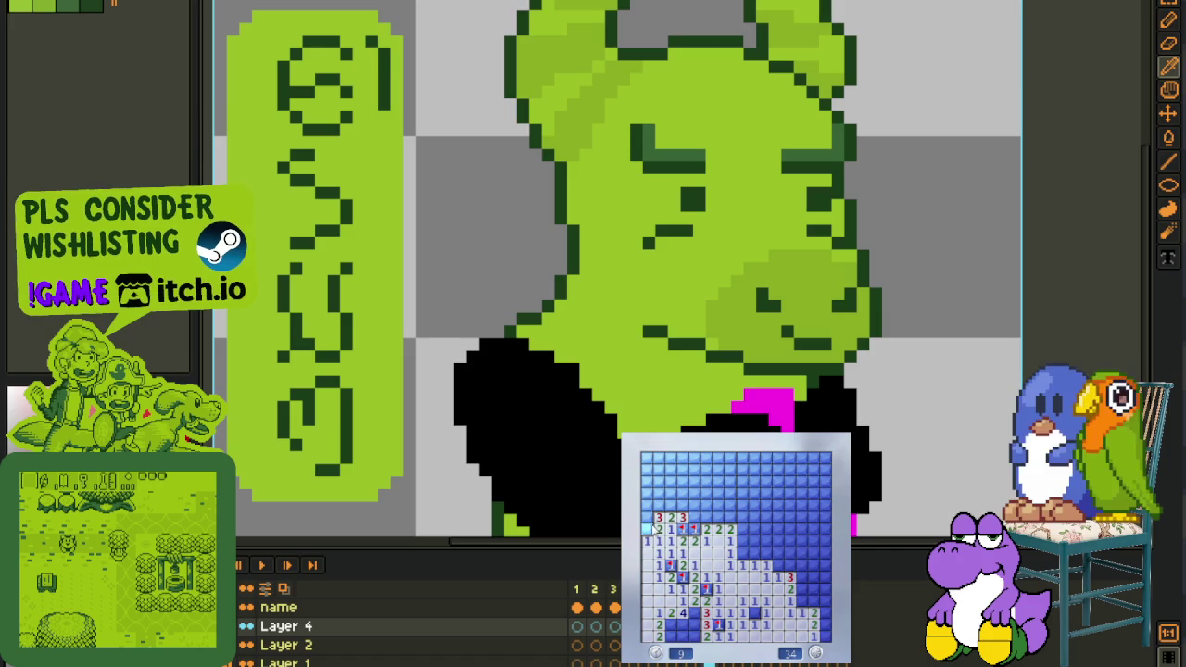
{"action": "right_click", "coordinate": [648, 518]}
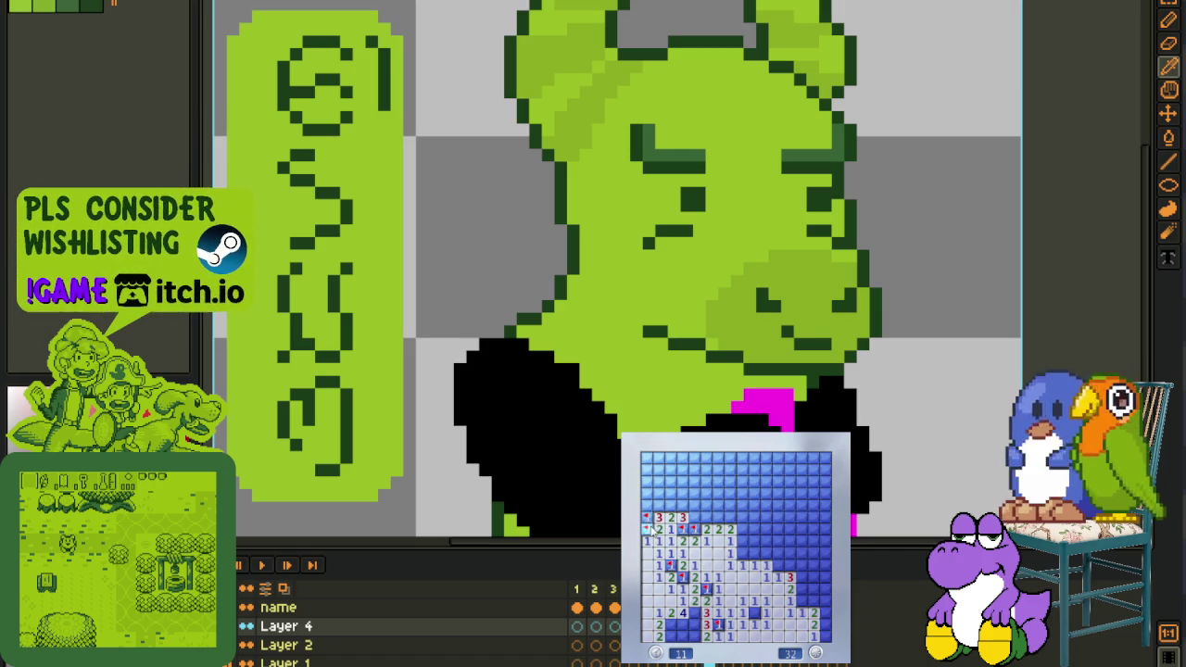
Flag three bottom-left mines, reveal the safe cell there, and open the middle numbered block
{"action": "right_click", "coordinate": [683, 625]}
{"action": "right_click", "coordinate": [670, 626]}
{"action": "right_click", "coordinate": [671, 638]}
{"action": "left_click", "coordinate": [683, 638]}
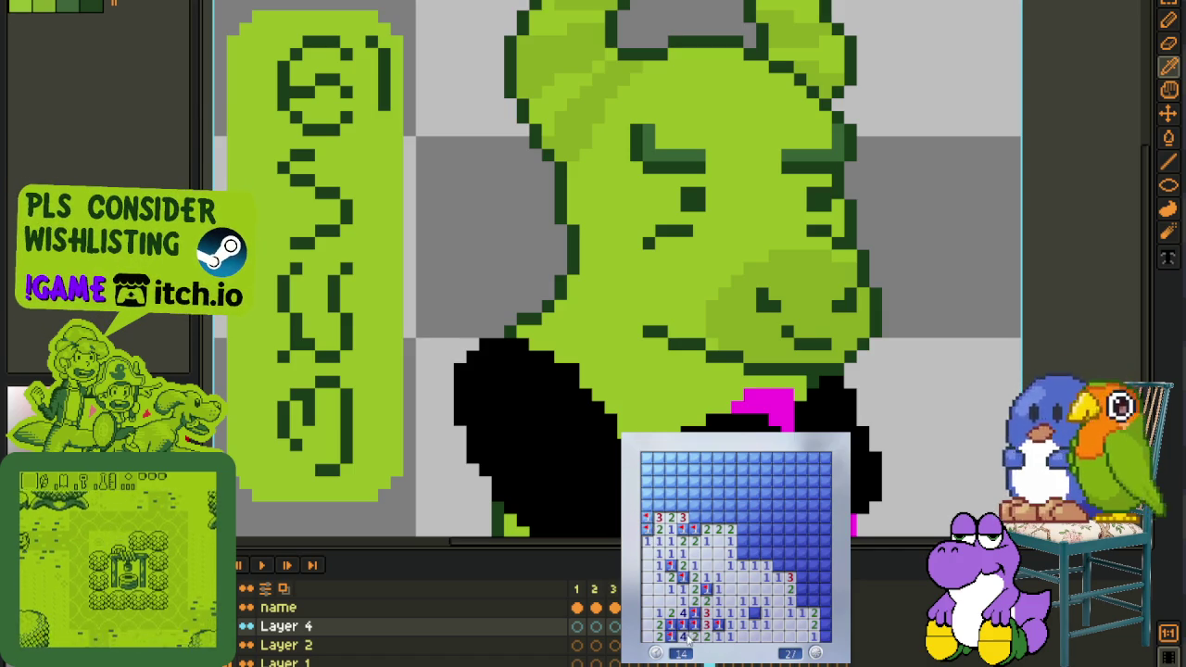
{"action": "left_click", "coordinate": [766, 556]}
{"action": "right_click", "coordinate": [742, 554]}
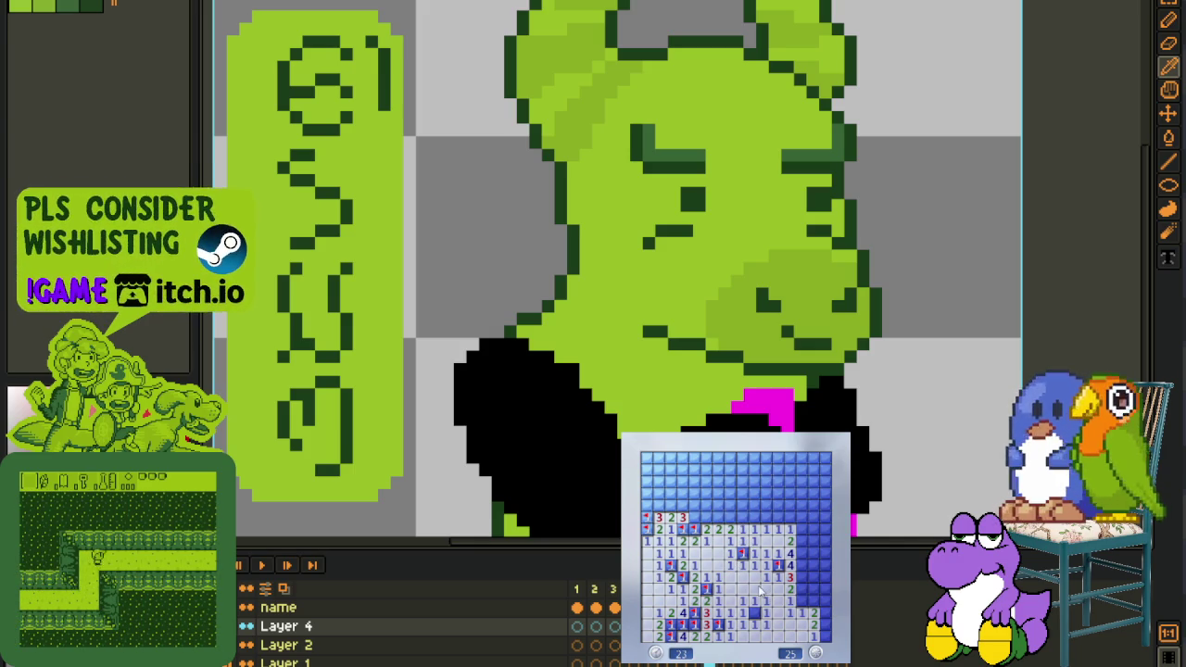
Flag the bottom-right mines and reveal the cells beside them
{"action": "right_click", "coordinate": [803, 601]}
{"action": "left_click", "coordinate": [802, 589]}
{"action": "left_click", "coordinate": [814, 600]}
{"action": "right_click", "coordinate": [825, 627]}
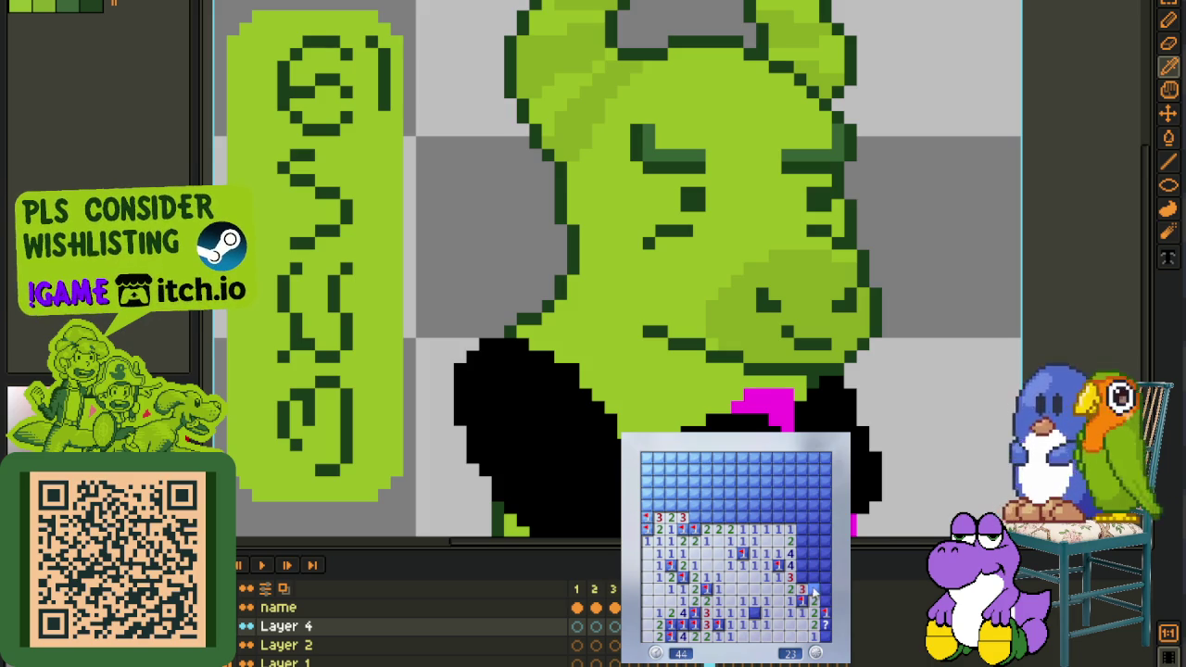
Resolve the right side, turning two uncertain flags into question marks and flagging the edge mine
{"action": "right_click", "coordinate": [825, 566]}
{"action": "right_click", "coordinate": [814, 566]}
{"action": "right_click", "coordinate": [803, 565]}
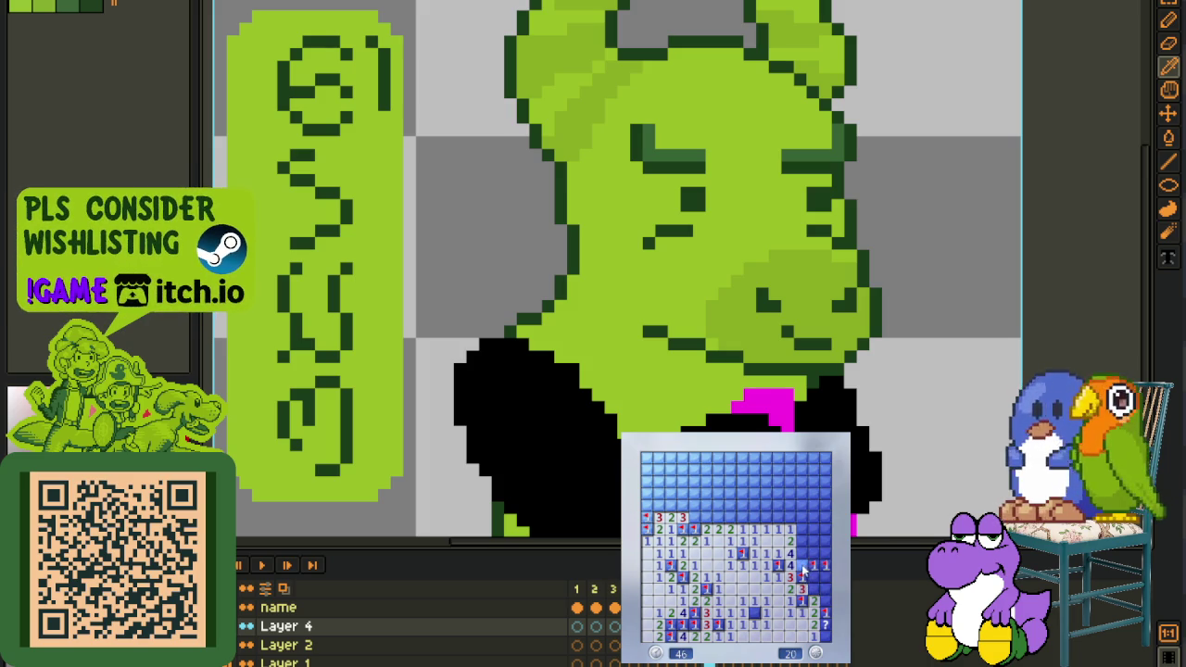
{"action": "right_click", "coordinate": [825, 565]}
{"action": "right_click", "coordinate": [814, 565]}
{"action": "left_click", "coordinate": [794, 525]}
{"action": "left_click", "coordinate": [808, 530]}
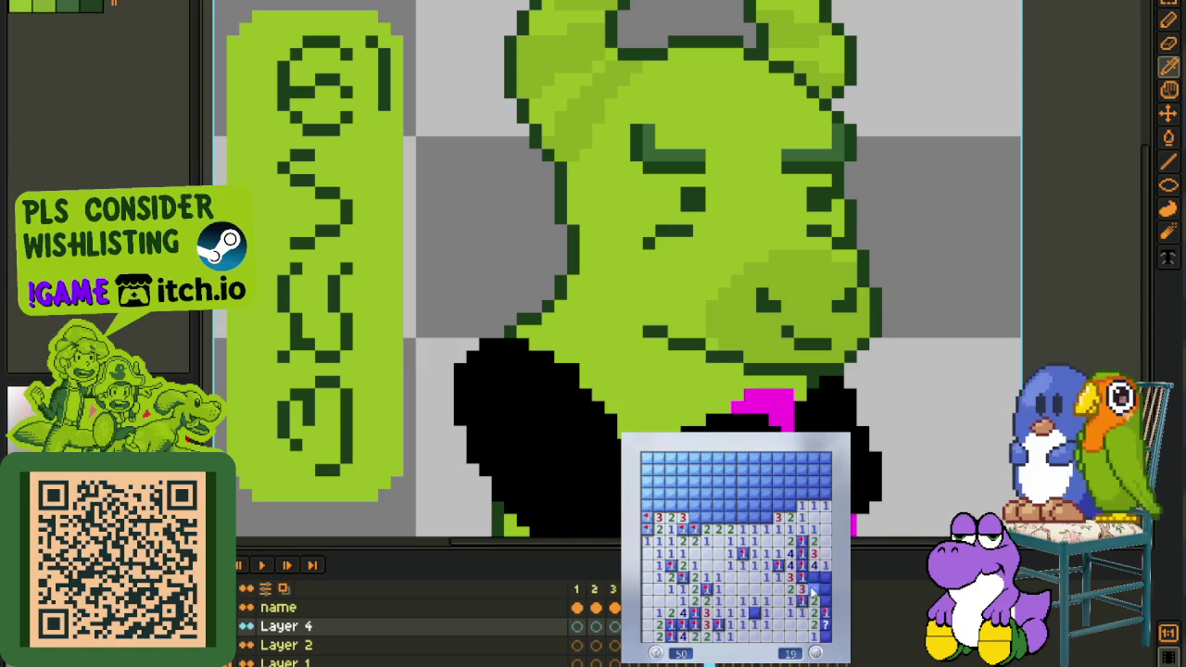
{"action": "right_click", "coordinate": [825, 590]}
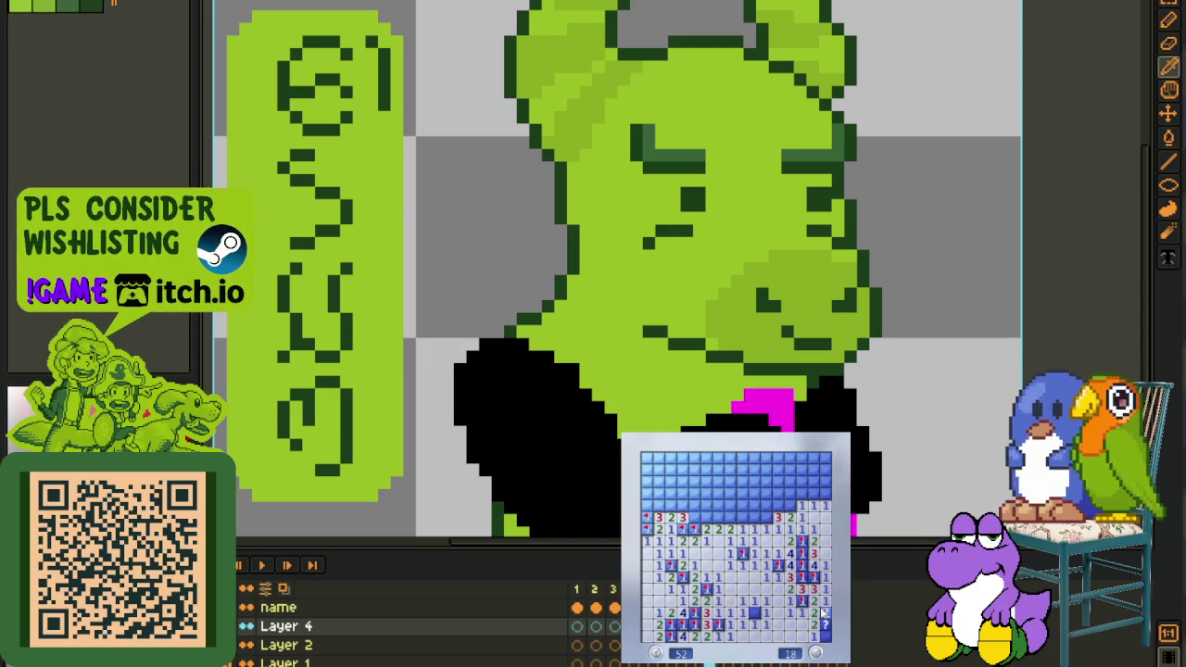
Flag the top-right and top-row mines and open the surrounding upper cells
{"action": "right_click", "coordinate": [790, 506]}
{"action": "right_click", "coordinate": [778, 507]}
{"action": "left_click", "coordinate": [761, 514]}
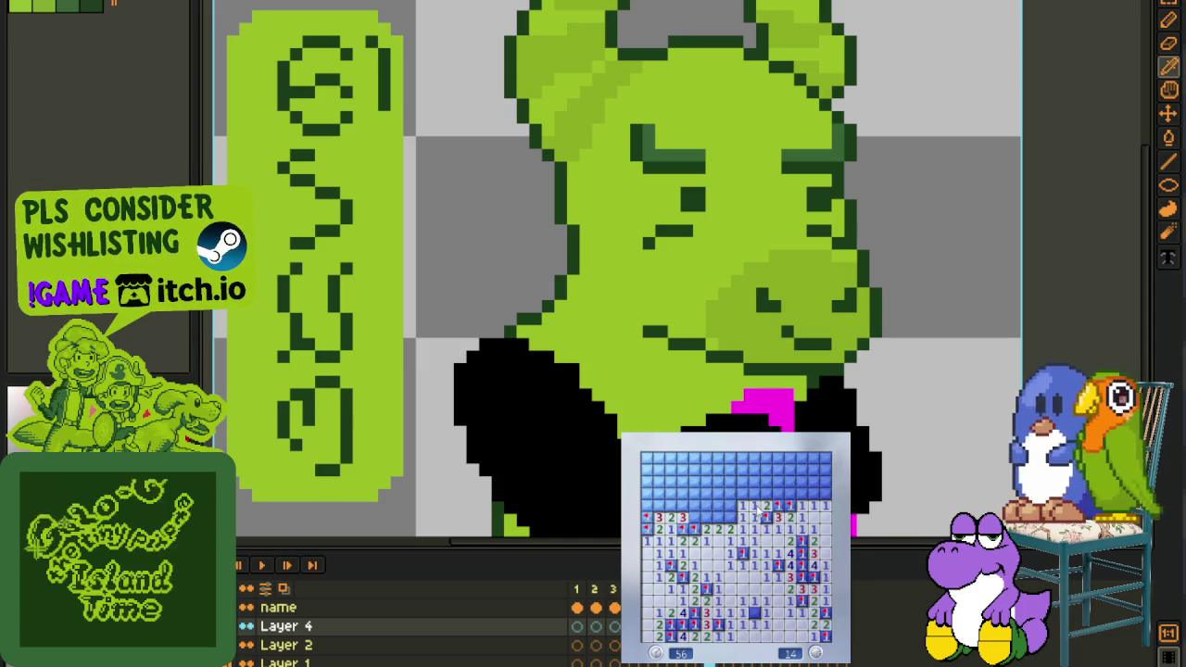
{"action": "left_click", "coordinate": [803, 495]}
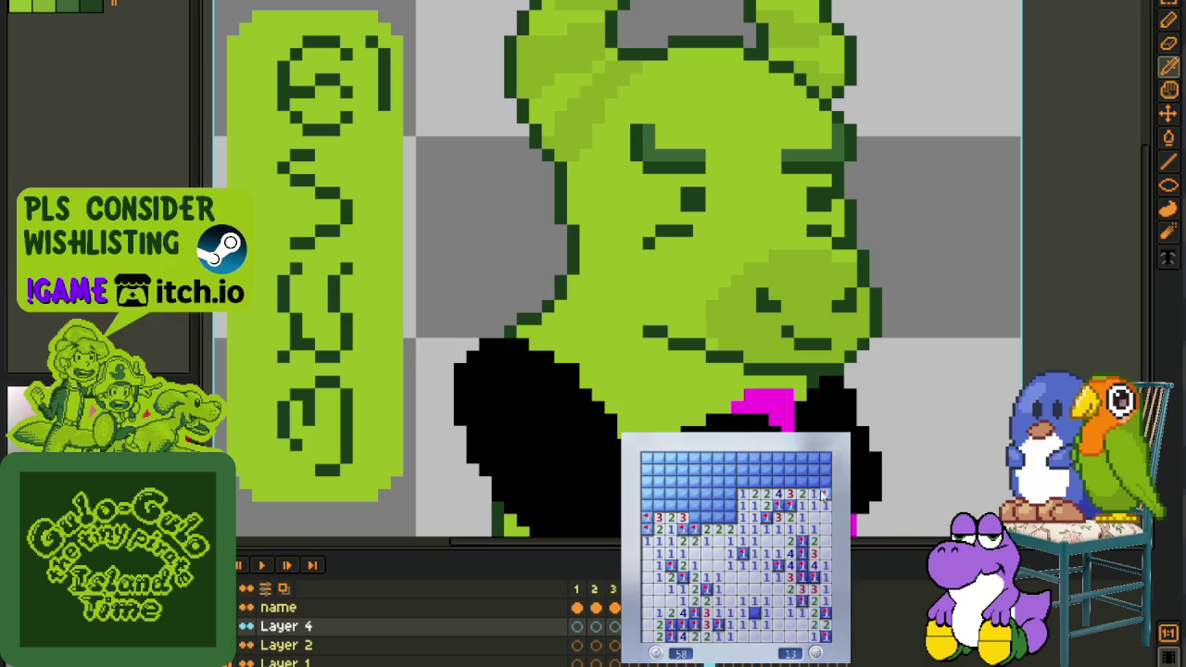
{"action": "left_click", "coordinate": [823, 496]}
{"action": "right_click", "coordinate": [786, 481]}
{"action": "right_click", "coordinate": [762, 481]}
{"action": "left_click", "coordinate": [749, 488]}
{"action": "left_click", "coordinate": [720, 486]}
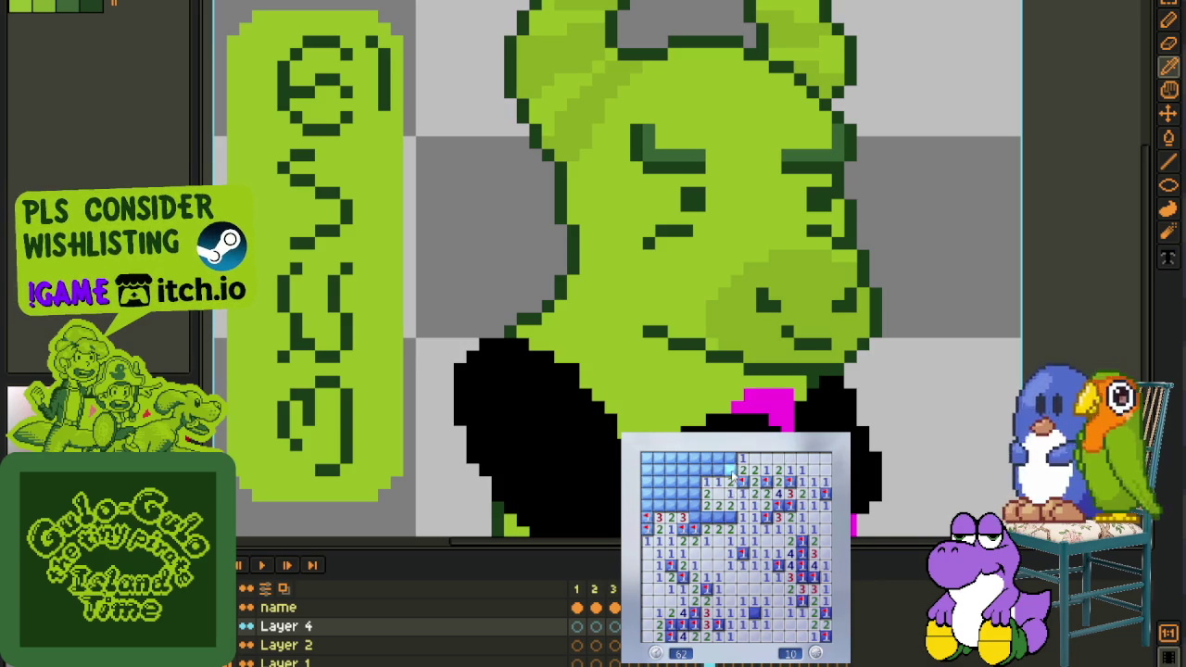
Flag the upper-left mines and reveal the remaining top-left and top-row cells
{"action": "right_click", "coordinate": [704, 517]}
{"action": "right_click", "coordinate": [699, 505]}
{"action": "right_click", "coordinate": [699, 483]}
{"action": "left_click", "coordinate": [712, 473]}
{"action": "left_click", "coordinate": [725, 463]}
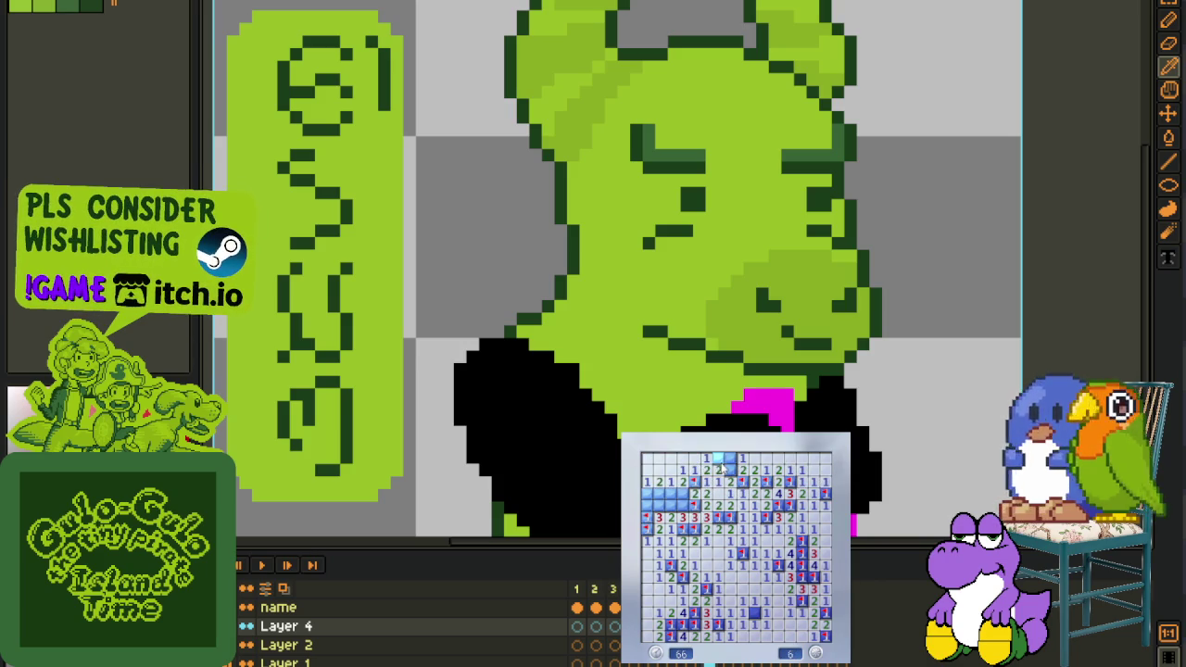
{"action": "left_click", "coordinate": [731, 458]}
Flag the last mines to bring the counter to 0, then start a new game
{"action": "right_click", "coordinate": [659, 494]}
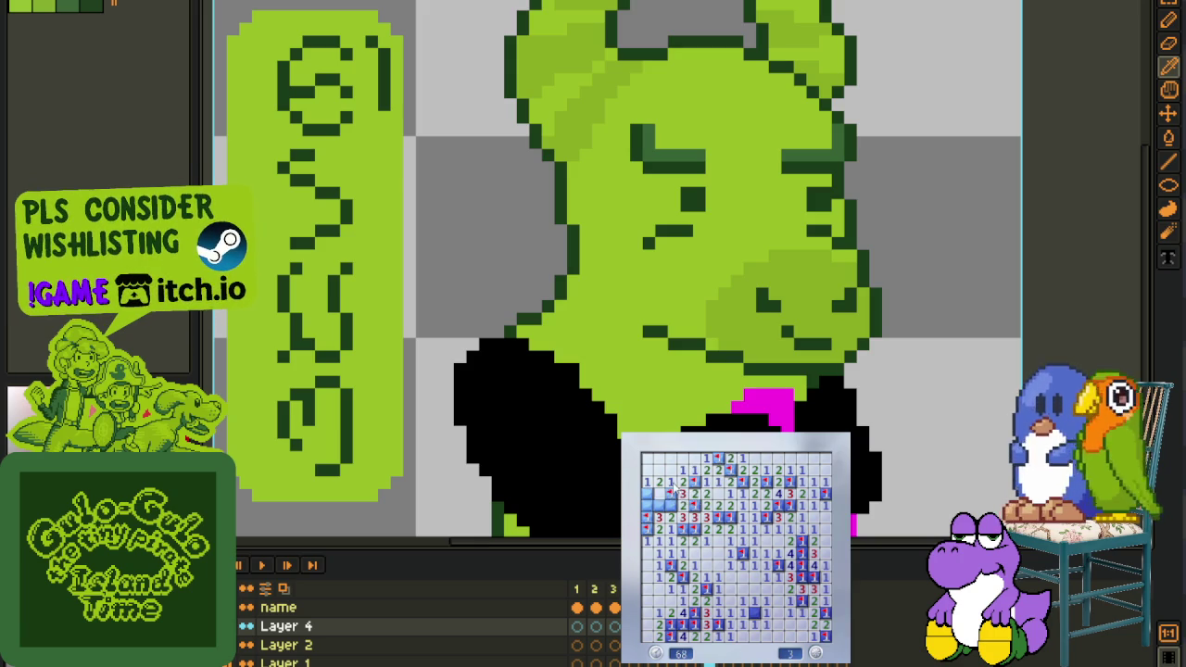
{"action": "right_click", "coordinate": [659, 505]}
{"action": "right_click", "coordinate": [756, 612]}
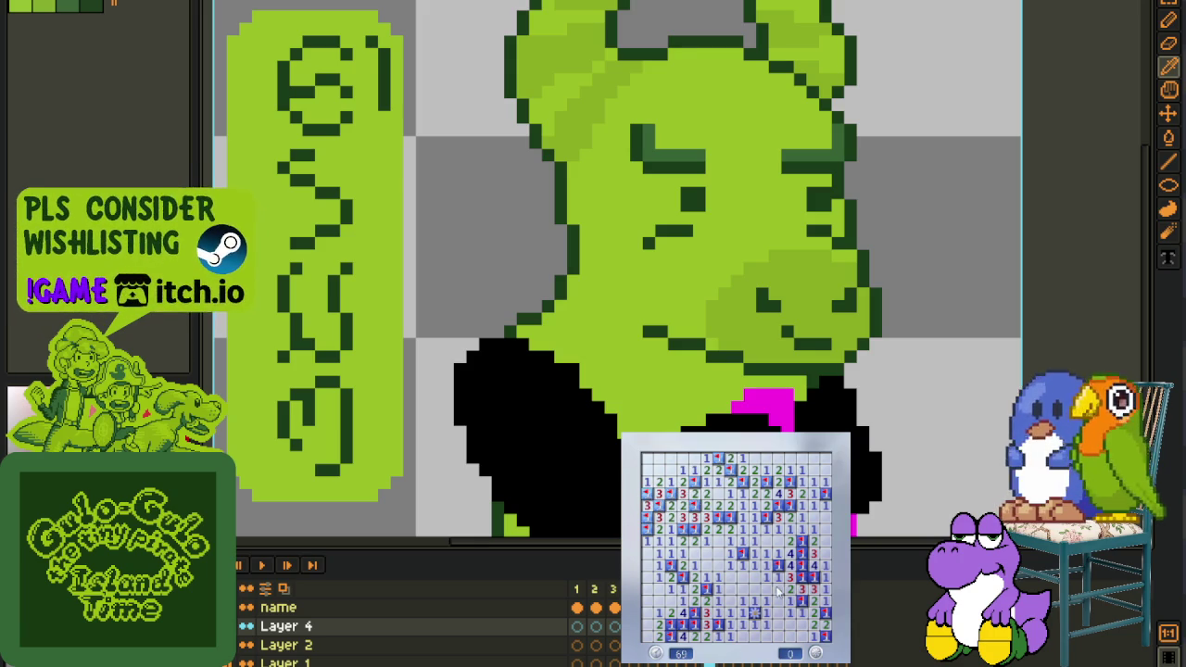
{"action": "key", "text": "F2"}
{"action": "left_click", "coordinate": [731, 563]}
Flag mines around the starting opening and open the upper-left region
{"action": "right_click", "coordinate": [753, 541]}
{"action": "right_click", "coordinate": [755, 529]}
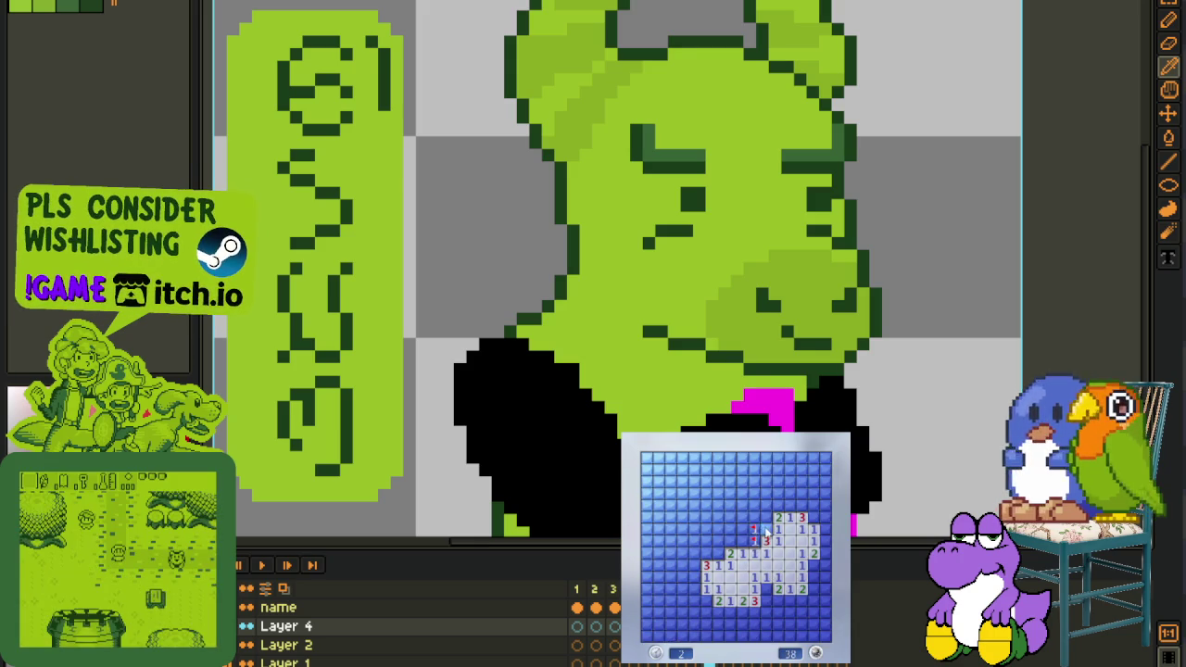
{"action": "left_click", "coordinate": [737, 541]}
{"action": "left_click", "coordinate": [737, 530]}
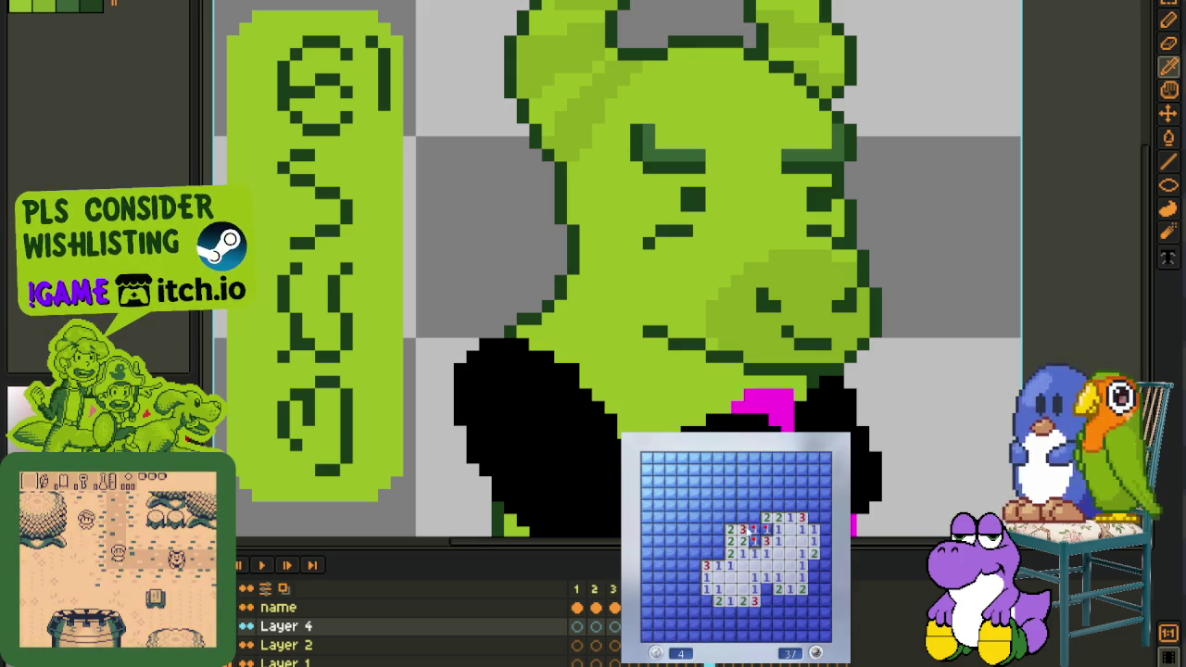
{"action": "left_click", "coordinate": [756, 500]}
{"action": "right_click", "coordinate": [730, 517]}
{"action": "right_click", "coordinate": [717, 542]}
{"action": "right_click", "coordinate": [717, 552]}
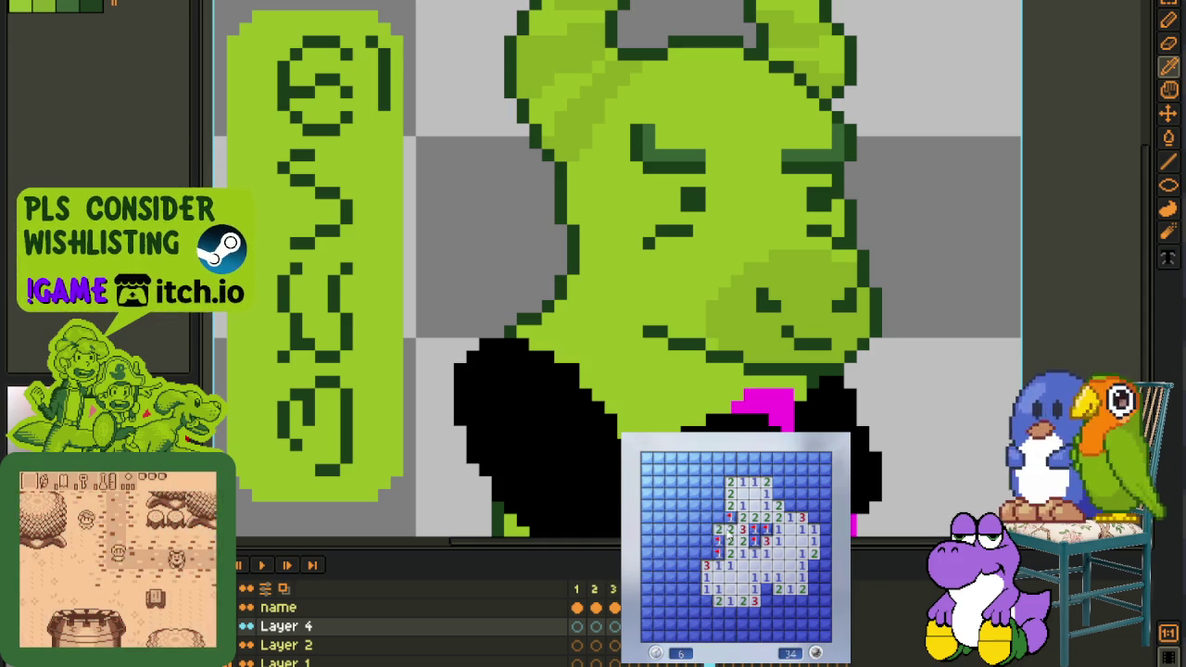
{"action": "left_click", "coordinate": [705, 518]}
Clear the left side and lower middle-left, flagging each mine found there
{"action": "right_click", "coordinate": [670, 529]}
{"action": "left_click", "coordinate": [670, 541]}
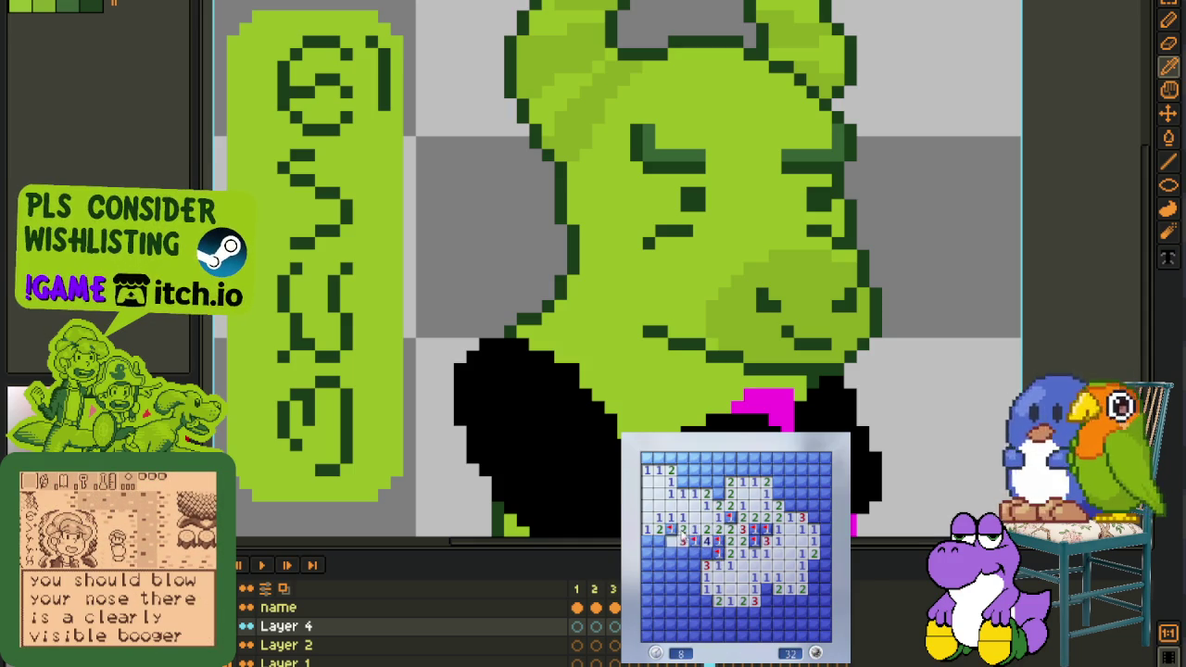
{"action": "left_click", "coordinate": [681, 541]}
{"action": "right_click", "coordinate": [693, 541]}
{"action": "right_click", "coordinate": [693, 554]}
{"action": "left_click", "coordinate": [706, 553]}
{"action": "right_click", "coordinate": [705, 565]}
{"action": "left_click", "coordinate": [694, 576]}
{"action": "left_click", "coordinate": [683, 601]}
Flag the left-column, lower-left corner and lower-middle column mines, then open cells beside them
{"action": "right_click", "coordinate": [659, 540]}
{"action": "right_click", "coordinate": [659, 553]}
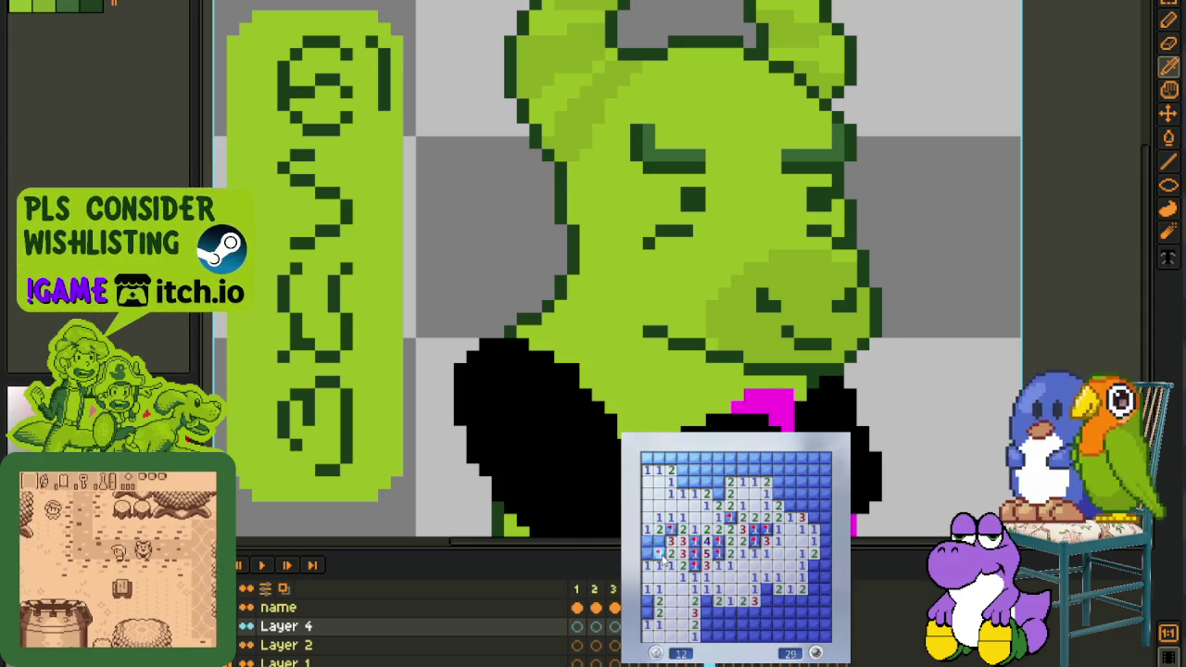
{"action": "right_click", "coordinate": [647, 601]}
{"action": "right_click", "coordinate": [646, 613]}
{"action": "right_click", "coordinate": [706, 602]}
{"action": "right_click", "coordinate": [707, 612]}
{"action": "right_click", "coordinate": [707, 625]}
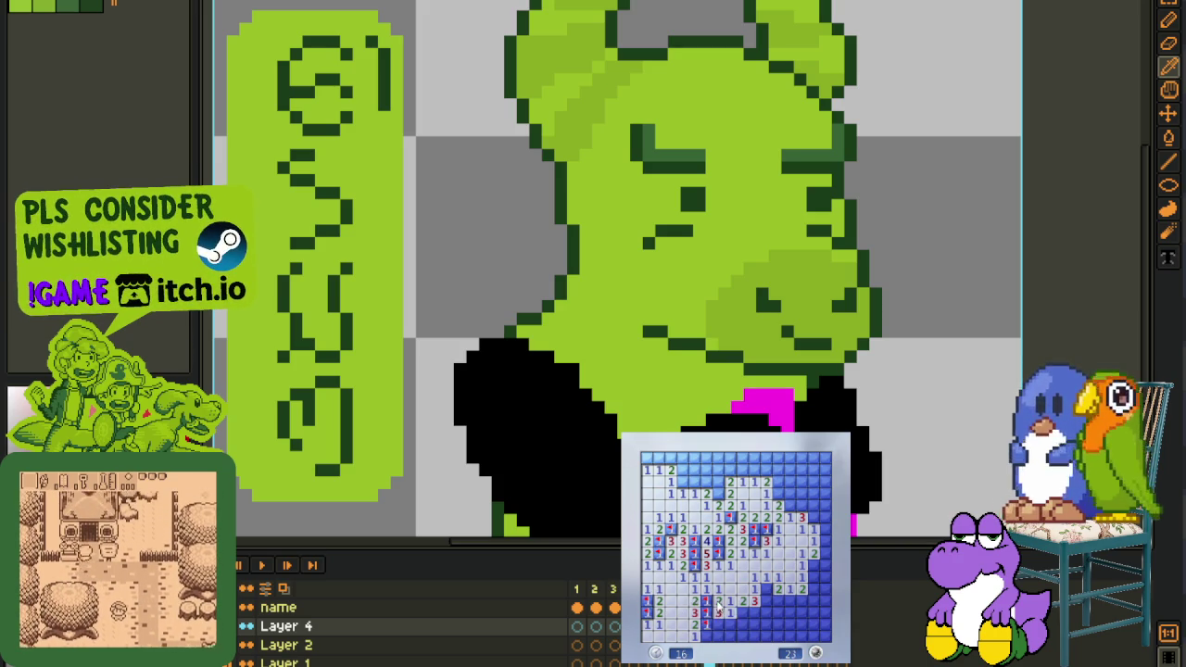
{"action": "left_click", "coordinate": [718, 613]}
{"action": "left_click", "coordinate": [742, 617]}
Flag lower-middle mines, remove a misplaced flag, and open the right edge
{"action": "right_click", "coordinate": [753, 613]}
{"action": "right_click", "coordinate": [765, 602]}
{"action": "left_click", "coordinate": [776, 601]}
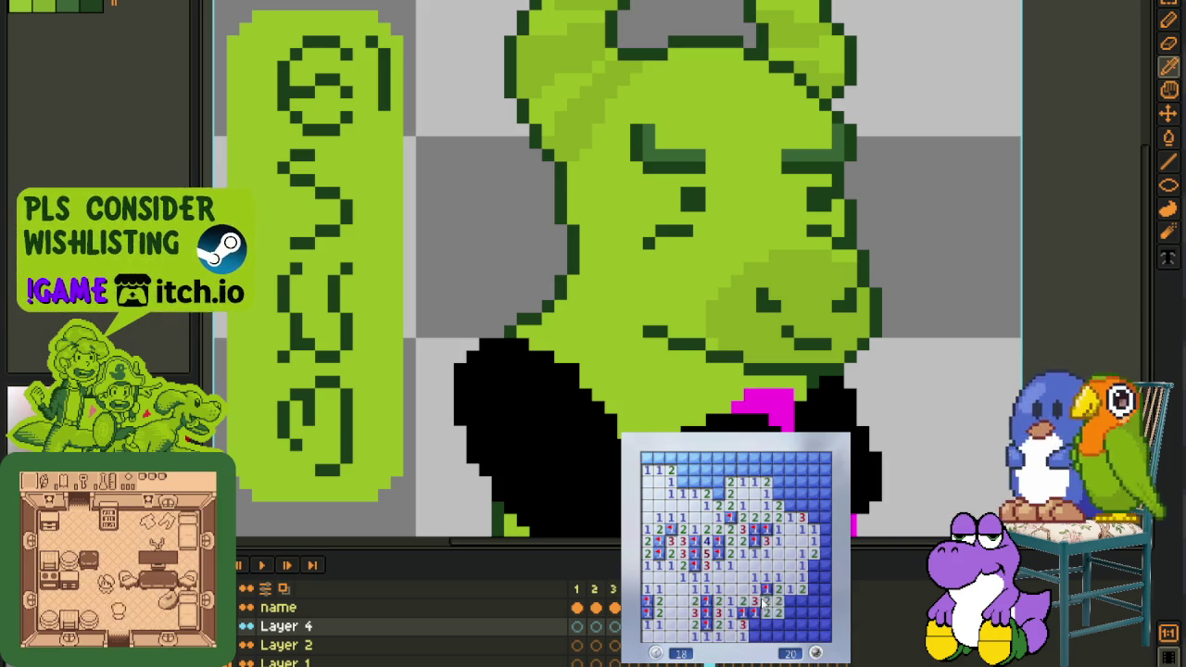
{"action": "right_click", "coordinate": [797, 603]}
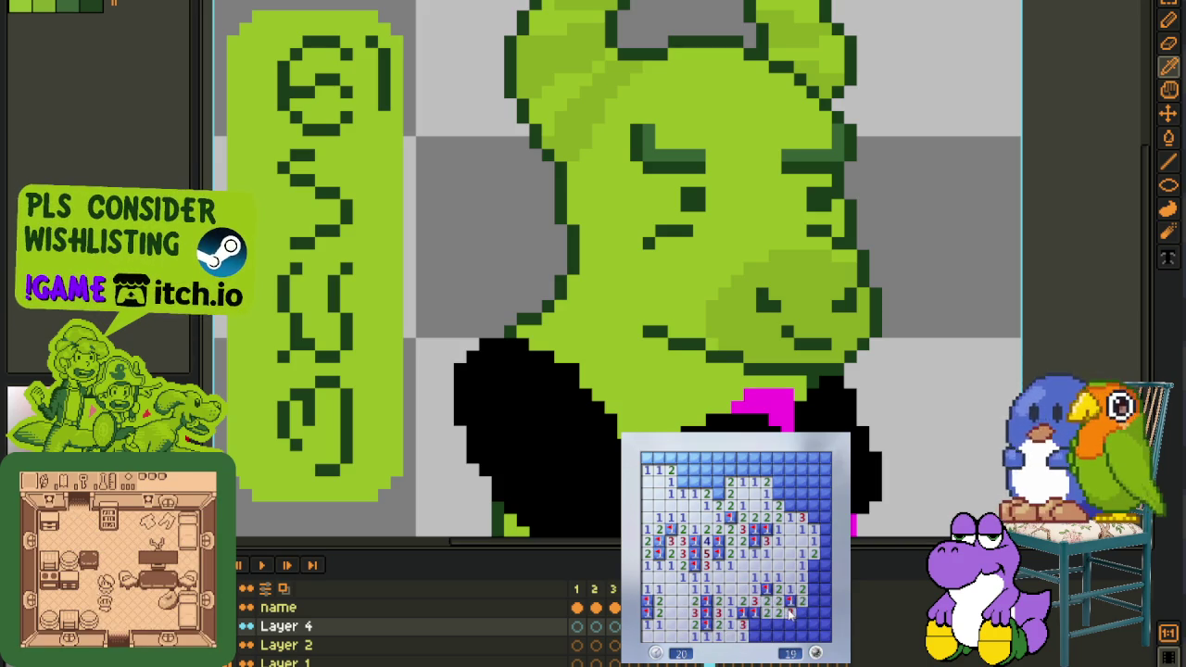
{"action": "left_click", "coordinate": [813, 578]}
{"action": "left_click", "coordinate": [820, 604]}
{"action": "right_click", "coordinate": [802, 613]}
Flag the bottom and bottom-right mines and open the bottom-row cells
{"action": "right_click", "coordinate": [756, 633]}
{"action": "left_click", "coordinate": [766, 636]}
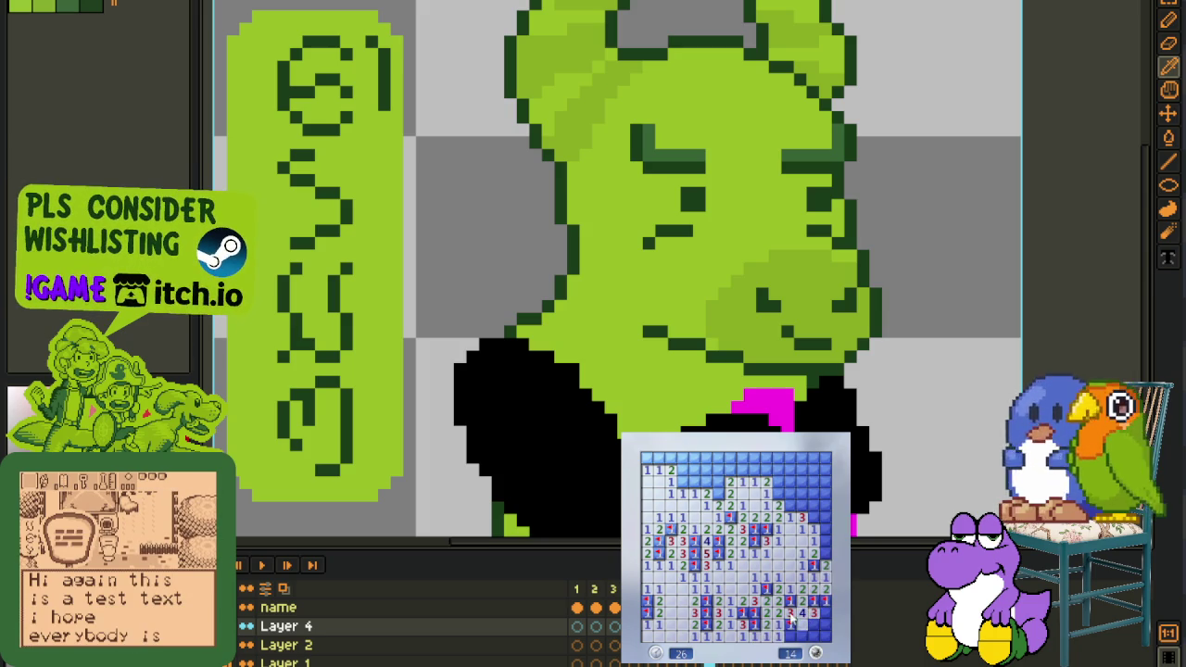
{"action": "right_click", "coordinate": [795, 625]}
{"action": "left_click", "coordinate": [816, 619]}
{"action": "left_click", "coordinate": [788, 637]}
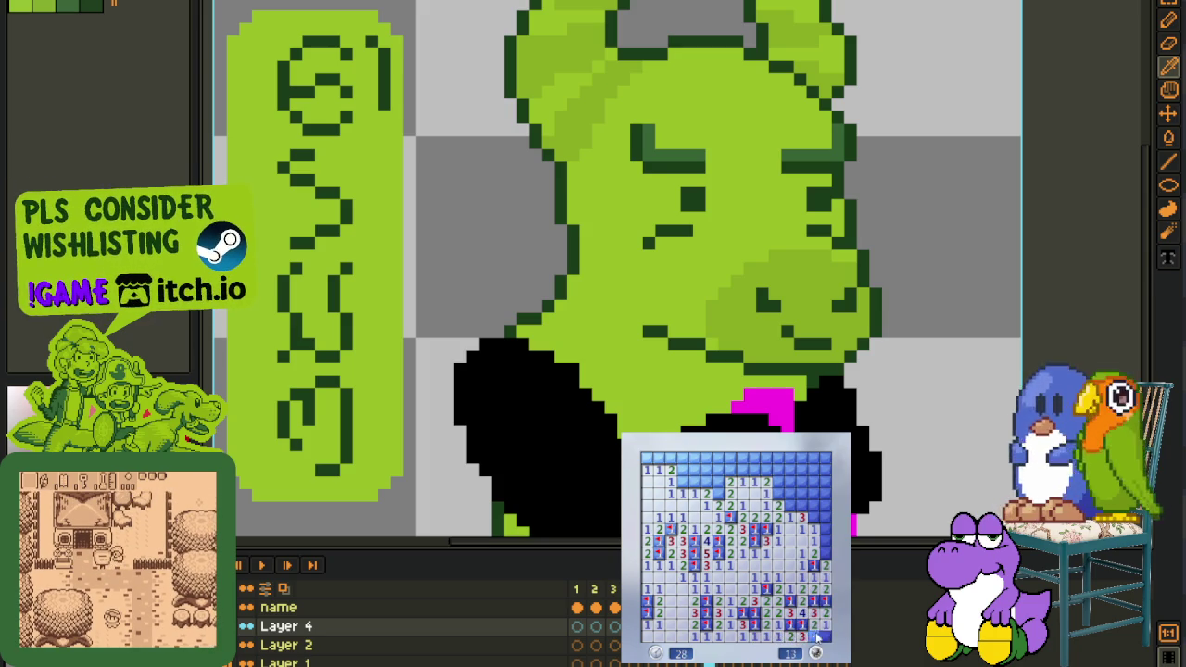
Flag the right-column mines and open the cells next to them
{"action": "right_click", "coordinate": [822, 553]}
{"action": "left_click", "coordinate": [814, 546]}
{"action": "right_click", "coordinate": [812, 518]}
{"action": "right_click", "coordinate": [812, 505]}
{"action": "left_click", "coordinate": [821, 505]}
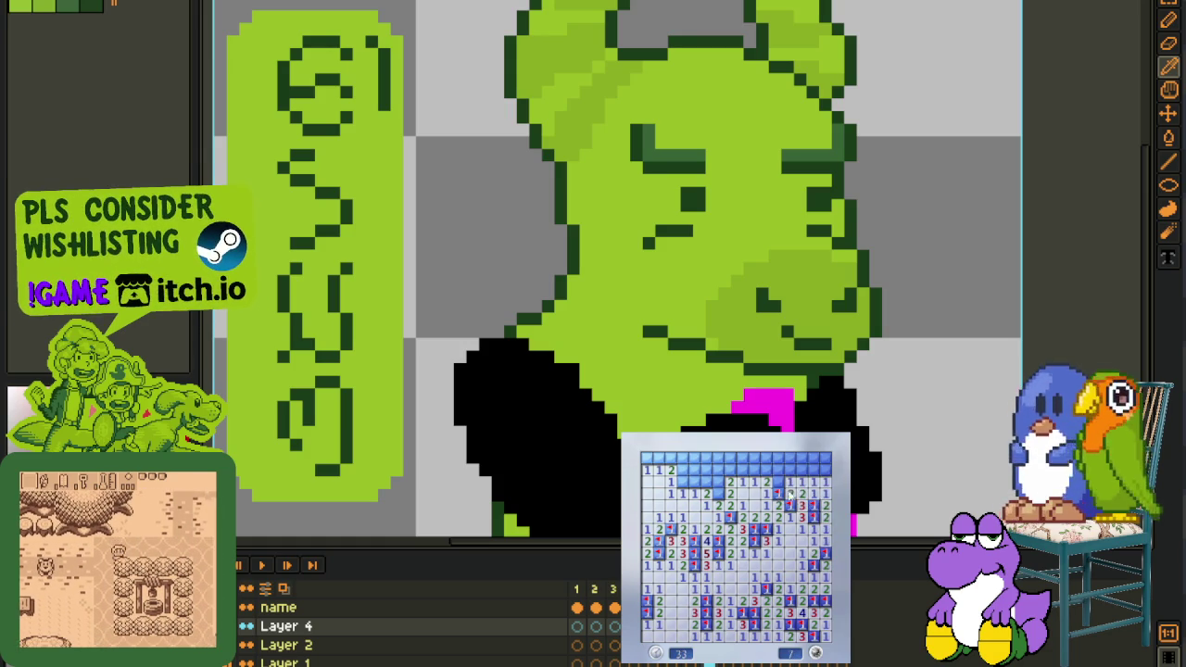
Flag the top-right and top-row mines and open the top-left cells
{"action": "right_click", "coordinate": [794, 492]}
{"action": "right_click", "coordinate": [777, 493]}
{"action": "left_click", "coordinate": [781, 481]}
{"action": "right_click", "coordinate": [812, 481]}
{"action": "right_click", "coordinate": [812, 470]}
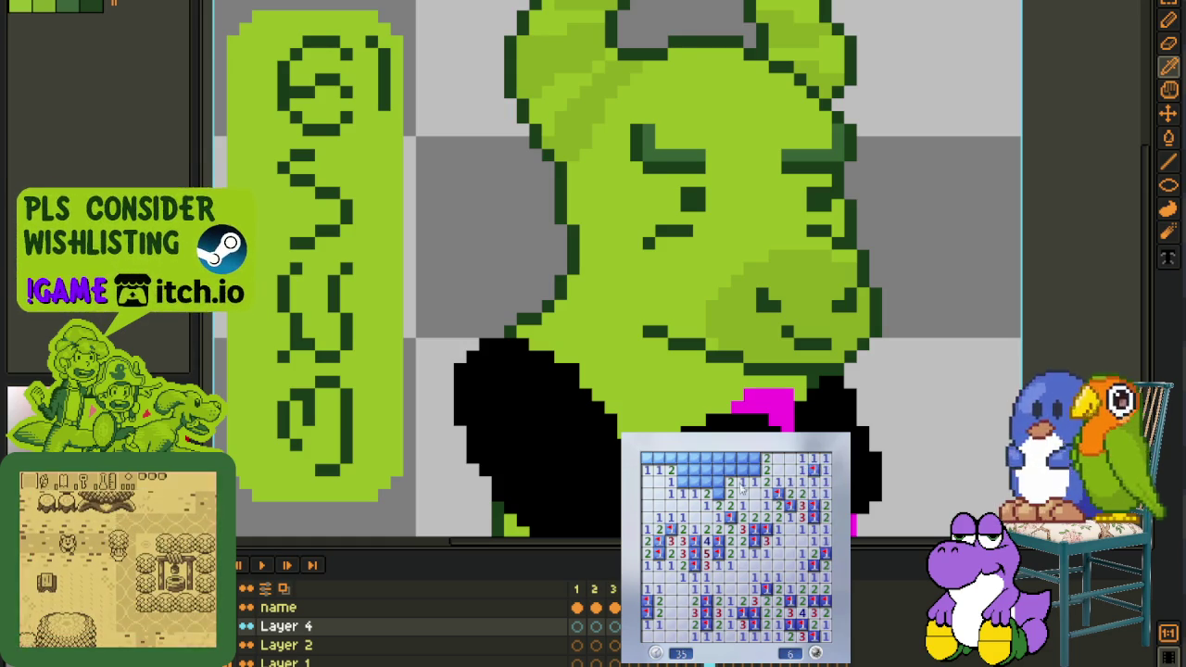
{"action": "right_click", "coordinate": [753, 459]}
{"action": "left_click", "coordinate": [744, 468]}
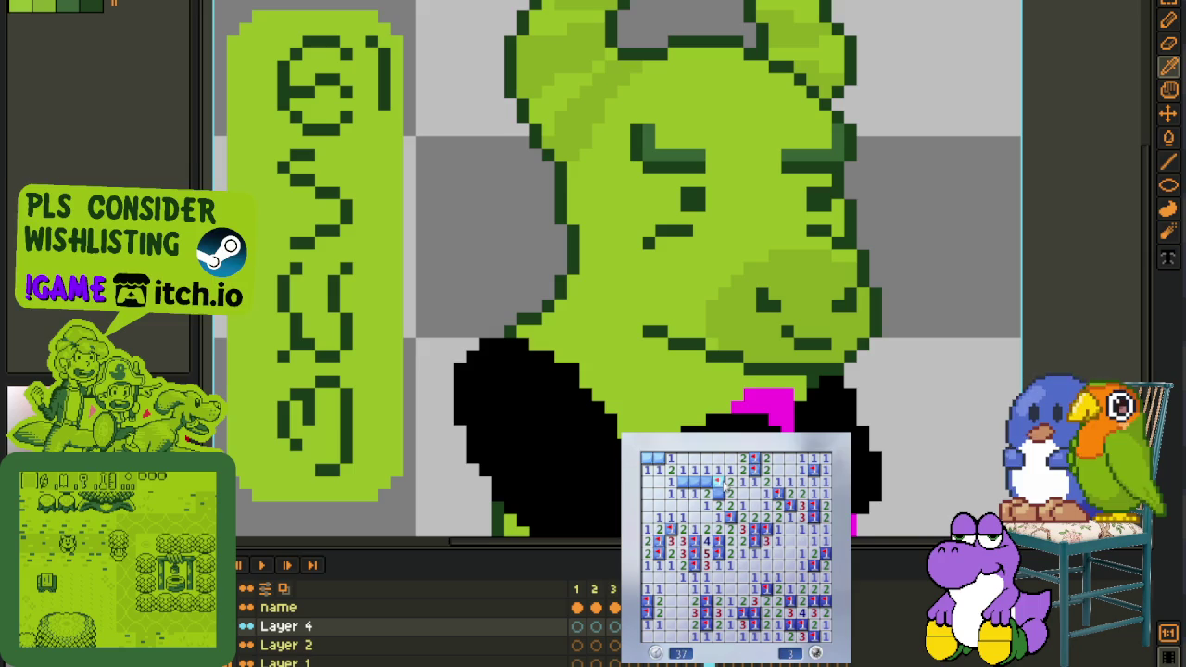
Flag the last suspected mines and open the final cell to finish the game
{"action": "right_click", "coordinate": [686, 483]}
{"action": "right_click", "coordinate": [651, 459]}
{"action": "left_click", "coordinate": [681, 491]}
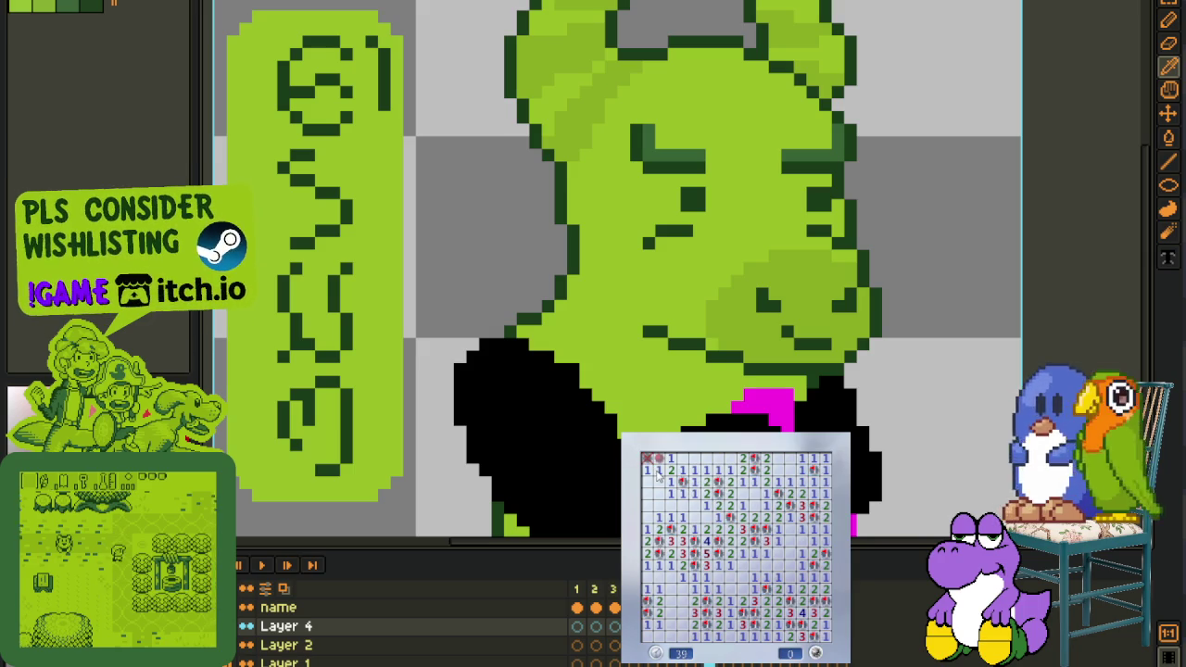
Open the first region of the green board and clear the cells above it, flagging two mines
{"action": "left_click", "coordinate": [765, 530]}
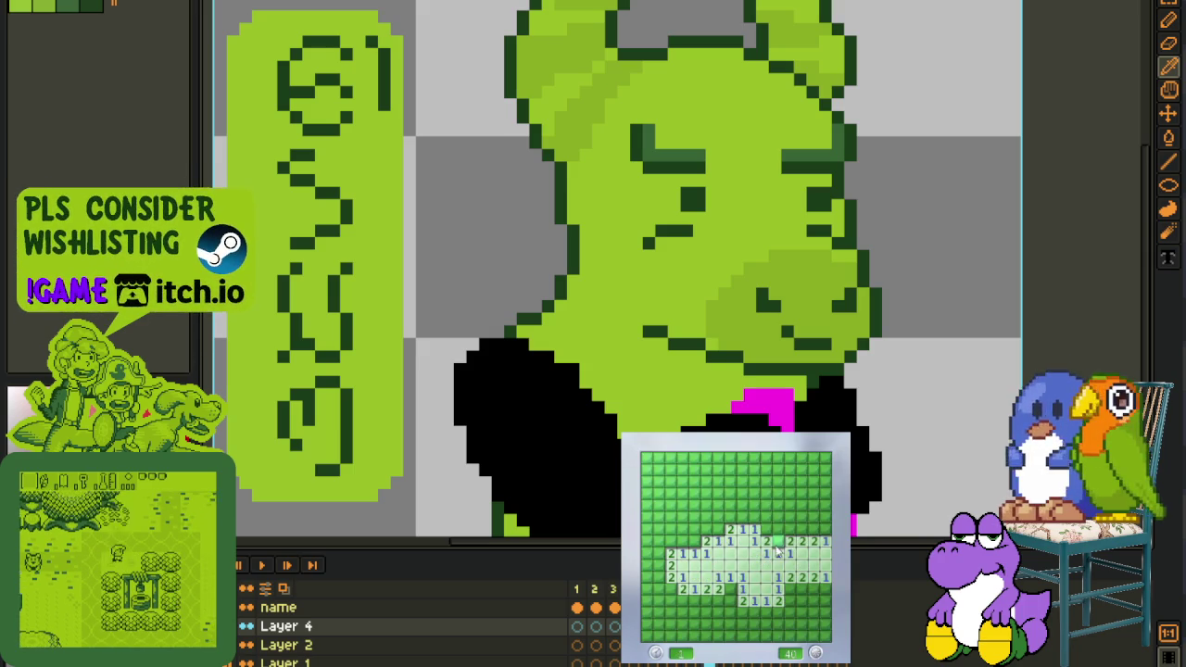
{"action": "right_click", "coordinate": [756, 529]}
{"action": "left_click", "coordinate": [784, 528]}
{"action": "right_click", "coordinate": [802, 531]}
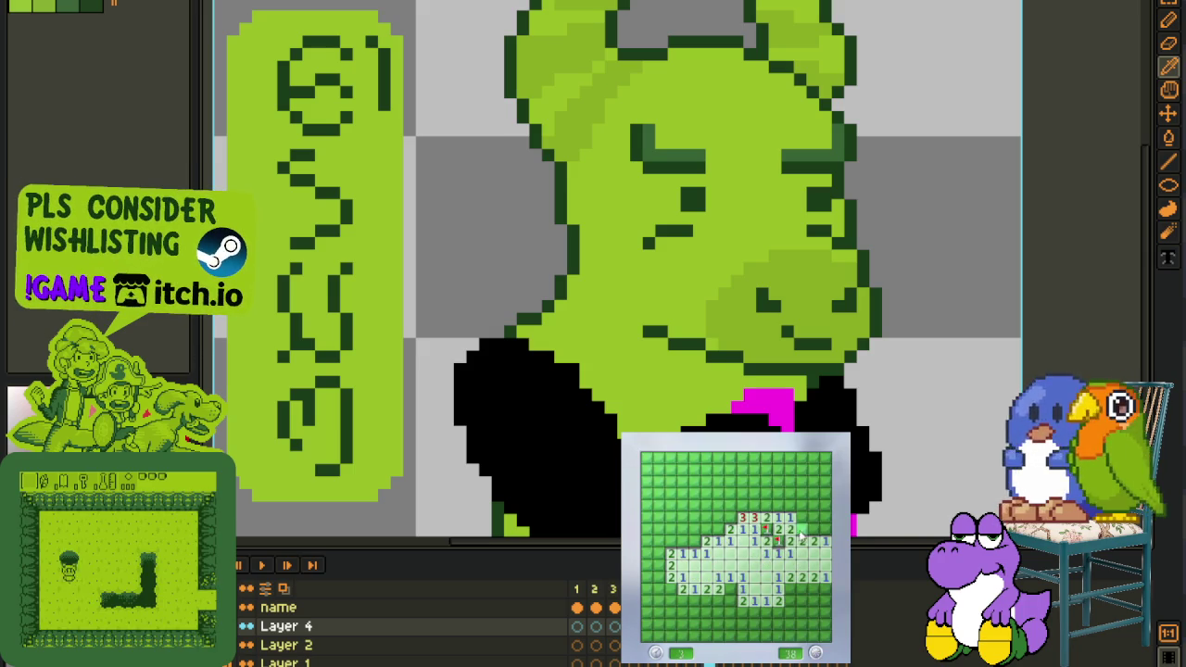
{"action": "left_click", "coordinate": [793, 508]}
{"action": "left_click", "coordinate": [776, 497]}
{"action": "left_click", "coordinate": [815, 506]}
Clear the top rows, flagging the surrounding mines beside the top-right area
{"action": "right_click", "coordinate": [802, 495]}
{"action": "left_click", "coordinate": [789, 491]}
{"action": "left_click", "coordinate": [783, 468]}
{"action": "right_click", "coordinate": [803, 470]}
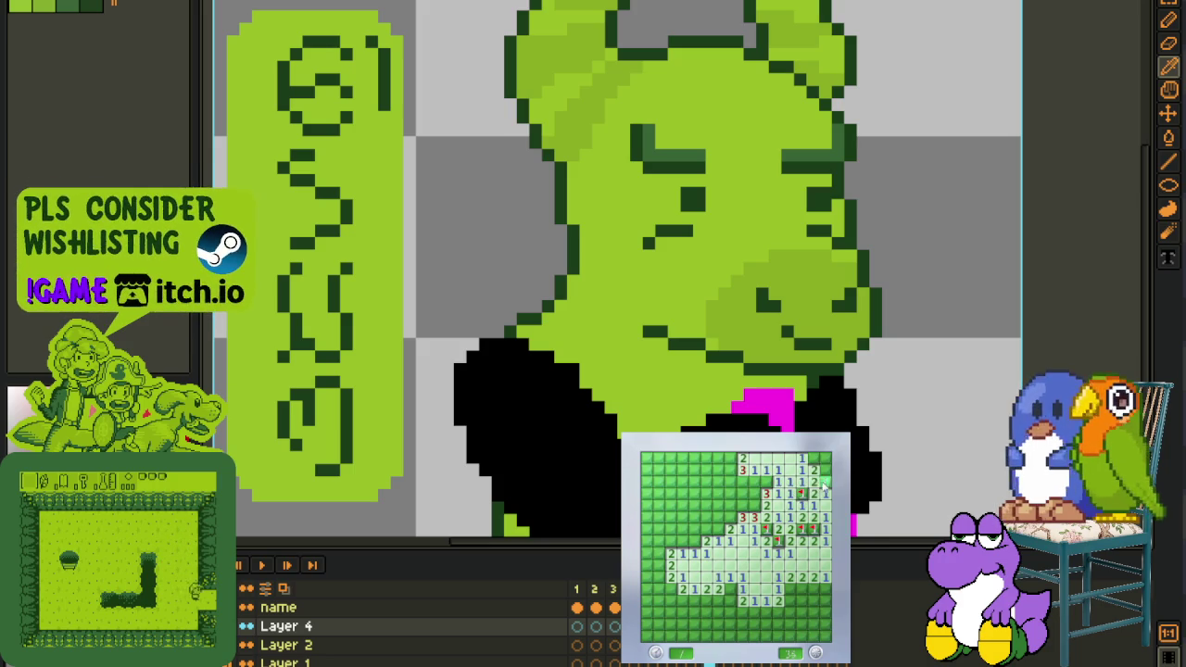
{"action": "right_click", "coordinate": [823, 481]}
{"action": "left_click", "coordinate": [765, 483]}
{"action": "right_click", "coordinate": [755, 494]}
Open the cluster left of the cleared area and flag three mines in that column
{"action": "left_click", "coordinate": [731, 506]}
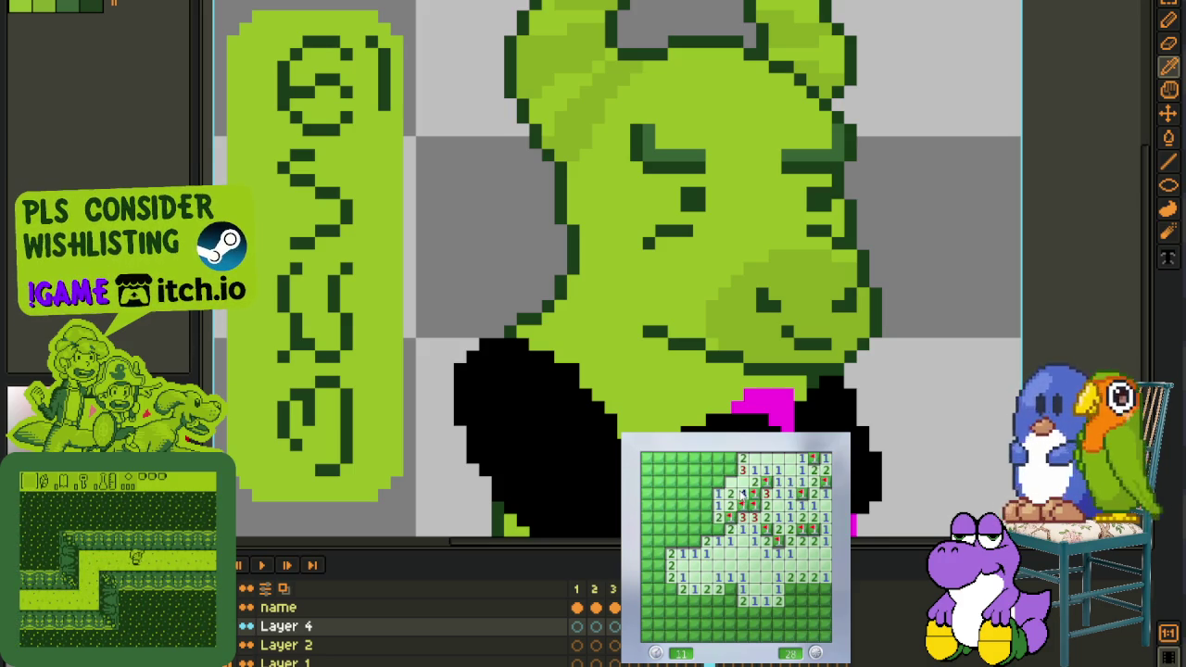
{"action": "left_click", "coordinate": [743, 481]}
{"action": "right_click", "coordinate": [730, 482]}
{"action": "right_click", "coordinate": [731, 469]}
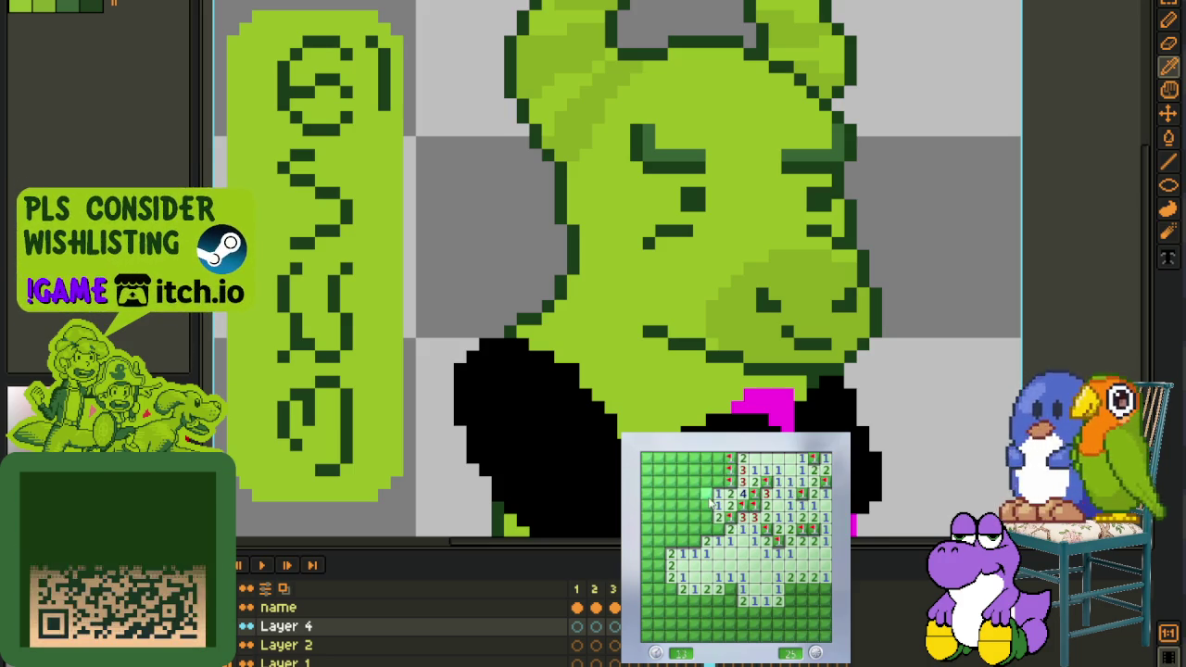
{"action": "right_click", "coordinate": [731, 459]}
Open the large left-side area and flag four mines in the left columns
{"action": "left_click", "coordinate": [713, 500]}
{"action": "right_click", "coordinate": [683, 470]}
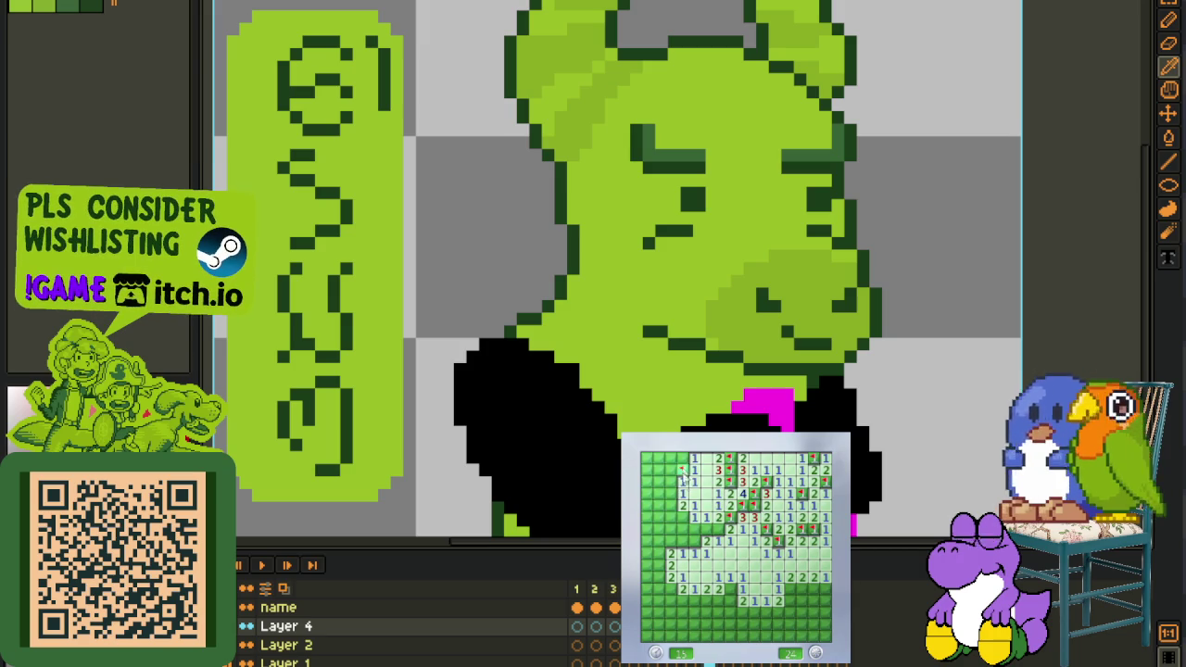
{"action": "left_click", "coordinate": [671, 487]}
{"action": "right_click", "coordinate": [671, 459]}
{"action": "right_click", "coordinate": [670, 505]}
{"action": "right_click", "coordinate": [683, 517]}
Clear the lower-left rows and far-left column, flagging three mines there
{"action": "left_click", "coordinate": [695, 528]}
{"action": "right_click", "coordinate": [671, 528]}
{"action": "right_click", "coordinate": [659, 540]}
{"action": "right_click", "coordinate": [659, 577]}
{"action": "left_click", "coordinate": [659, 588]}
{"action": "left_click", "coordinate": [647, 564]}
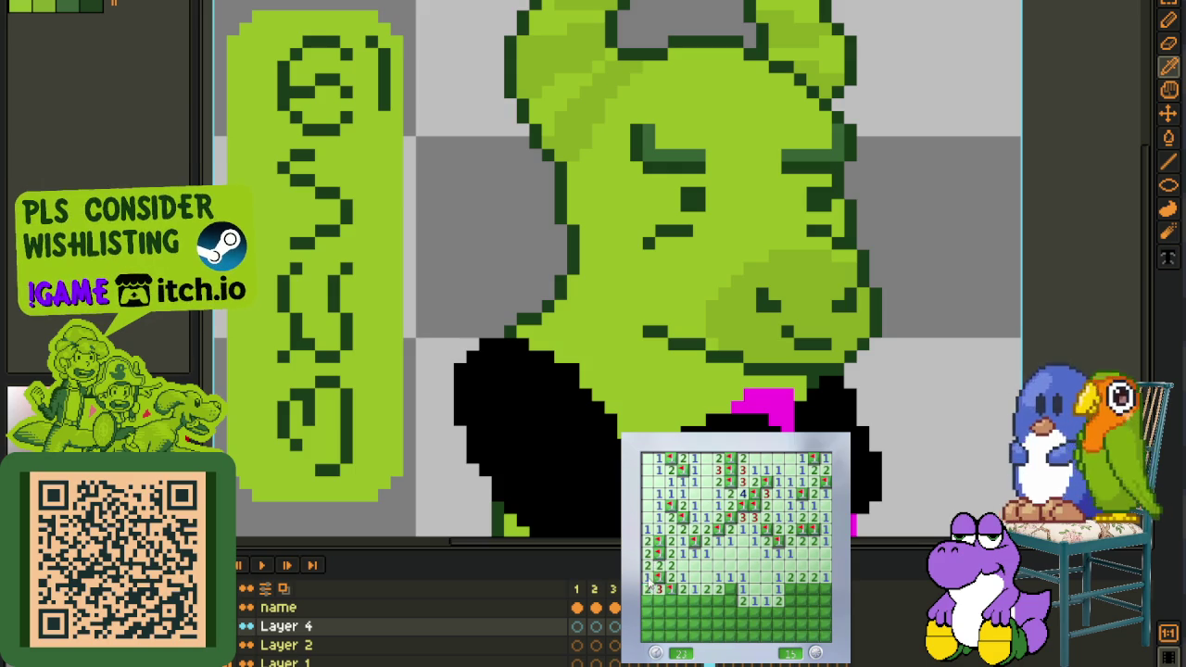
Open the bottom rows and flag mines in the lower-left rows and leftmost column
{"action": "right_click", "coordinate": [718, 601]}
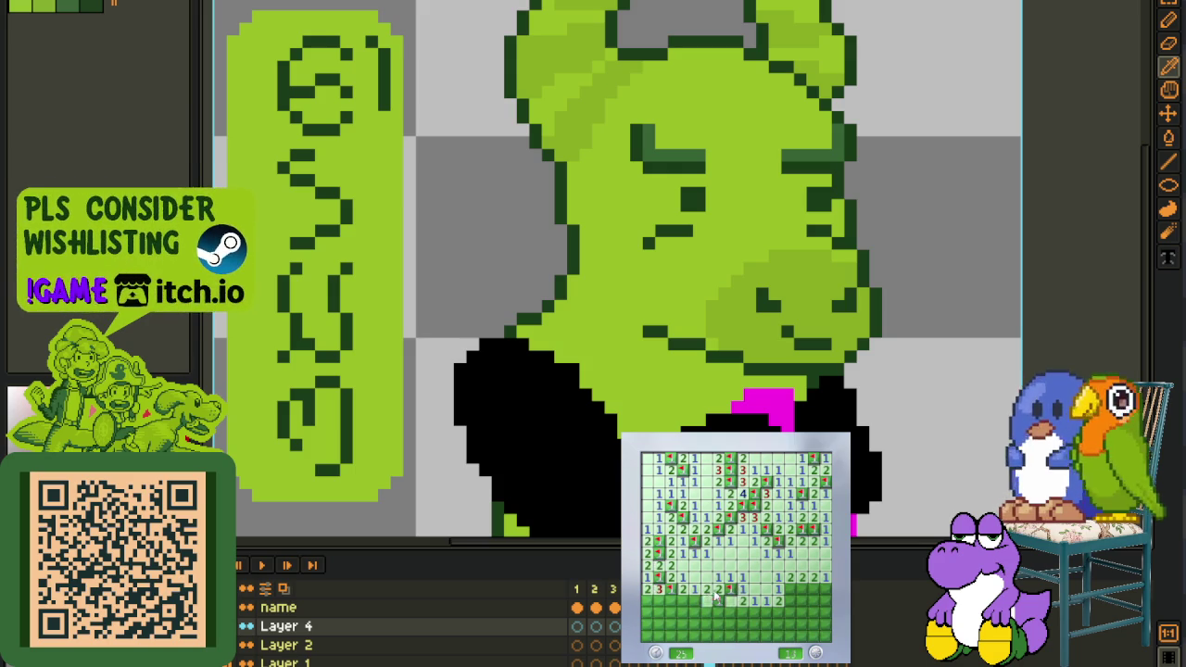
{"action": "right_click", "coordinate": [695, 601]}
{"action": "left_click", "coordinate": [683, 612]}
{"action": "left_click", "coordinate": [706, 613]}
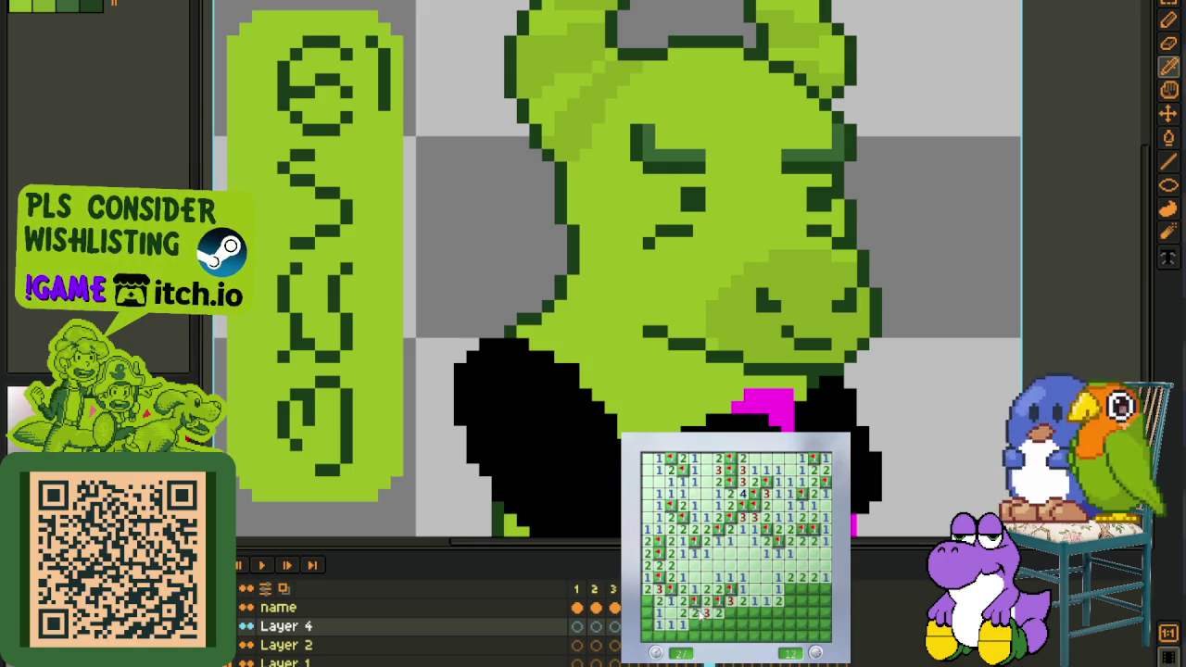
{"action": "left_click", "coordinate": [707, 624]}
{"action": "left_click", "coordinate": [684, 635]}
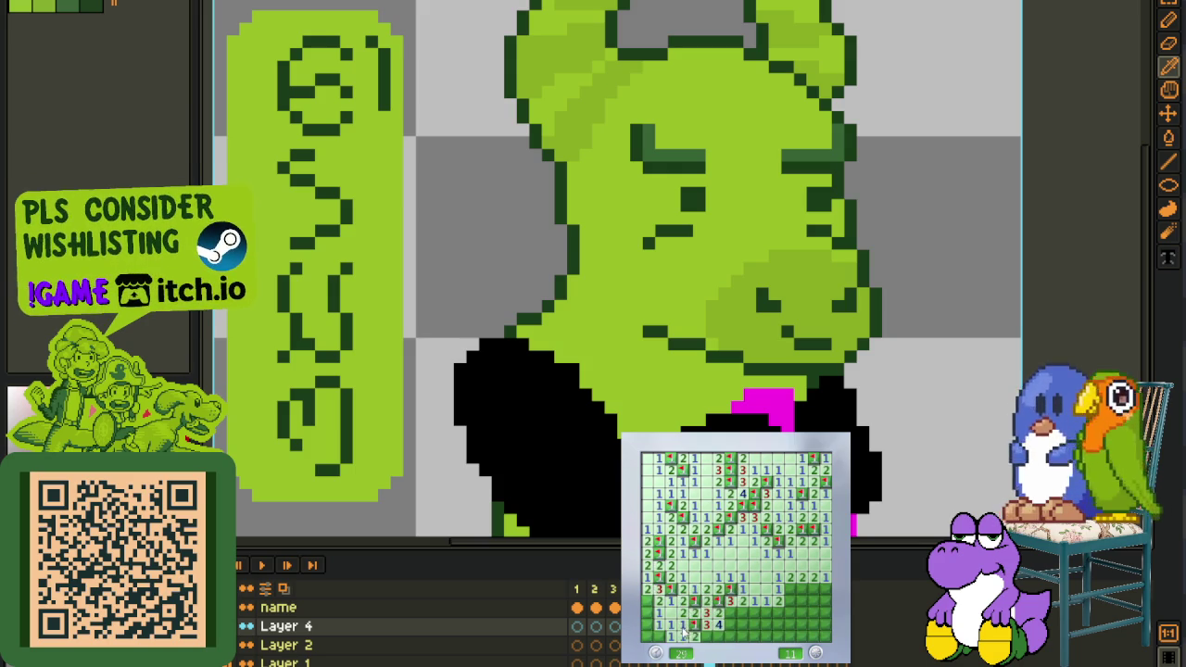
{"action": "right_click", "coordinate": [647, 612]}
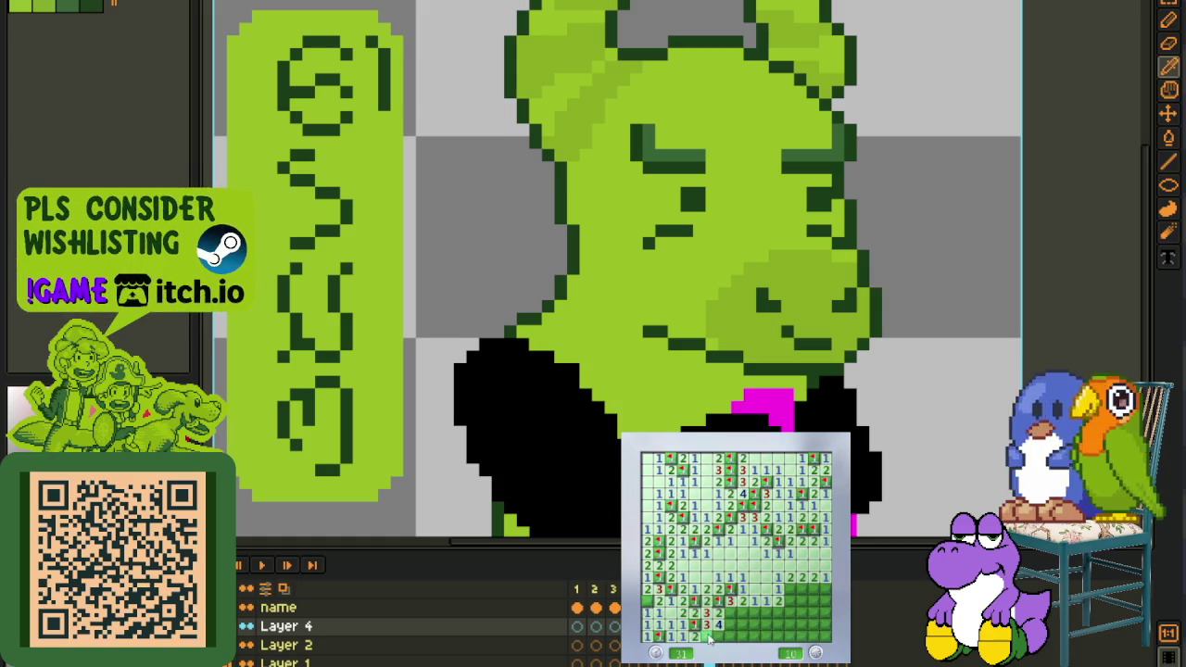
Flag the last mines near the bottom to bring the counter to 0, then start a new game
{"action": "right_click", "coordinate": [804, 589]}
{"action": "right_click", "coordinate": [814, 588]}
{"action": "right_click", "coordinate": [803, 597]}
{"action": "left_click", "coordinate": [795, 601]}
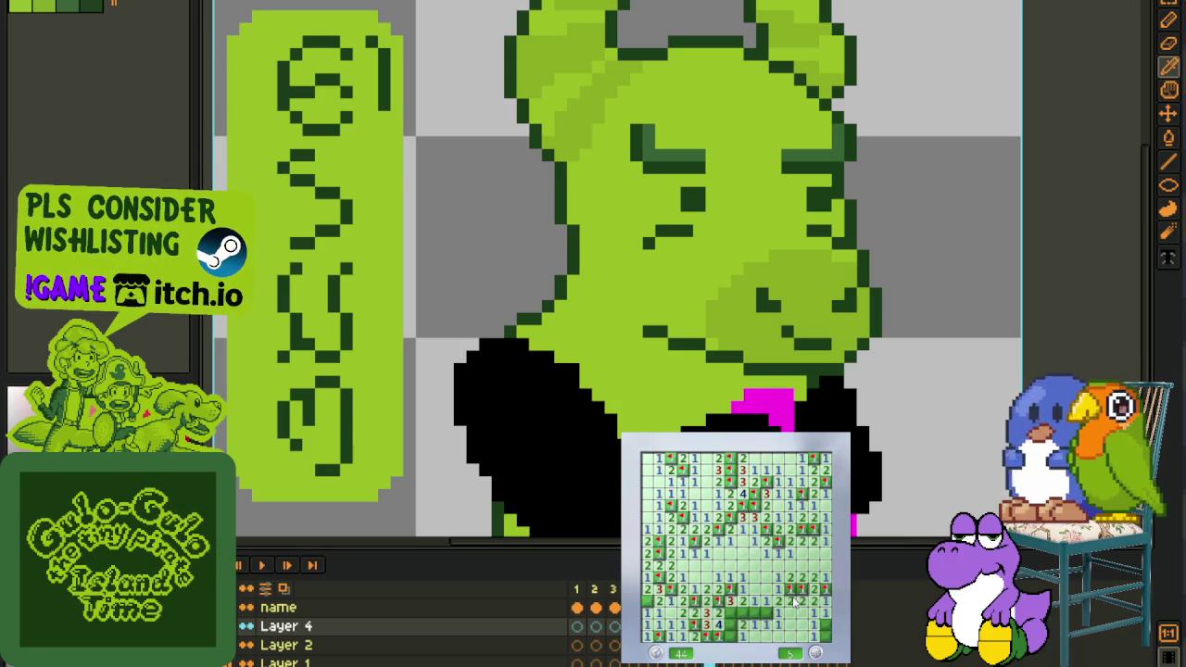
{"action": "right_click", "coordinate": [758, 610]}
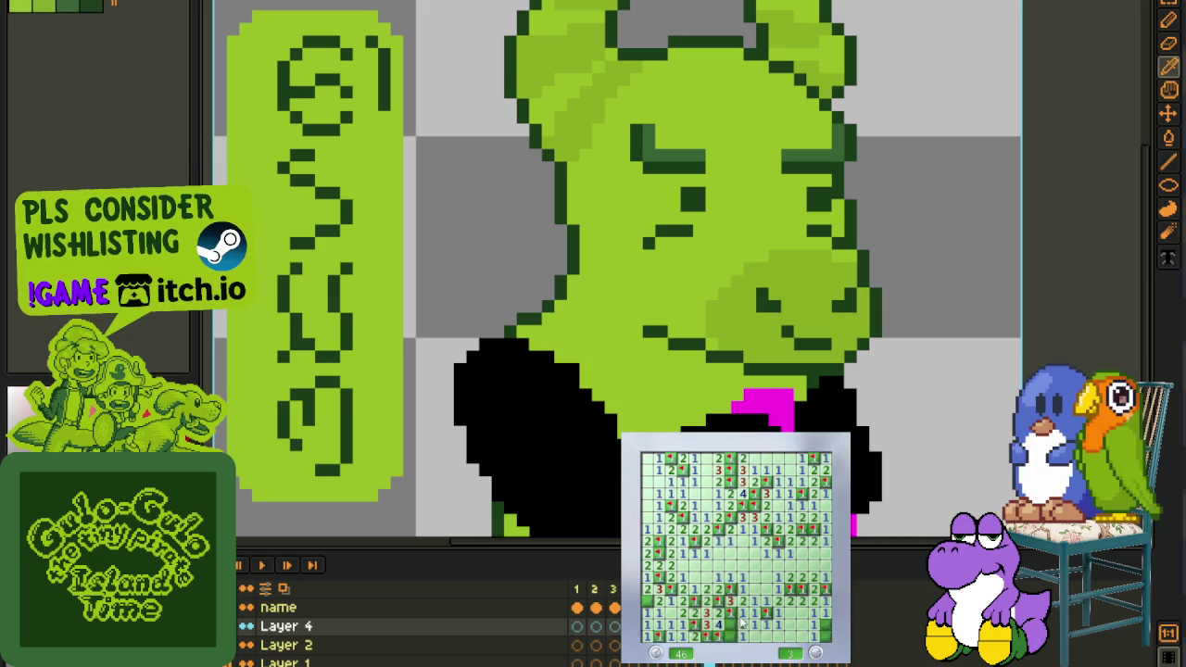
{"action": "right_click", "coordinate": [759, 635]}
{"action": "right_click", "coordinate": [821, 631]}
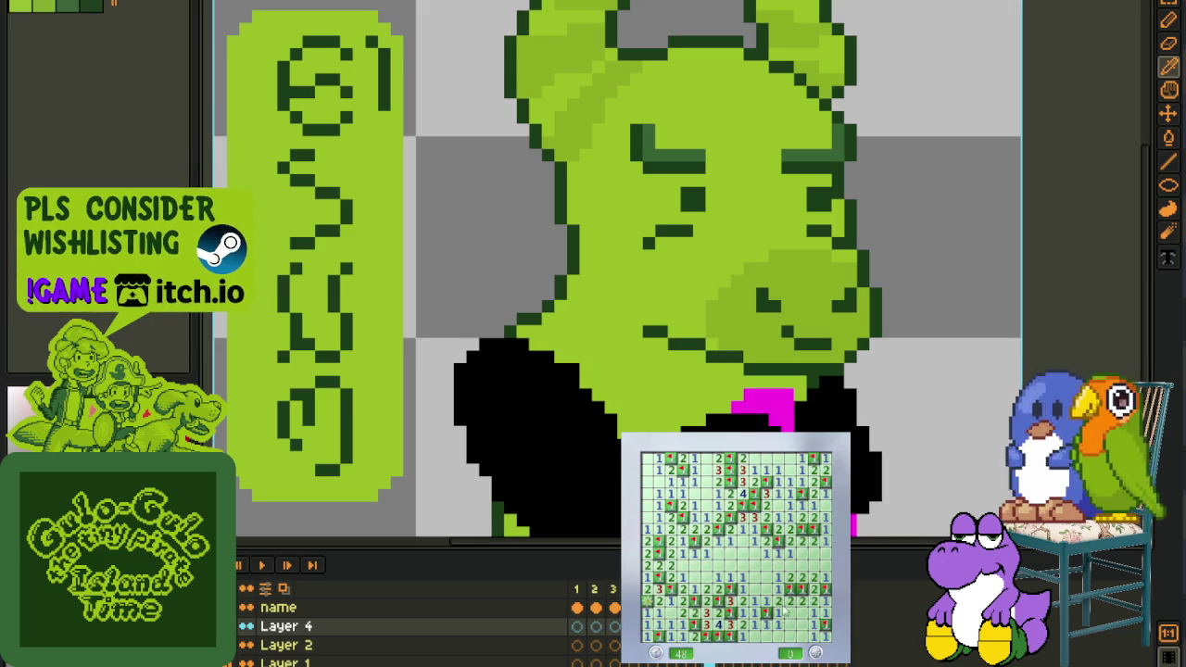
{"action": "key", "text": "F2"}
{"action": "left_click", "coordinate": [773, 608]}
Expand the bottom opening and flag three bottom-row mines plus two beside it
{"action": "left_click", "coordinate": [758, 627]}
{"action": "left_click", "coordinate": [752, 637]}
{"action": "right_click", "coordinate": [767, 638]}
{"action": "right_click", "coordinate": [783, 637]}
{"action": "right_click", "coordinate": [797, 637]}
{"action": "left_click", "coordinate": [790, 589]}
{"action": "right_click", "coordinate": [800, 578]}
{"action": "right_click", "coordinate": [735, 596]}
Open cells upward from the bottom area and flag three left-edge mines
{"action": "left_click", "coordinate": [719, 619]}
{"action": "left_click", "coordinate": [708, 600]}
{"action": "left_click", "coordinate": [712, 586]}
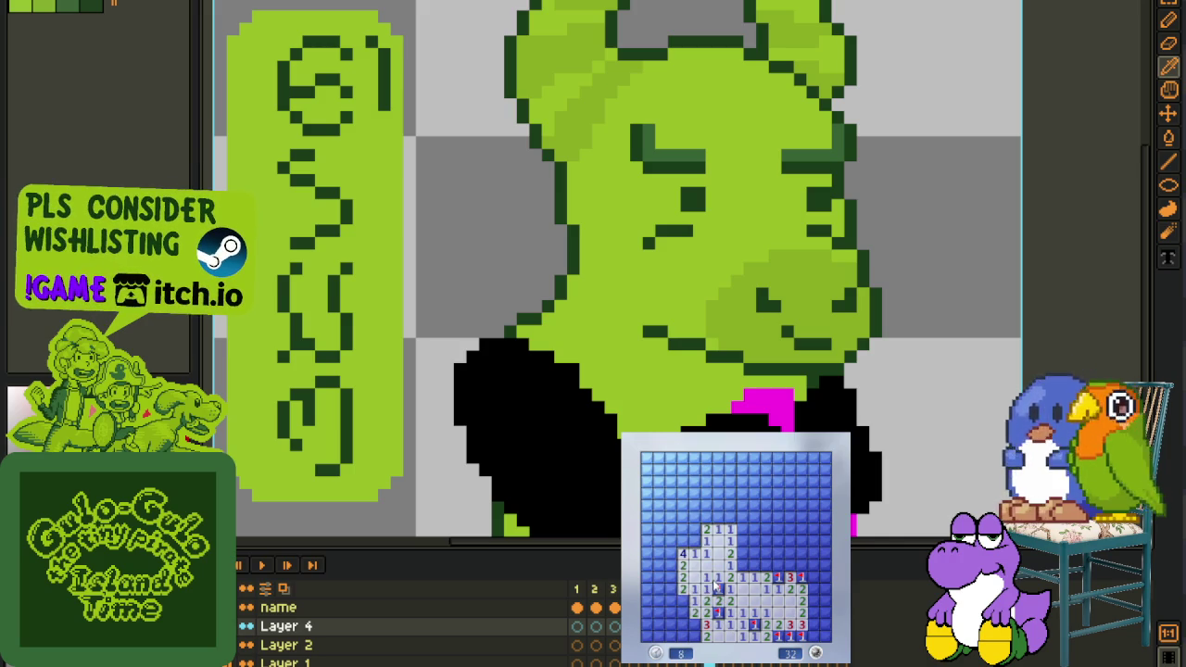
{"action": "right_click", "coordinate": [683, 600]}
{"action": "right_click", "coordinate": [683, 625]}
{"action": "right_click", "coordinate": [694, 637]}
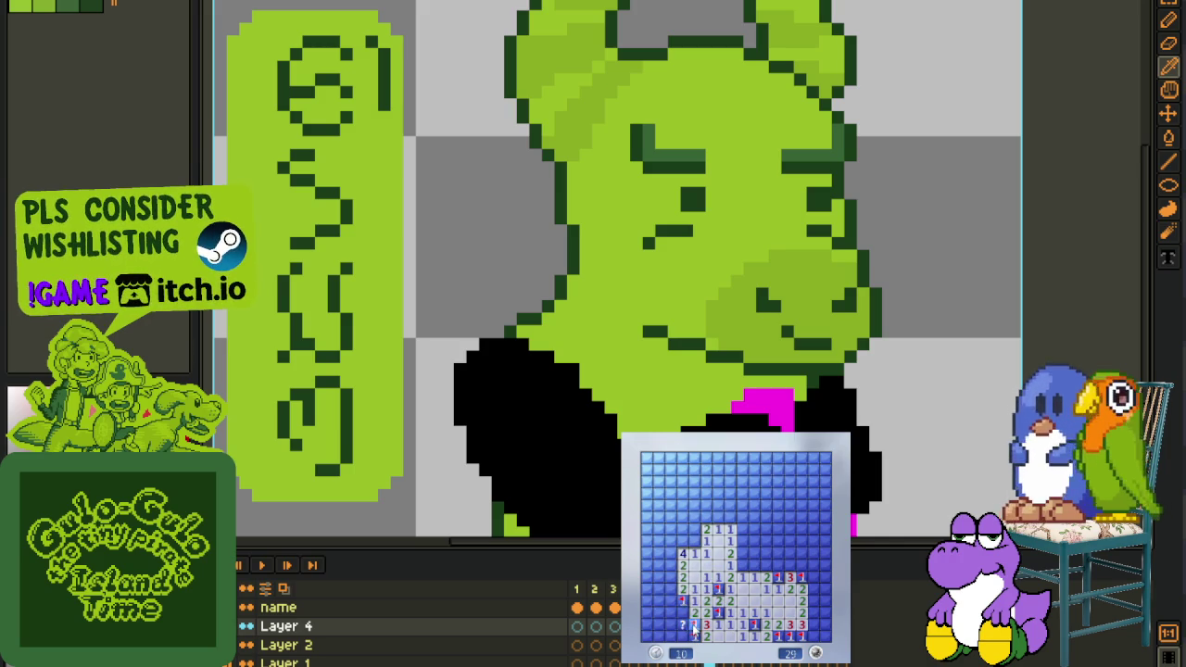
{"action": "left_click", "coordinate": [683, 613]}
Flag the mines along the left column and open the few safe cells there
{"action": "right_click", "coordinate": [672, 589]}
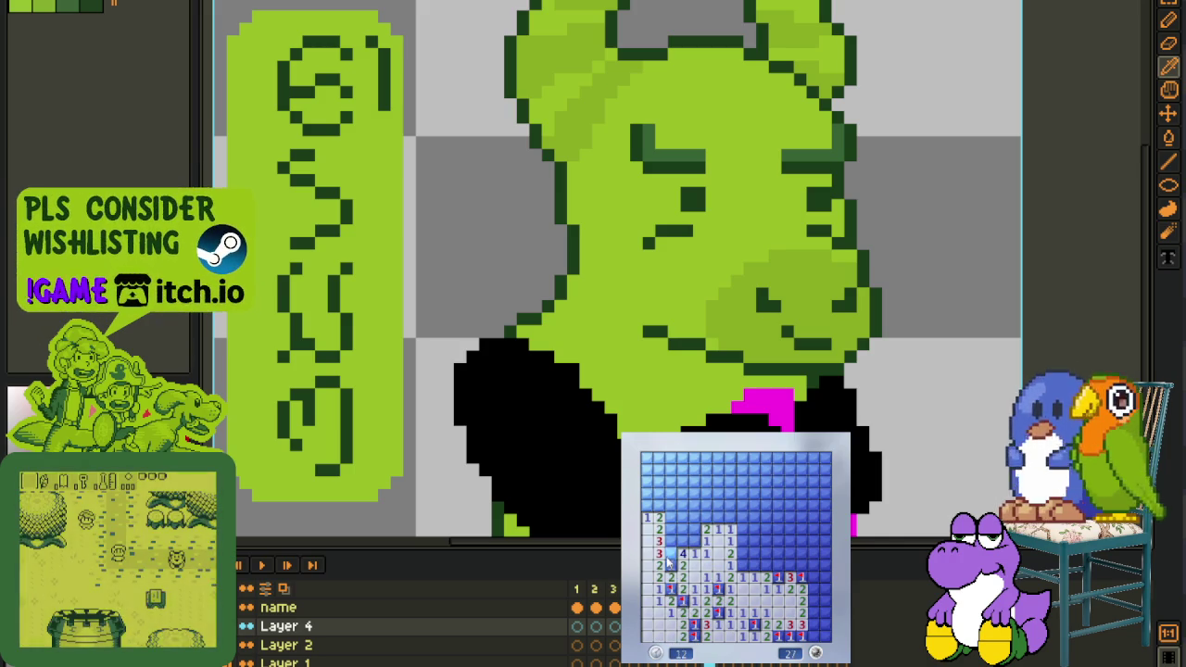
{"action": "right_click", "coordinate": [671, 565]}
{"action": "right_click", "coordinate": [671, 553]}
{"action": "right_click", "coordinate": [671, 541]}
{"action": "right_click", "coordinate": [694, 541]}
{"action": "left_click", "coordinate": [683, 541]}
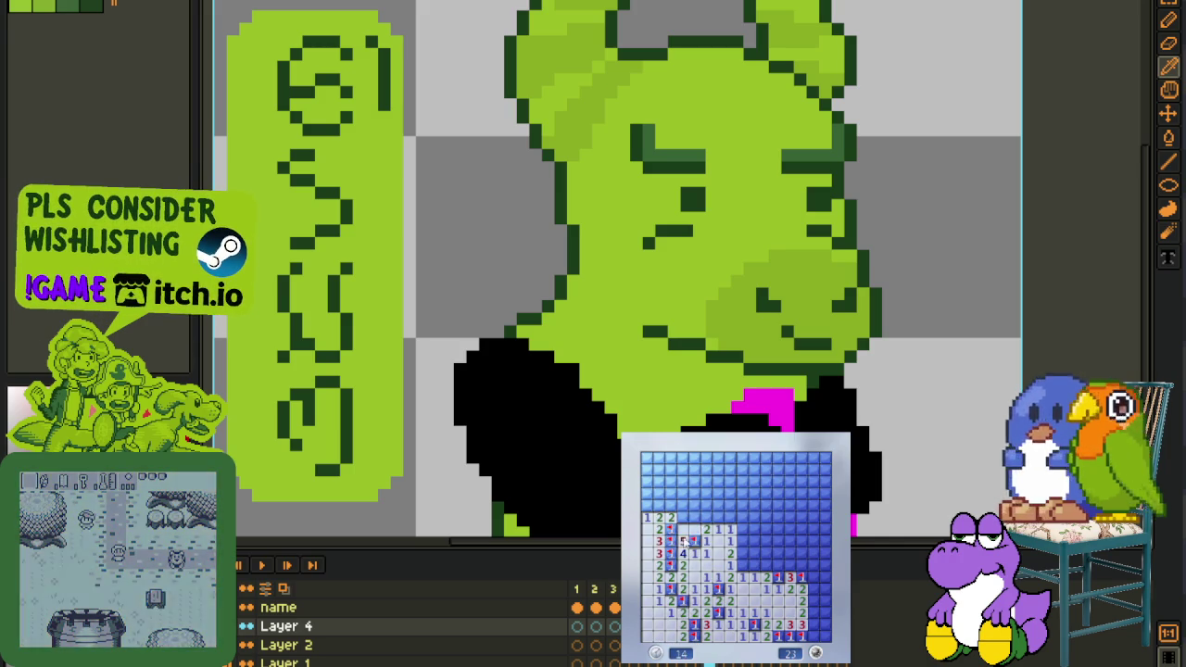
{"action": "right_click", "coordinate": [683, 529]}
Open the upper-left region and flag the mines leading toward the upper right
{"action": "left_click", "coordinate": [683, 517]}
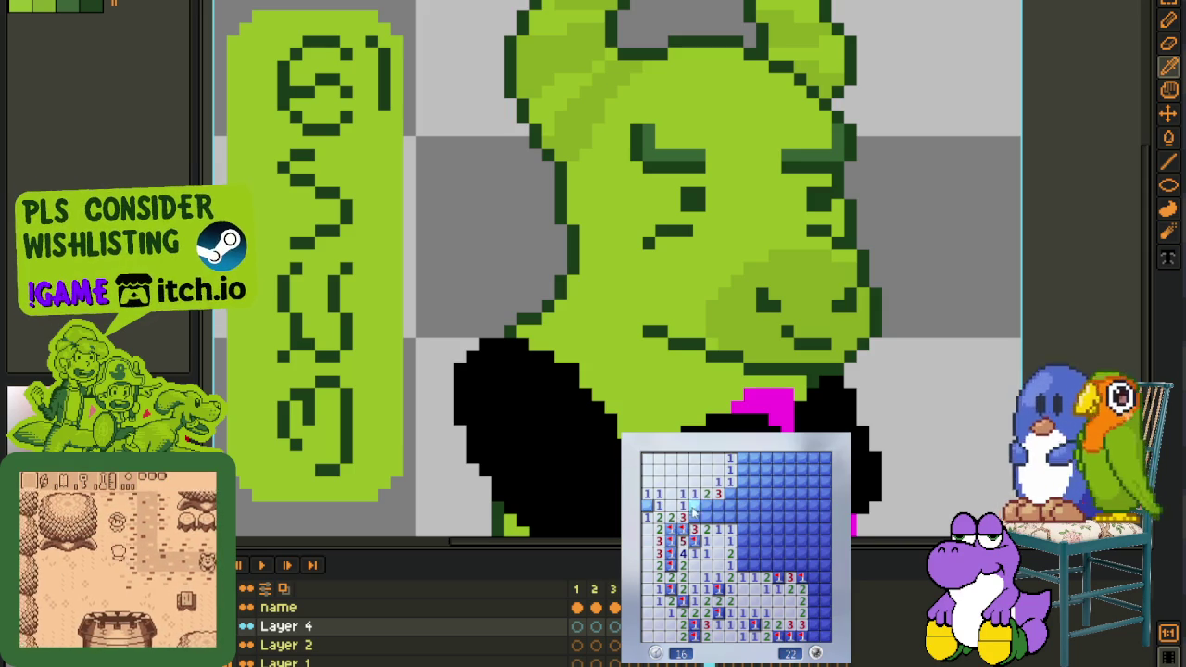
{"action": "right_click", "coordinate": [694, 505]}
{"action": "right_click", "coordinate": [706, 518]}
{"action": "left_click", "coordinate": [719, 518]}
{"action": "right_click", "coordinate": [718, 505]}
{"action": "right_click", "coordinate": [730, 494]}
{"action": "right_click", "coordinate": [731, 505]}
{"action": "left_click", "coordinate": [742, 505]}
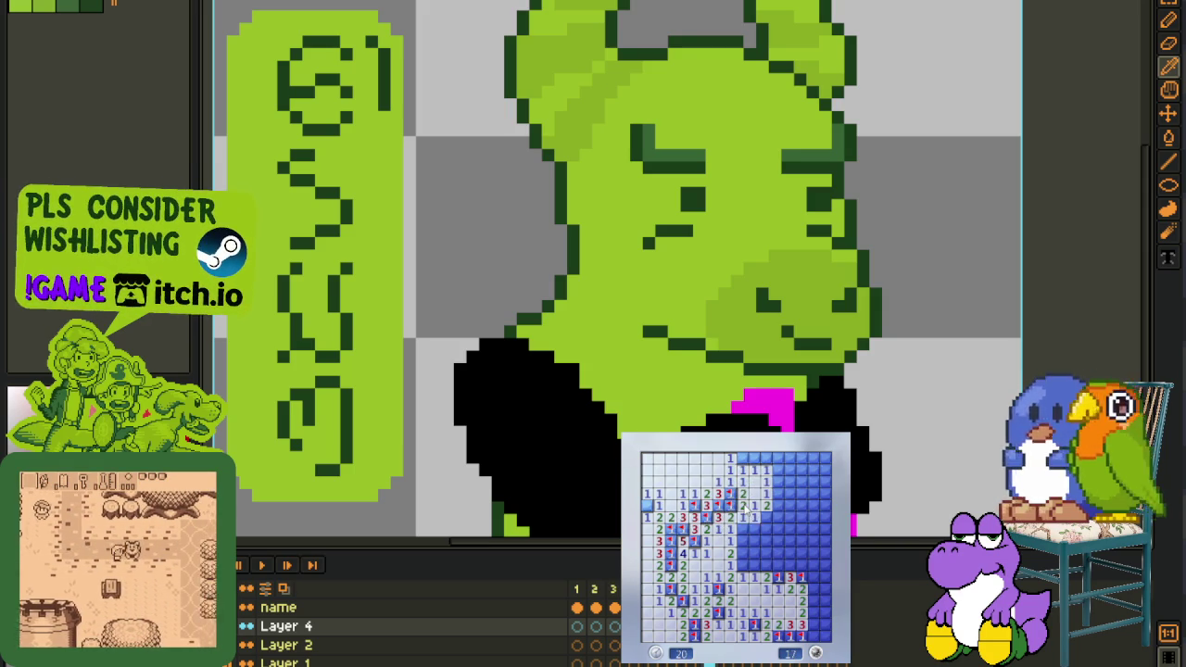
Clear the middle and right-side cells, flagging two mines in each area
{"action": "right_click", "coordinate": [755, 529]}
{"action": "right_click", "coordinate": [743, 541]}
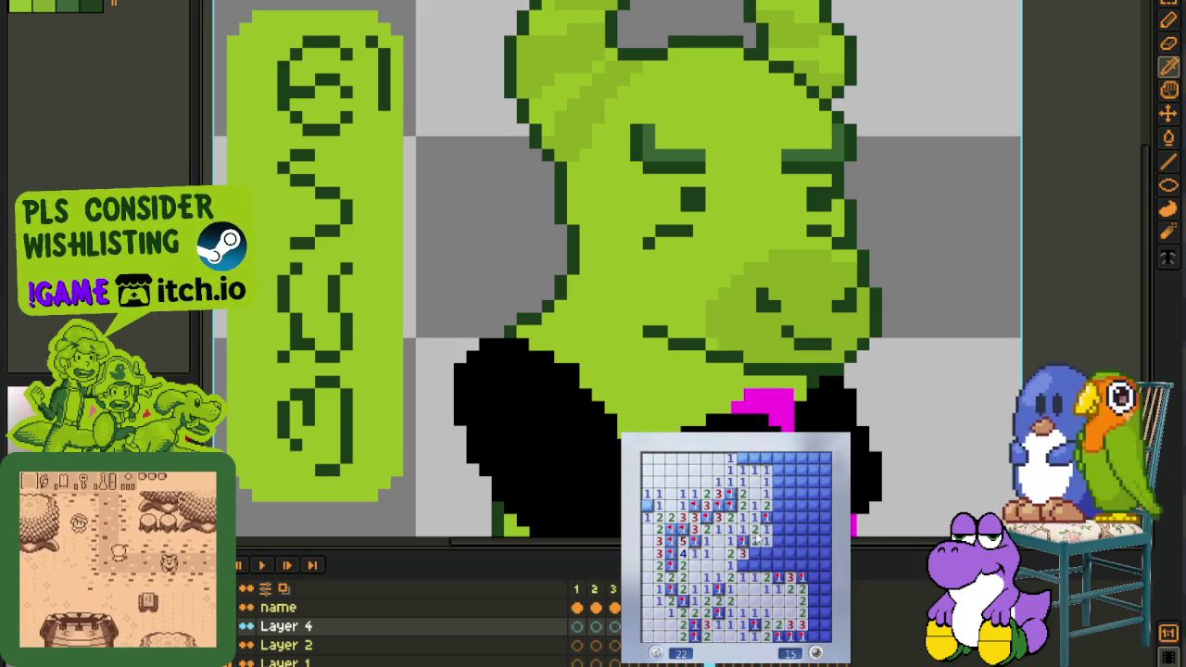
{"action": "left_click", "coordinate": [766, 554]}
{"action": "right_click", "coordinate": [779, 517]}
{"action": "right_click", "coordinate": [779, 505]}
{"action": "left_click", "coordinate": [791, 506]}
{"action": "left_click", "coordinate": [791, 494]}
Clear the top-right corner and top rows, flagging their mines
{"action": "left_click", "coordinate": [779, 471]}
{"action": "right_click", "coordinate": [790, 470]}
{"action": "left_click", "coordinate": [802, 494]}
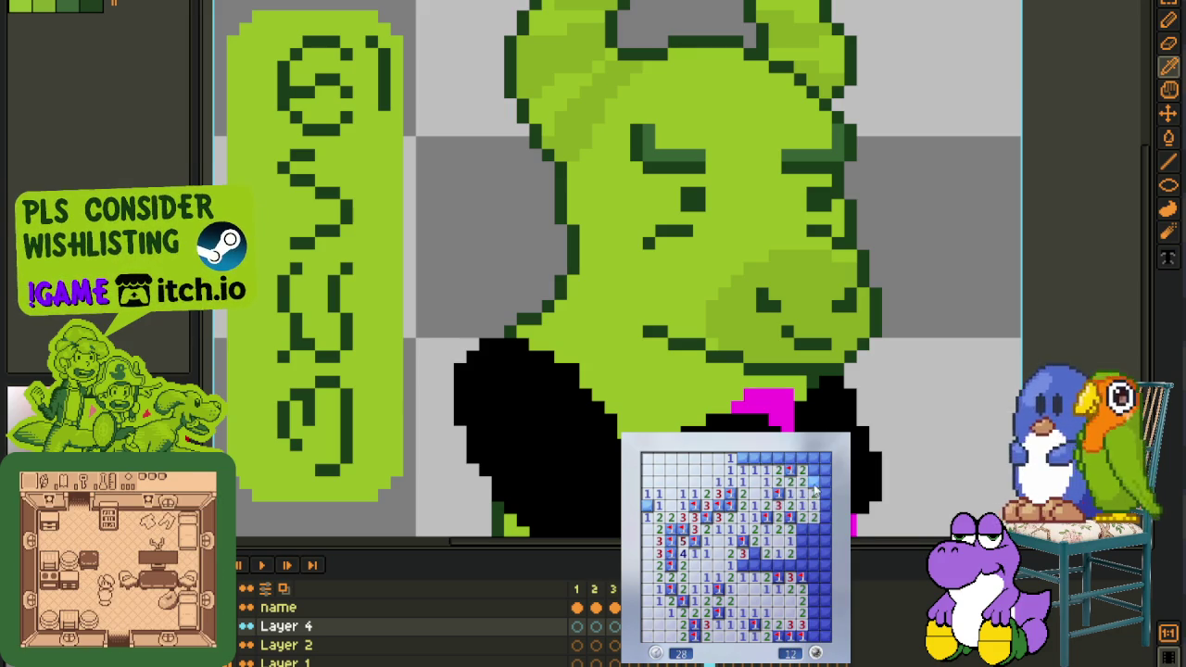
{"action": "left_click", "coordinate": [811, 474]}
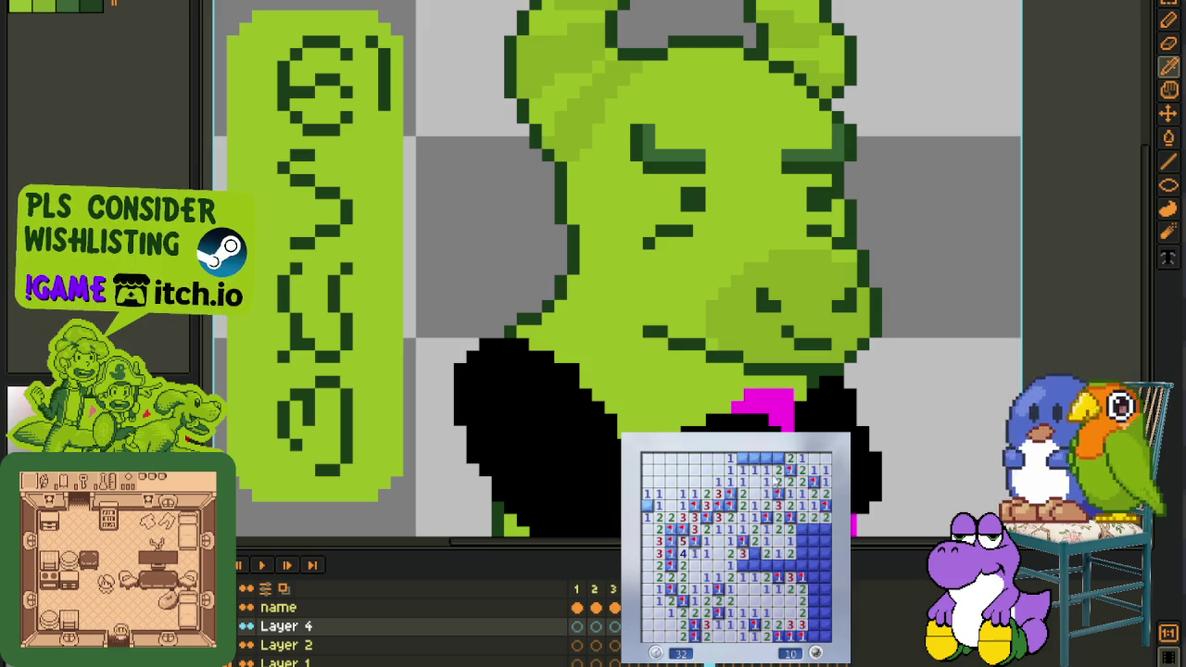
{"action": "right_click", "coordinate": [776, 464]}
{"action": "left_click", "coordinate": [756, 470]}
{"action": "right_click", "coordinate": [742, 461]}
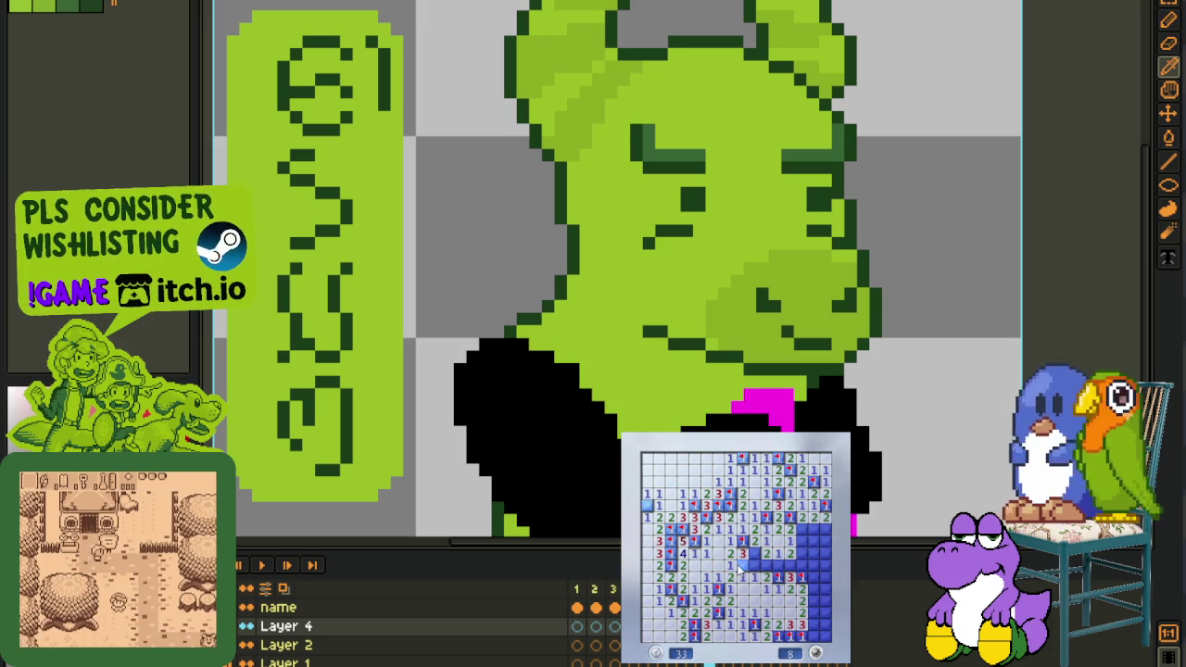
Flag the remaining right-edge and lower-right mines to finish the board, then start a new game
{"action": "right_click", "coordinate": [749, 564]}
{"action": "right_click", "coordinate": [755, 567]}
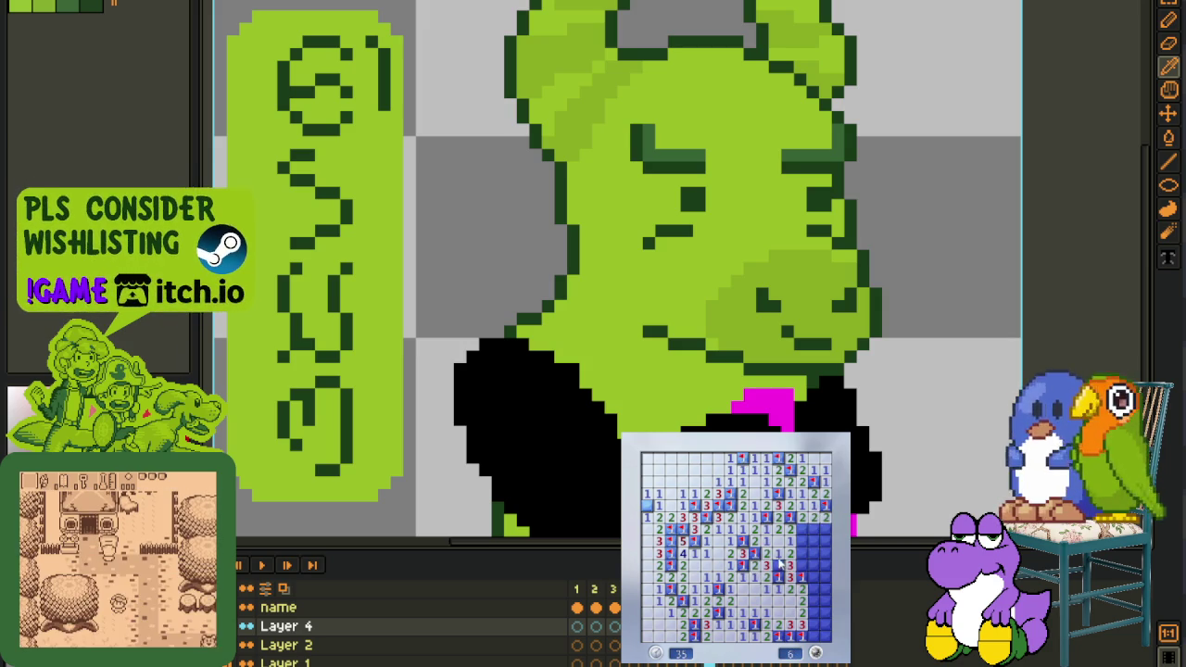
{"action": "left_click", "coordinate": [814, 565]}
{"action": "right_click", "coordinate": [801, 540]}
{"action": "right_click", "coordinate": [815, 530]}
{"action": "right_click", "coordinate": [821, 553]}
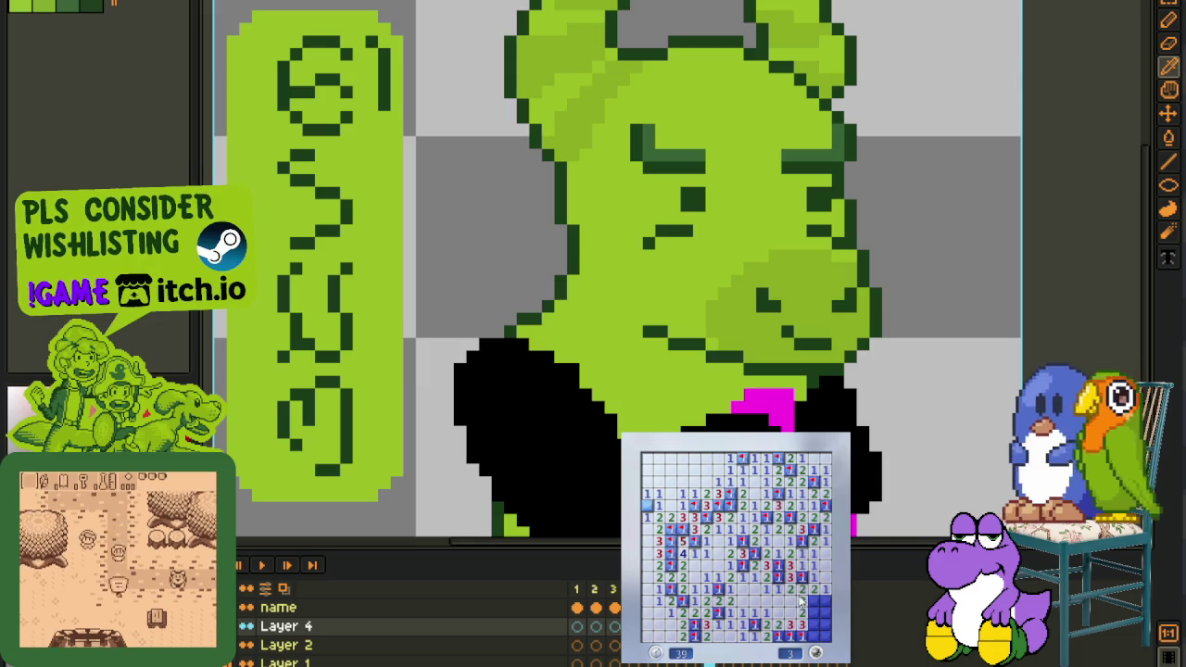
{"action": "right_click", "coordinate": [808, 622]}
{"action": "right_click", "coordinate": [821, 636]}
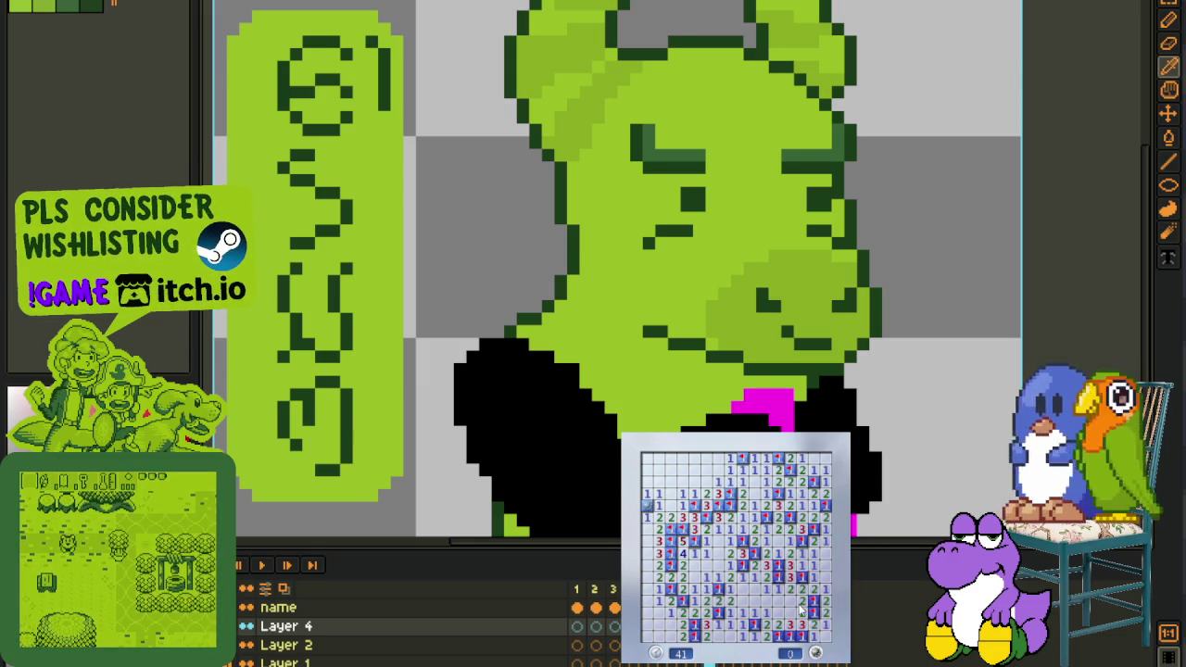
{"action": "key", "text": "F2"}
{"action": "left_click", "coordinate": [770, 596]}
Widen the opening to the left, flagging two mines beside it and revealing a large blank area
{"action": "left_click", "coordinate": [742, 553]}
{"action": "right_click", "coordinate": [731, 564]}
{"action": "right_click", "coordinate": [730, 553]}
{"action": "left_click", "coordinate": [718, 577]}
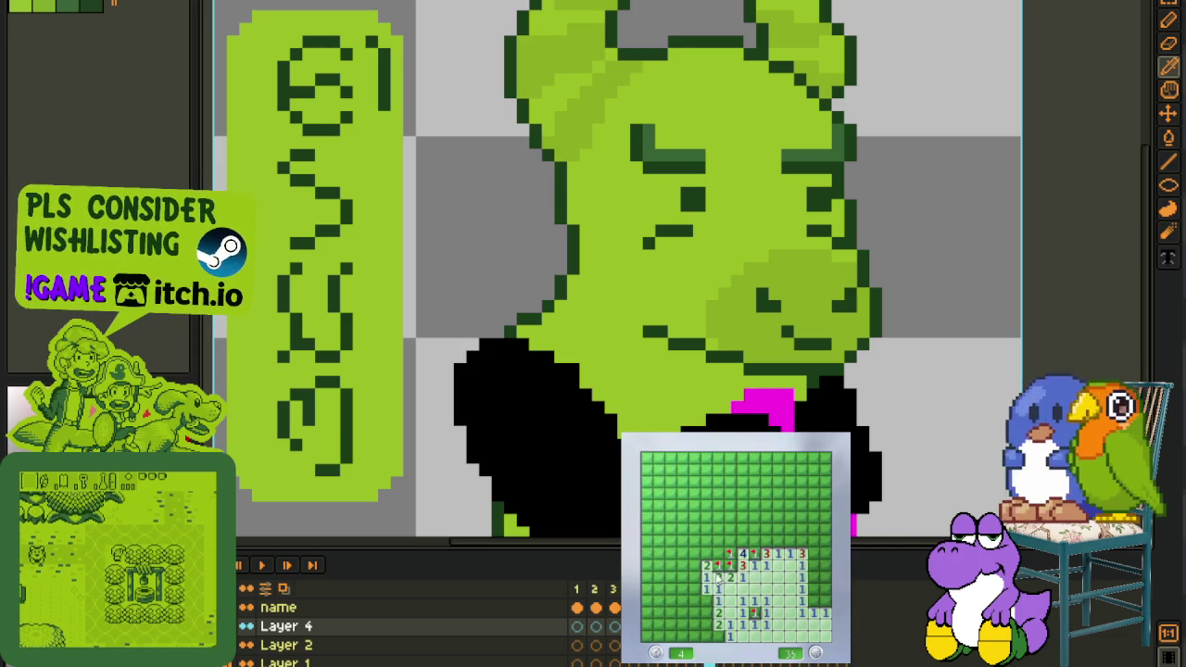
{"action": "left_click", "coordinate": [707, 580]}
Clear the lower-left cells and flag mines there and on the board's left edge
{"action": "left_click", "coordinate": [714, 626]}
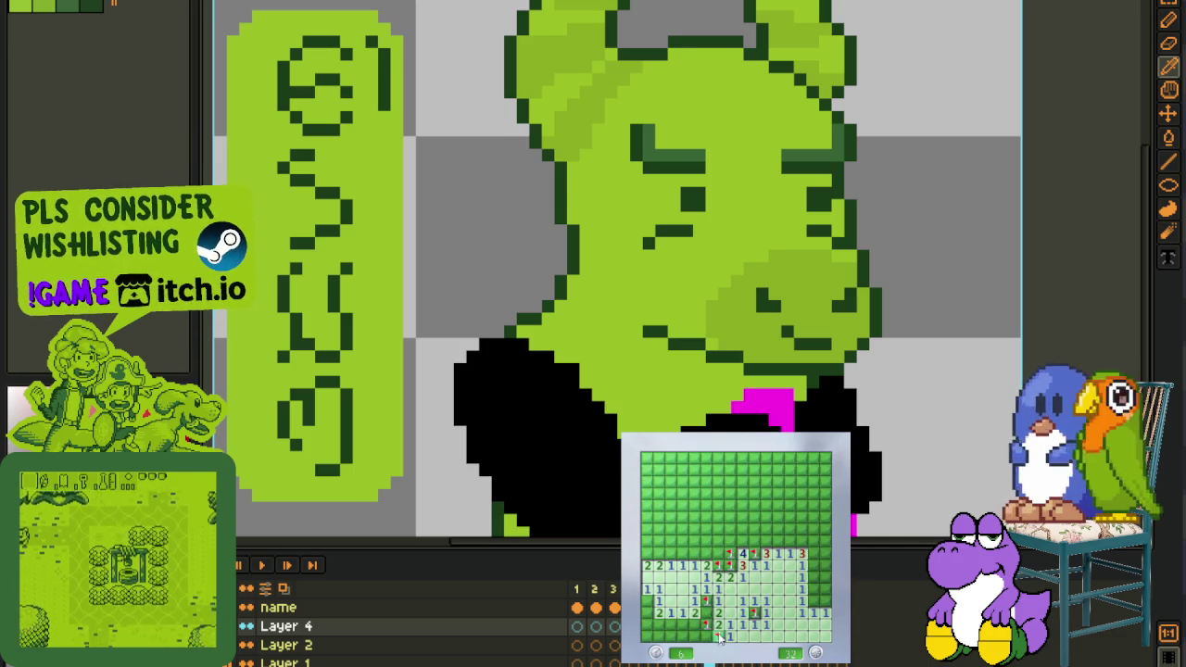
{"action": "right_click", "coordinate": [720, 635]}
{"action": "left_click", "coordinate": [694, 625]}
{"action": "left_click", "coordinate": [681, 627]}
{"action": "right_click", "coordinate": [649, 600]}
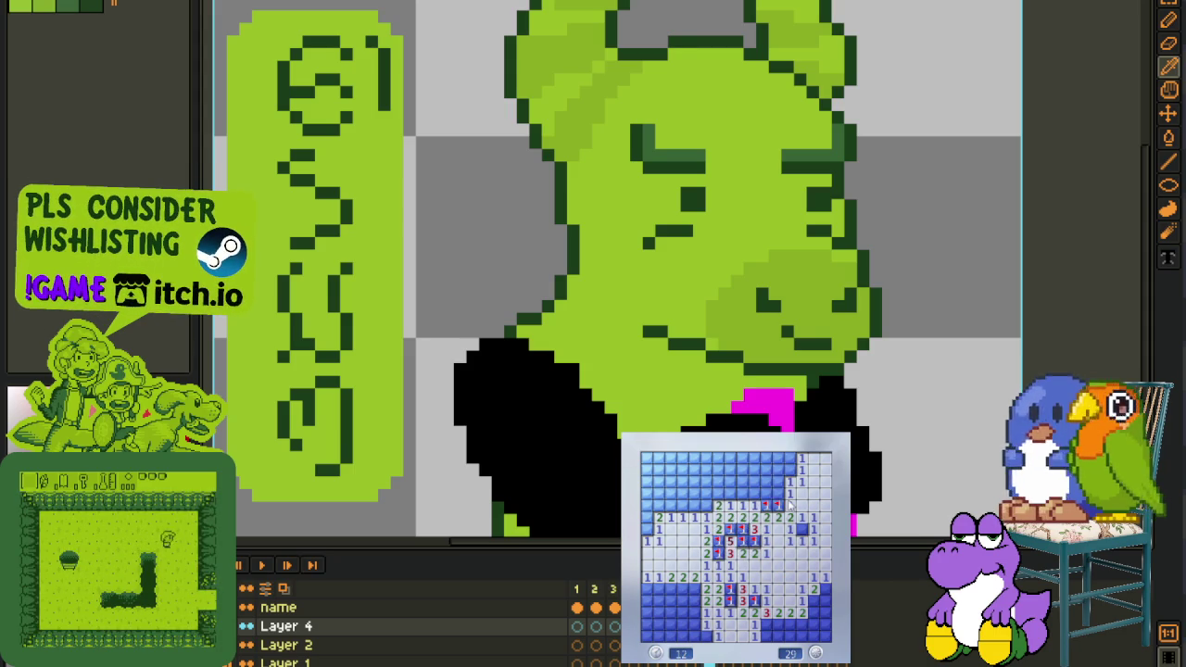
Flag the mines along the right side and bottom rows, opening the safe cells at bottom right
{"action": "right_click", "coordinate": [788, 469]}
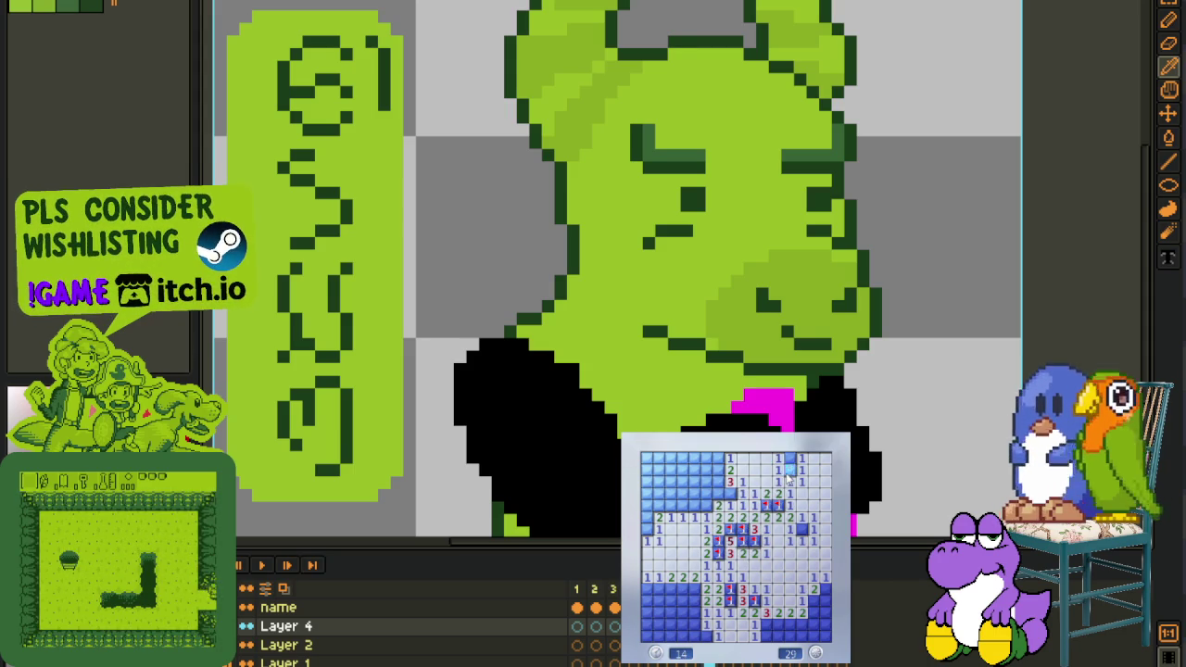
{"action": "right_click", "coordinate": [803, 529]}
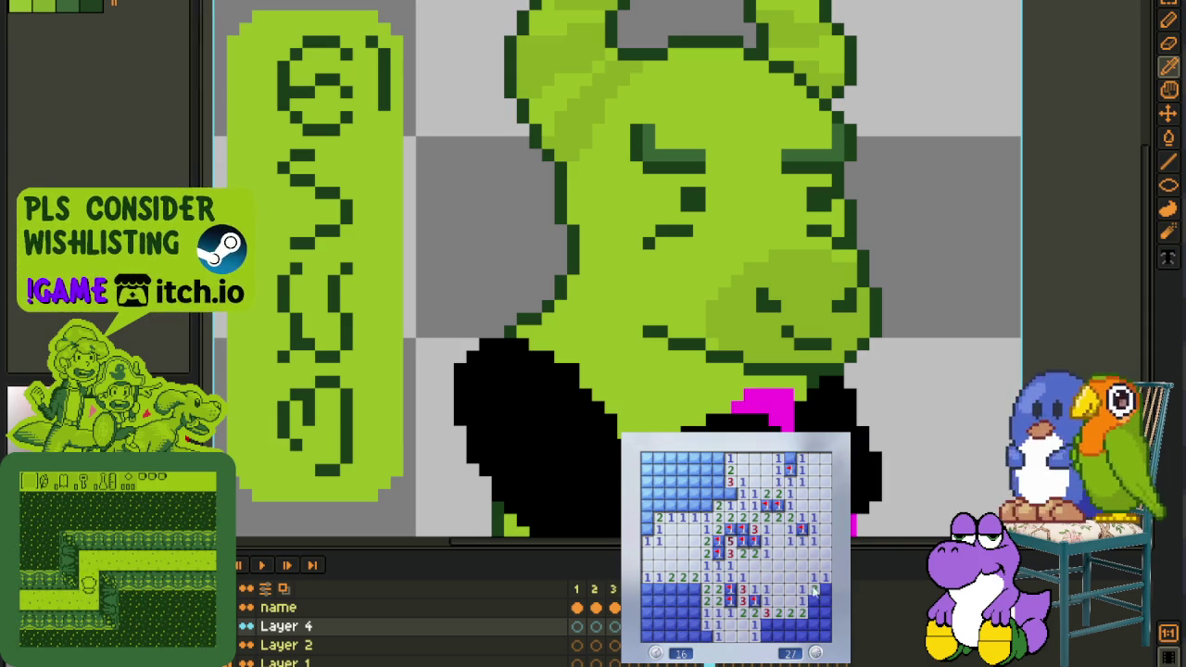
{"action": "right_click", "coordinate": [824, 590]}
{"action": "right_click", "coordinate": [814, 601]}
{"action": "right_click", "coordinate": [802, 624]}
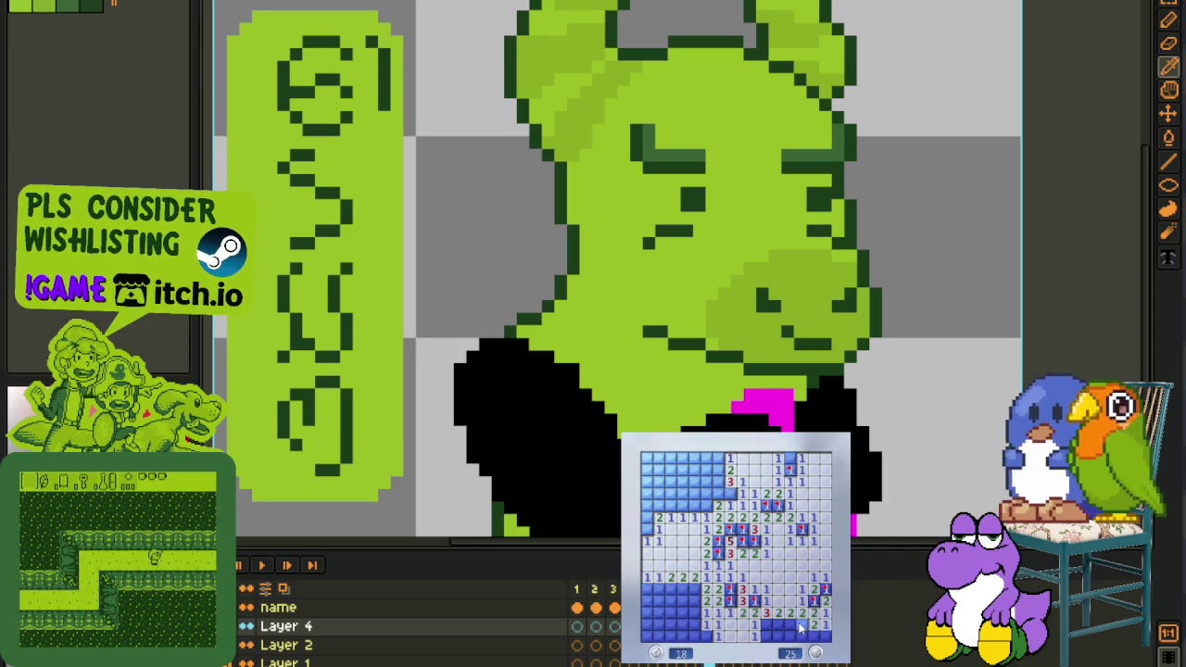
{"action": "right_click", "coordinate": [777, 625]}
{"action": "right_click", "coordinate": [766, 625]}
{"action": "left_click", "coordinate": [775, 637]}
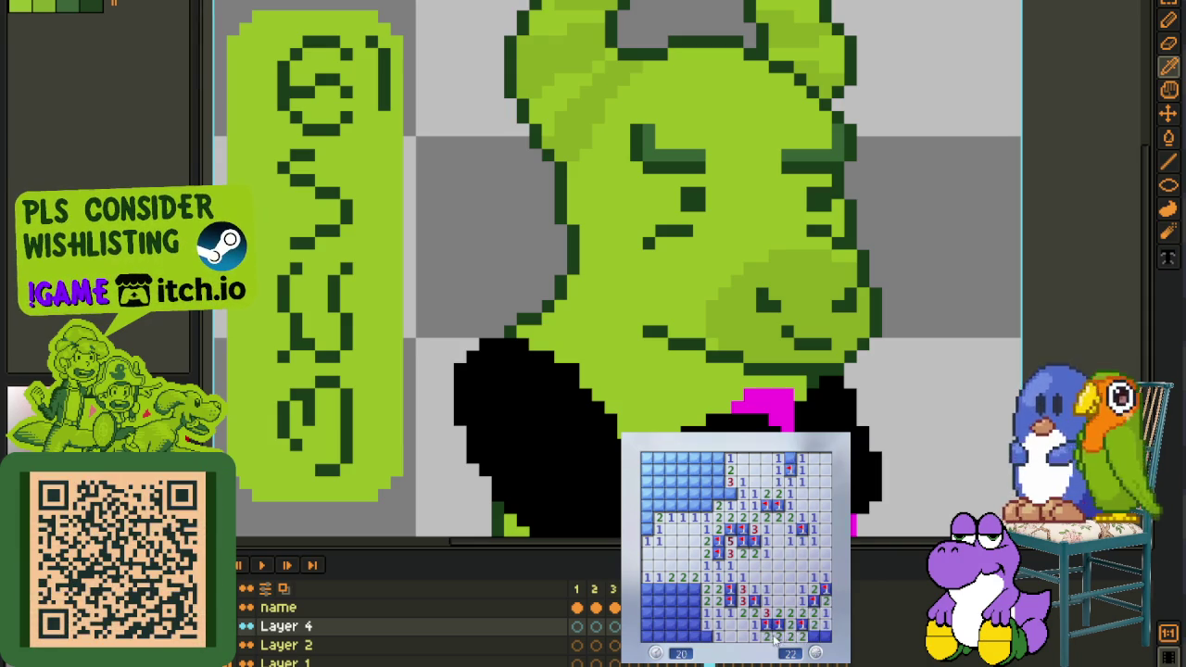
Flag the mines in the lower middle and along the left edge, revealing the safe cells between
{"action": "right_click", "coordinate": [704, 635]}
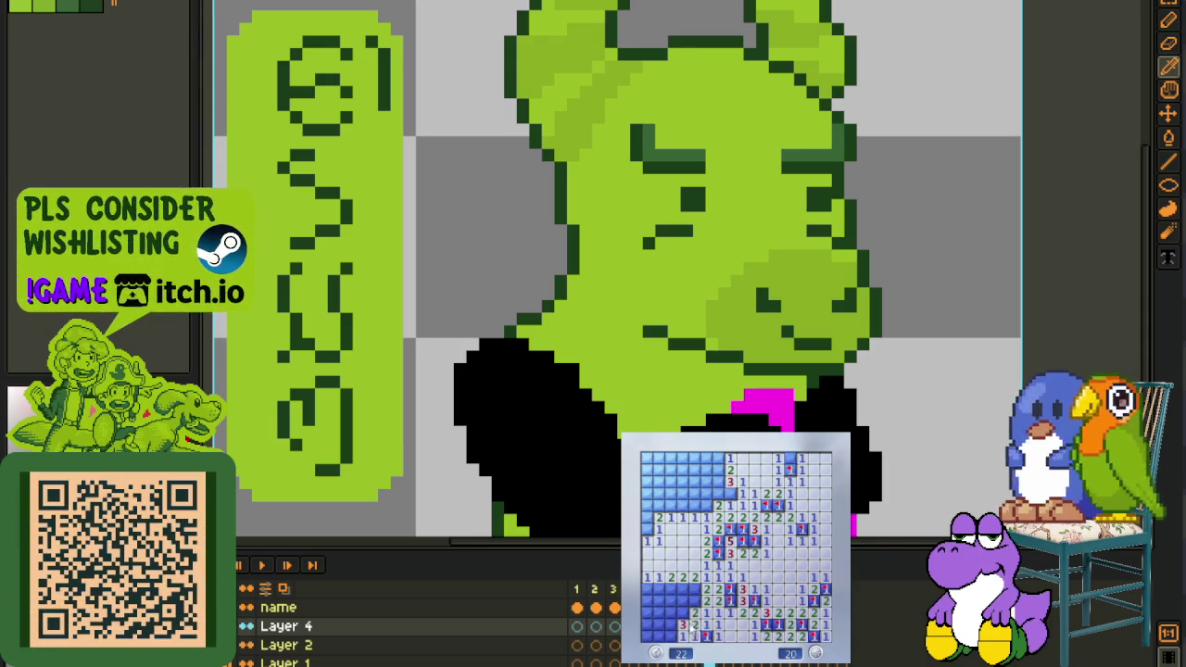
{"action": "right_click", "coordinate": [684, 612]}
{"action": "left_click", "coordinate": [651, 589]}
{"action": "right_click", "coordinate": [674, 602]}
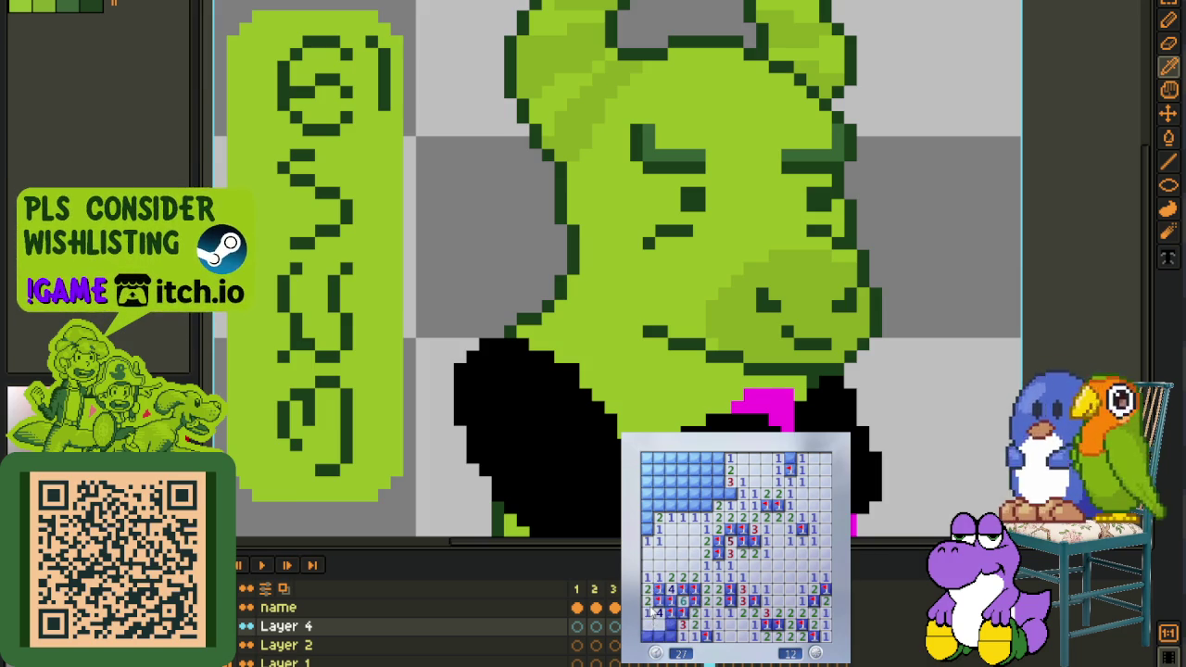
{"action": "right_click", "coordinate": [660, 625]}
{"action": "right_click", "coordinate": [646, 529]}
{"action": "right_click", "coordinate": [659, 505]}
{"action": "left_click", "coordinate": [686, 515]}
Flag the remaining upper mines and reveal the last safe cells to finish the blue board
{"action": "right_click", "coordinate": [706, 505]}
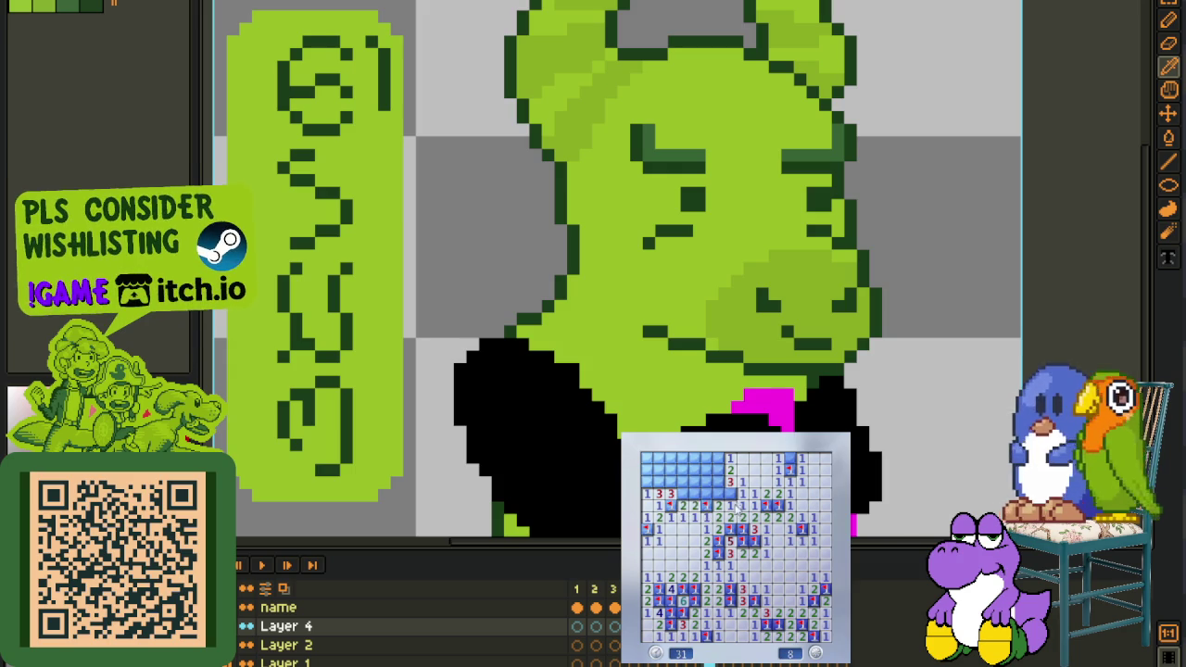
{"action": "left_click", "coordinate": [717, 493]}
{"action": "right_click", "coordinate": [716, 481]}
{"action": "right_click", "coordinate": [716, 460]}
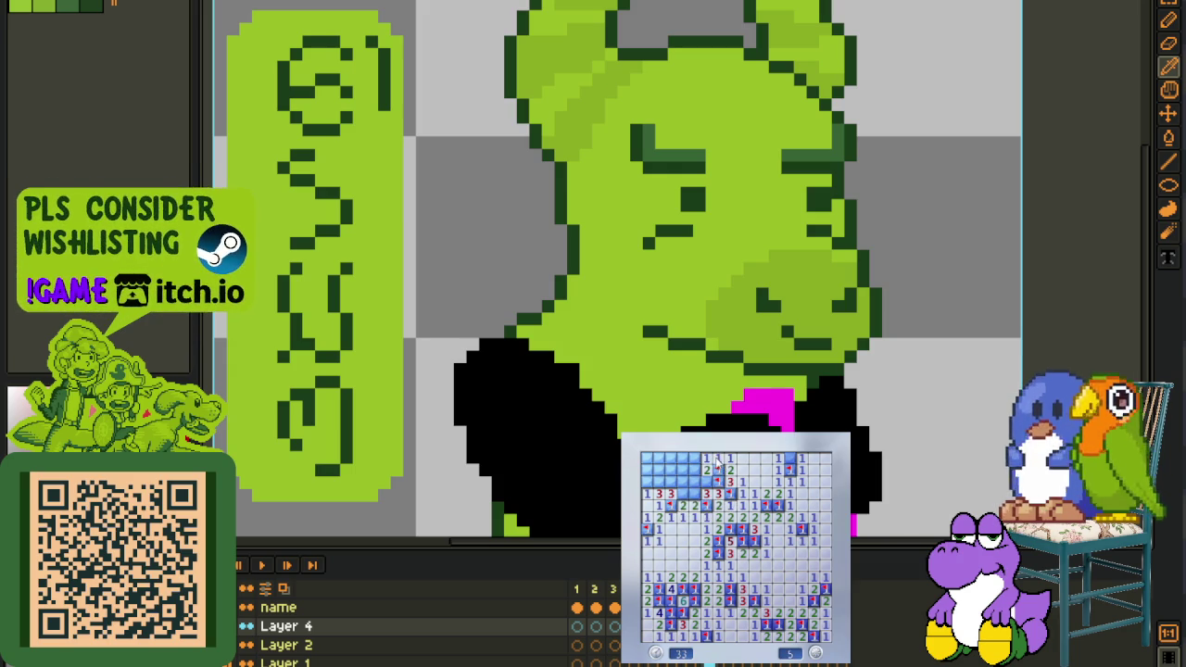
{"action": "left_click", "coordinate": [788, 459]}
{"action": "left_click", "coordinate": [709, 470]}
{"action": "right_click", "coordinate": [695, 494]}
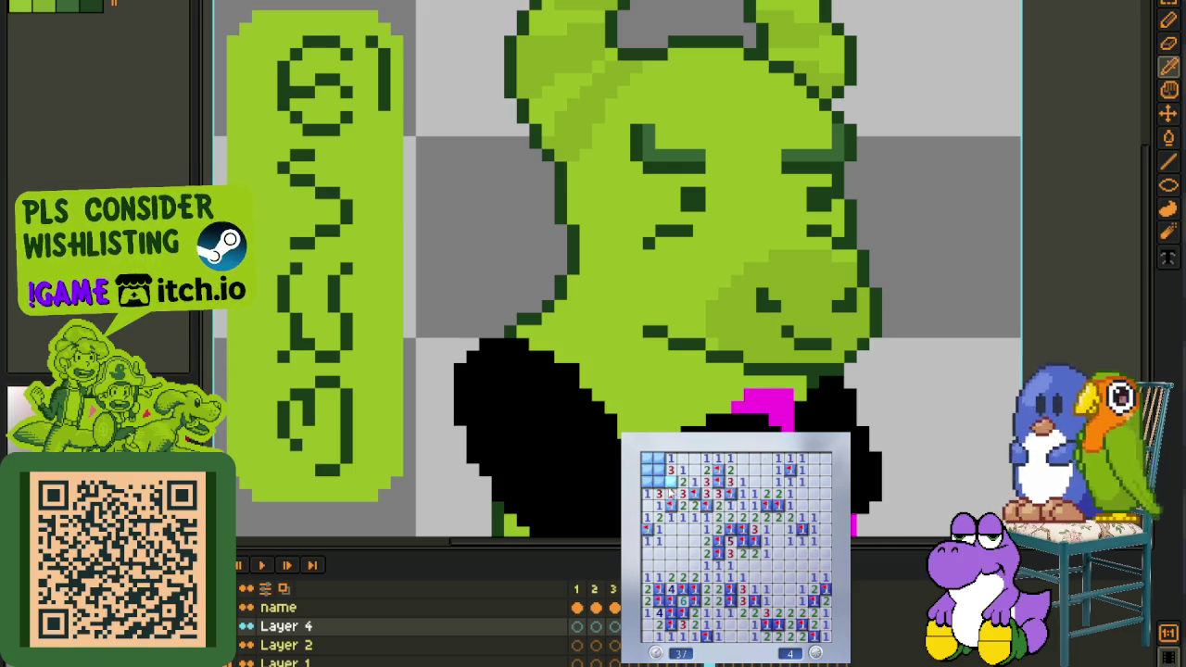
{"action": "right_click", "coordinate": [669, 482]}
{"action": "right_click", "coordinate": [657, 482]}
{"action": "left_click", "coordinate": [647, 482]}
{"action": "right_click", "coordinate": [658, 469]}
{"action": "left_click", "coordinate": [649, 459]}
Start a new green game and clear its bottom rows, flagging mines at the opening's edge
{"action": "left_click", "coordinate": [755, 565]}
{"action": "right_click", "coordinate": [742, 601]}
{"action": "right_click", "coordinate": [730, 601]}
{"action": "left_click", "coordinate": [729, 619]}
{"action": "left_click", "coordinate": [755, 617]}
{"action": "left_click", "coordinate": [765, 617]}
{"action": "right_click", "coordinate": [790, 612]}
{"action": "left_click", "coordinate": [800, 601]}
{"action": "left_click", "coordinate": [802, 630]}
{"action": "left_click", "coordinate": [779, 636]}
{"action": "left_click", "coordinate": [815, 634]}
{"action": "right_click", "coordinate": [825, 625]}
Clear the right side of the green board, flagging the mines along the right edge
{"action": "left_click", "coordinate": [819, 565]}
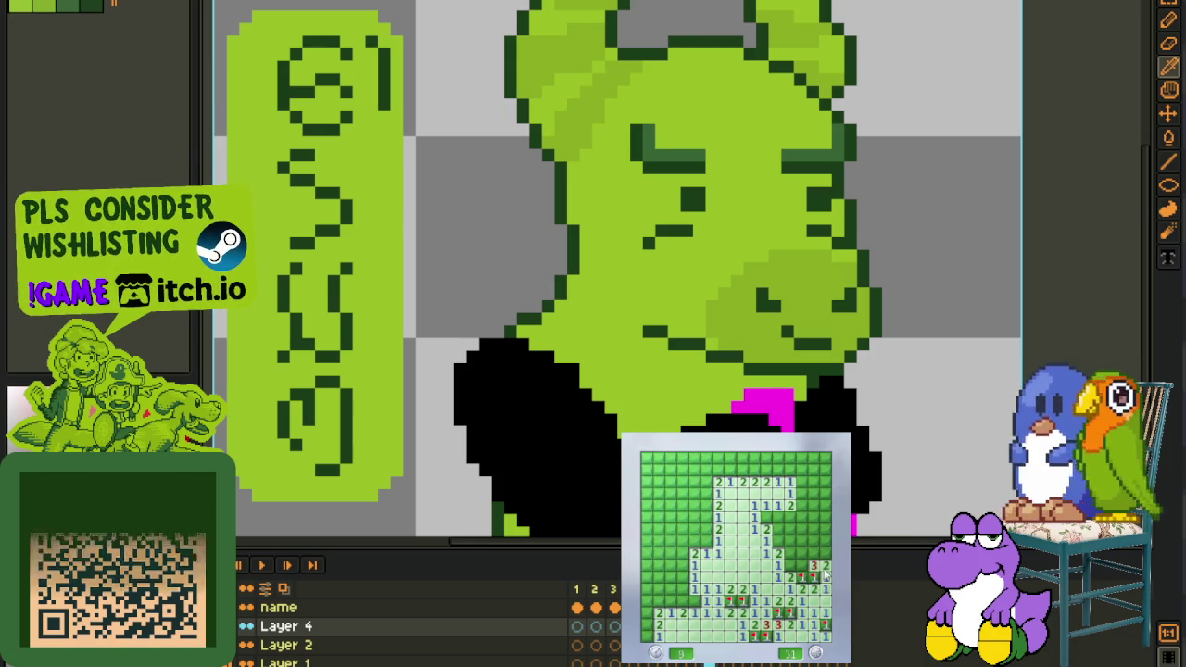
{"action": "right_click", "coordinate": [790, 565]}
{"action": "left_click", "coordinate": [803, 565]}
{"action": "right_click", "coordinate": [778, 541]}
{"action": "left_click", "coordinate": [791, 530]}
{"action": "left_click", "coordinate": [779, 518]}
{"action": "right_click", "coordinate": [803, 519]}
{"action": "right_click", "coordinate": [803, 506]}
{"action": "left_click", "coordinate": [814, 530]}
{"action": "right_click", "coordinate": [814, 561]}
{"action": "left_click", "coordinate": [819, 541]}
{"action": "right_click", "coordinate": [819, 519]}
Open the top-right corner and the cells across the top of the cleared area
{"action": "left_click", "coordinate": [791, 471]}
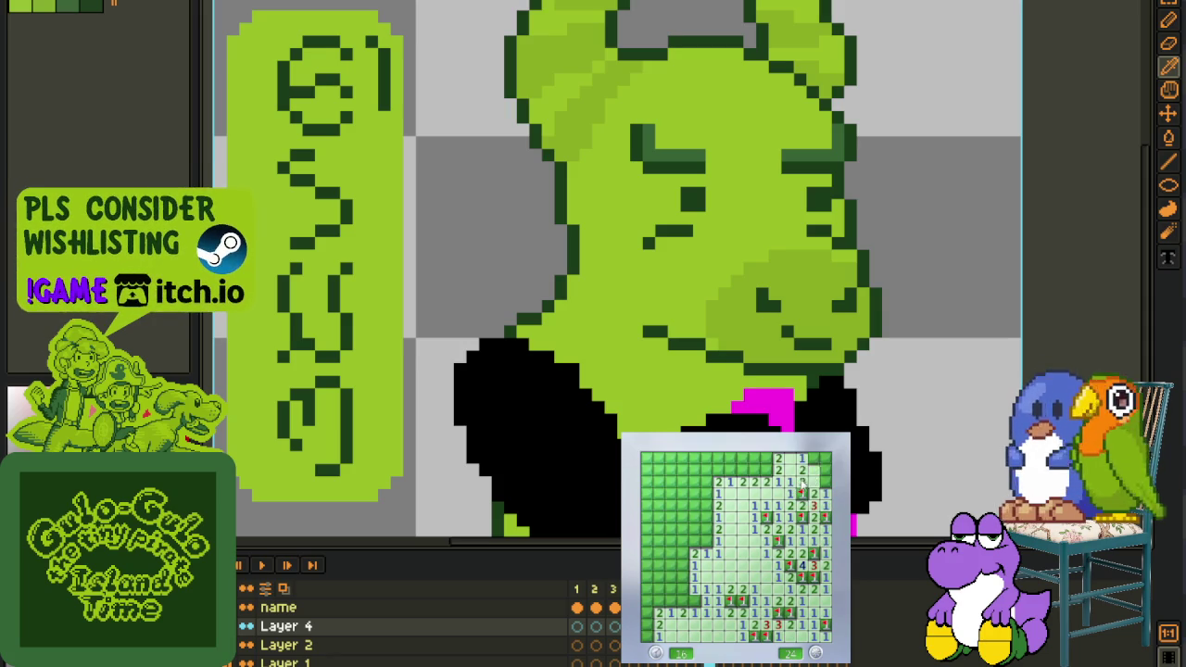
{"action": "right_click", "coordinate": [814, 458]}
{"action": "left_click", "coordinate": [824, 458]}
{"action": "left_click", "coordinate": [766, 470]}
{"action": "left_click", "coordinate": [742, 471]}
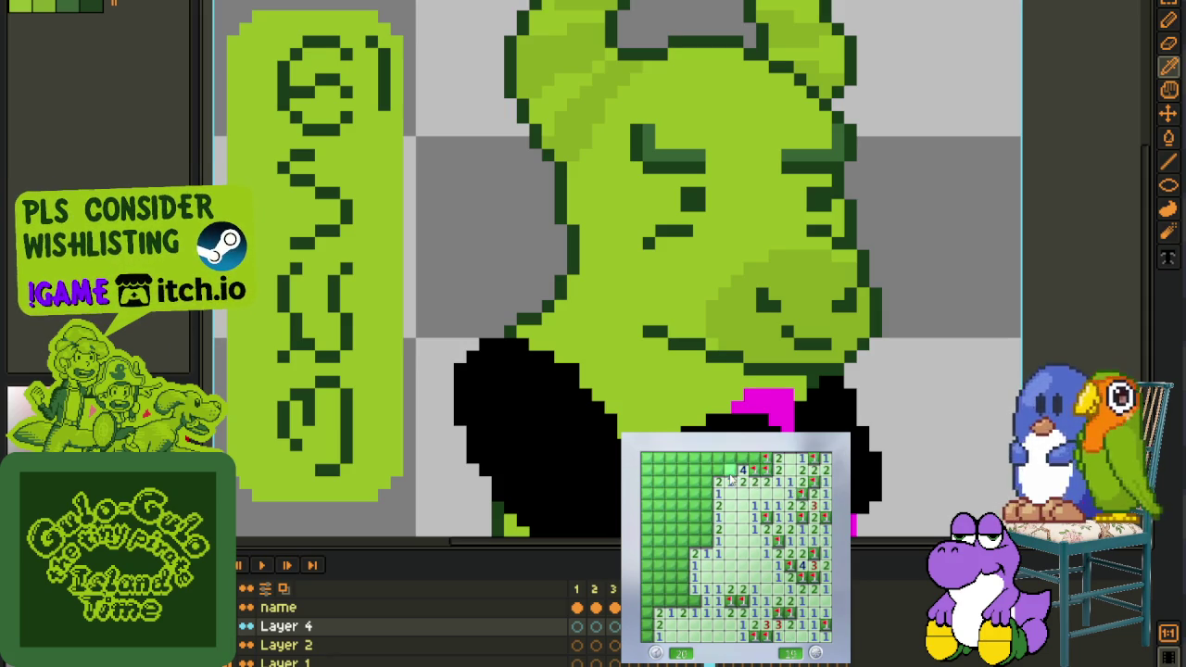
{"action": "left_click", "coordinate": [718, 496]}
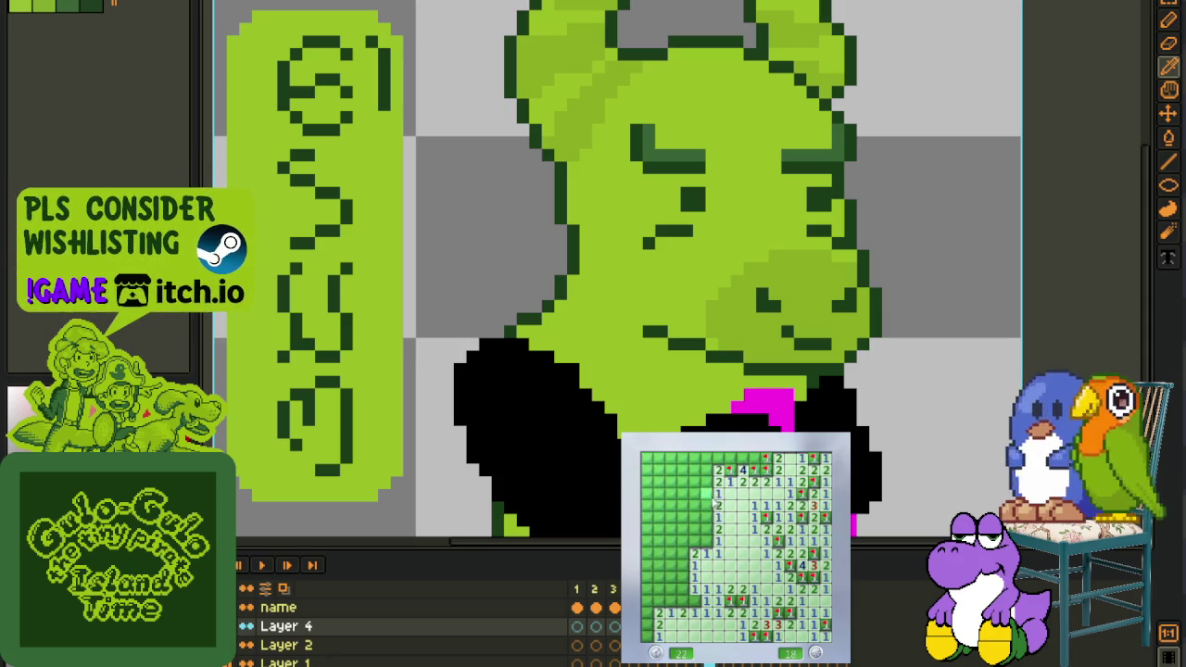
{"action": "left_click", "coordinate": [706, 482]}
{"action": "left_click", "coordinate": [683, 505]}
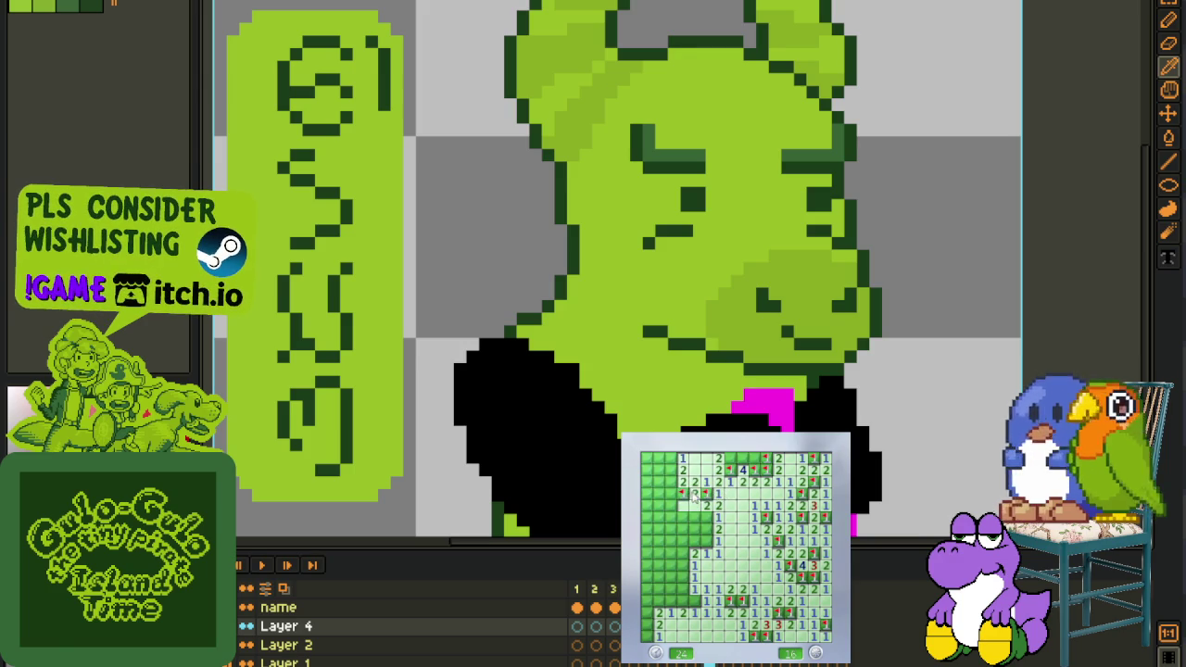
{"action": "left_click", "coordinate": [694, 505]}
Flag the top-row and left-side mines and reveal the safe cells on the left
{"action": "right_click", "coordinate": [730, 458]}
{"action": "left_click", "coordinate": [691, 513]}
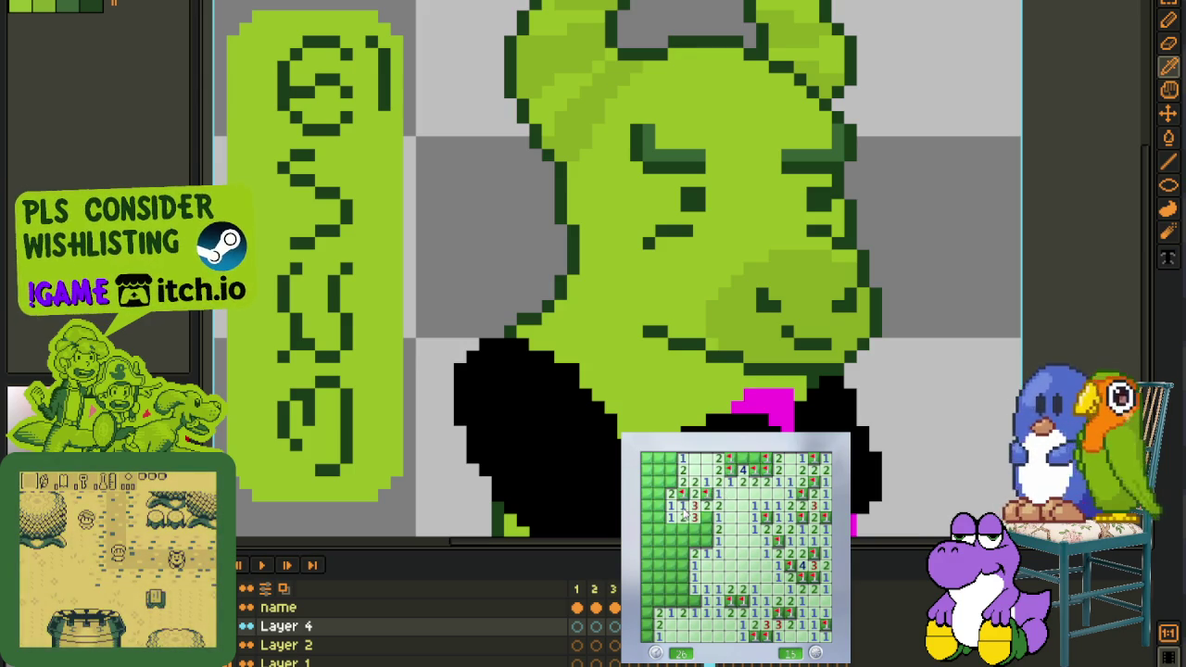
{"action": "right_click", "coordinate": [718, 519]}
{"action": "left_click", "coordinate": [707, 547]}
{"action": "right_click", "coordinate": [715, 533]}
{"action": "right_click", "coordinate": [695, 533]}
{"action": "left_click", "coordinate": [674, 538]}
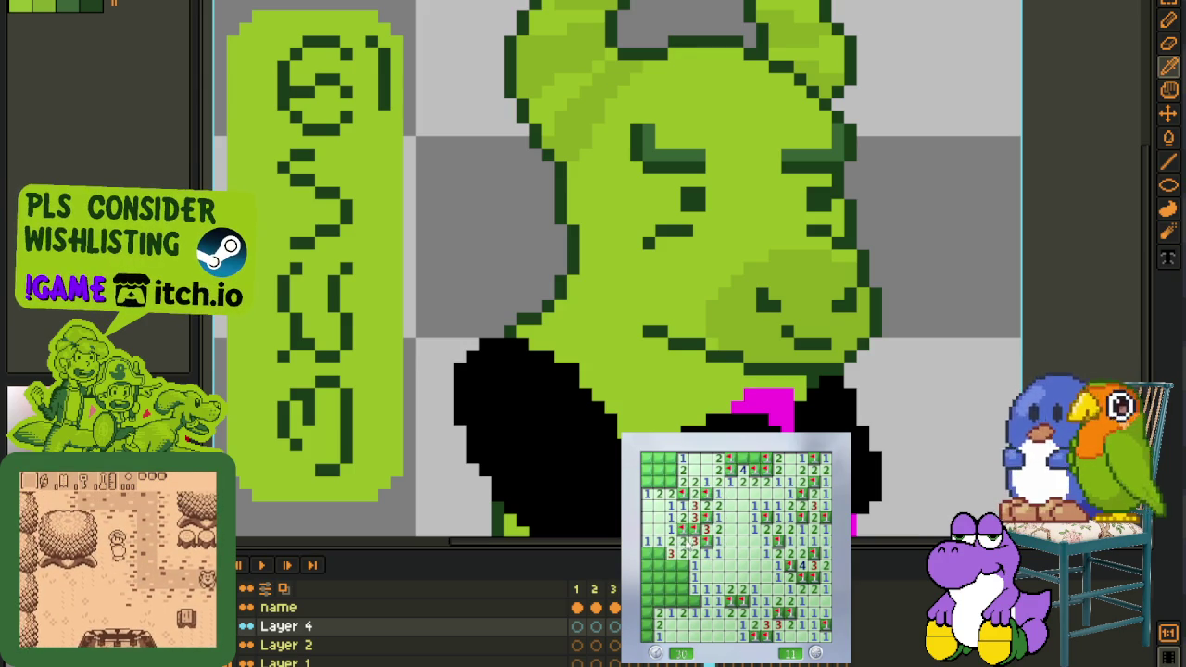
{"action": "left_click", "coordinate": [674, 552]}
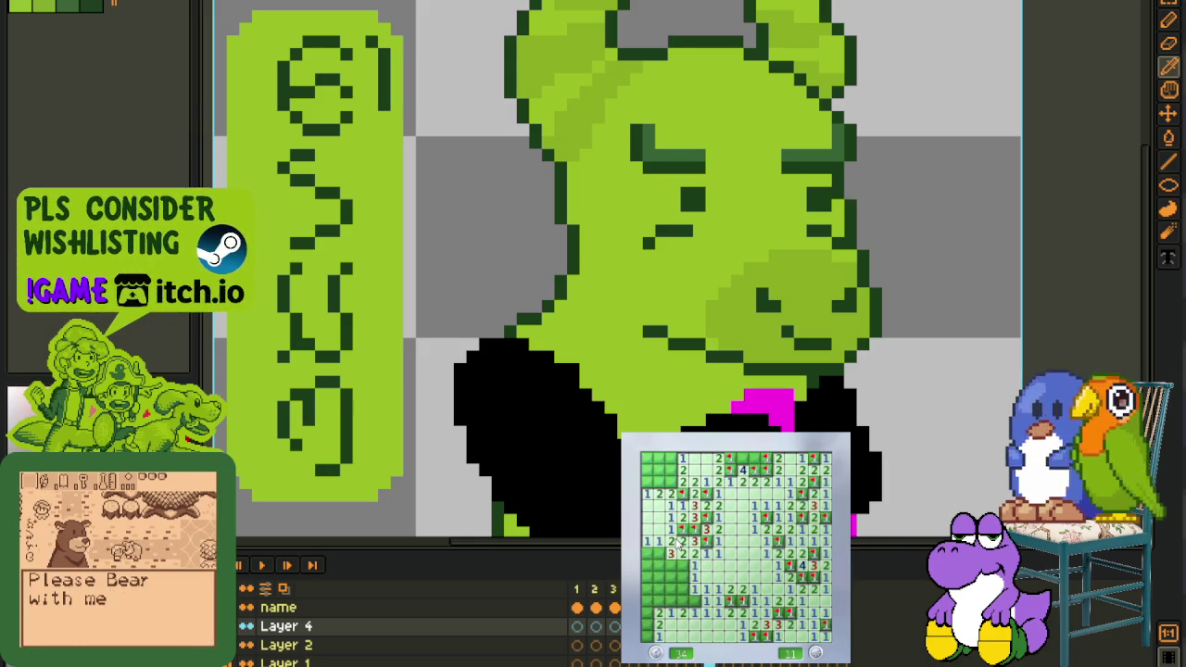
Flag the lower-left mines, fix a misplaced flag, clear the board to 0, and start another game
{"action": "right_click", "coordinate": [669, 565]}
{"action": "right_click", "coordinate": [665, 554]}
{"action": "left_click", "coordinate": [682, 576]}
{"action": "left_click", "coordinate": [690, 588]}
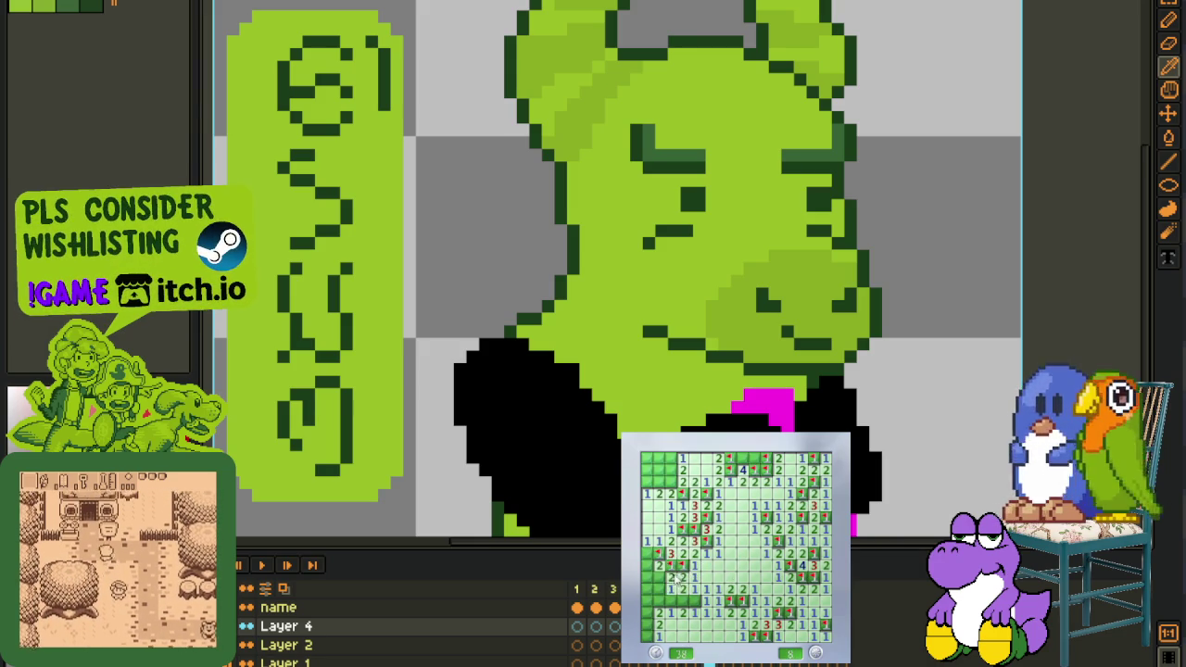
{"action": "left_click", "coordinate": [663, 584]}
{"action": "left_click", "coordinate": [662, 582]}
{"action": "right_click", "coordinate": [686, 602]}
{"action": "right_click", "coordinate": [647, 613]}
{"action": "right_click", "coordinate": [647, 635]}
{"action": "right_click", "coordinate": [671, 471]}
{"action": "left_click", "coordinate": [653, 470]}
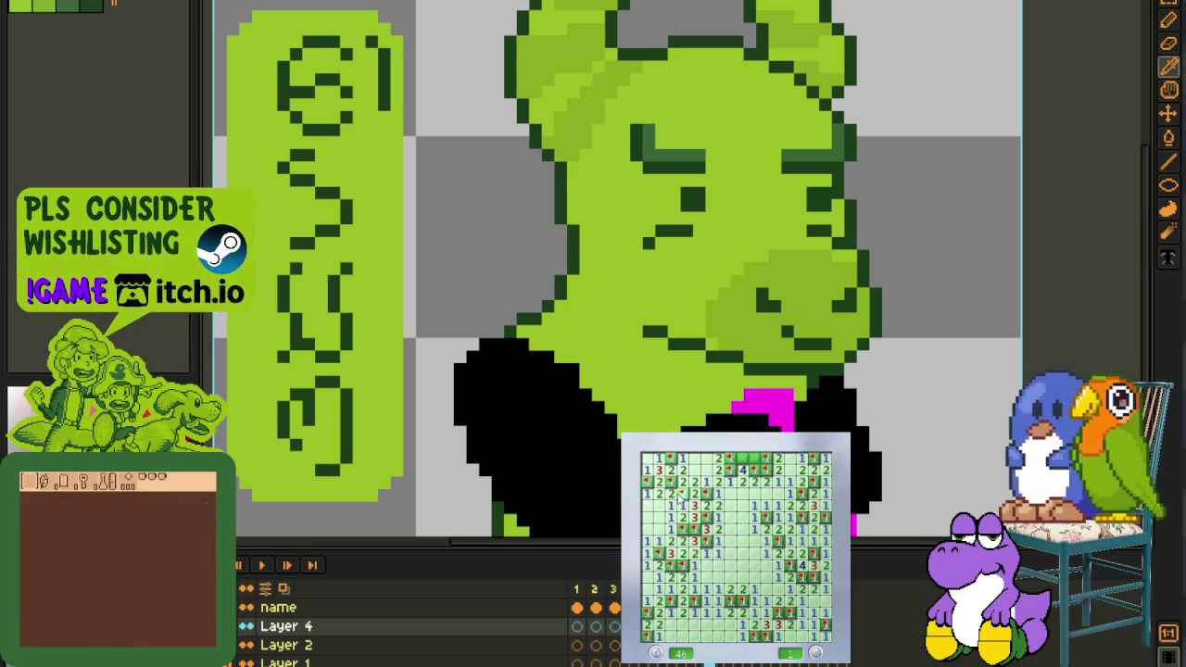
{"action": "left_click", "coordinate": [710, 546]}
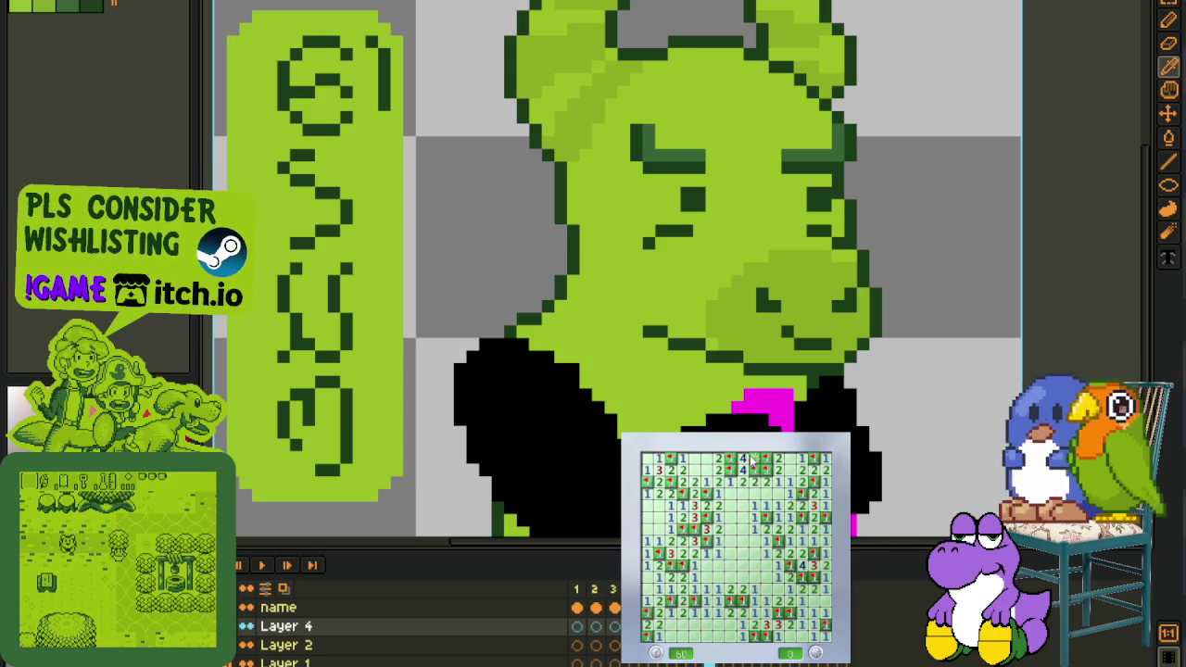
{"action": "left_click", "coordinate": [745, 601]}
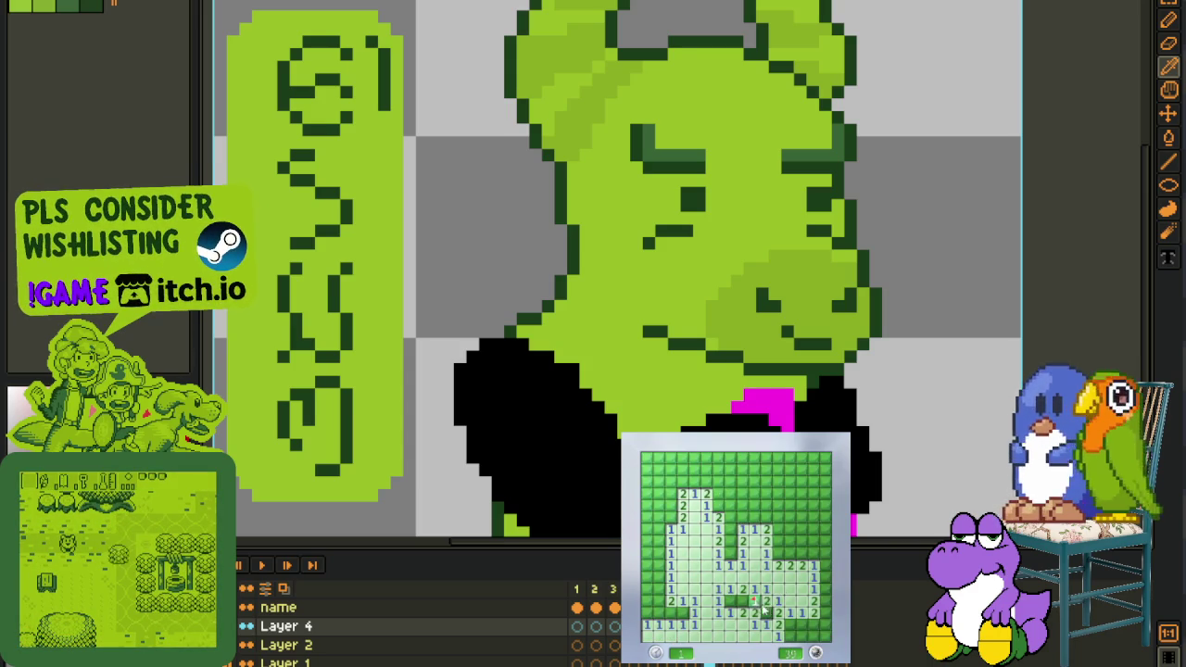
Flag the mines around the central opening and clear cells up to the top-right corner
{"action": "right_click", "coordinate": [729, 600]}
{"action": "right_click", "coordinate": [729, 553]}
{"action": "left_click", "coordinate": [742, 533]}
{"action": "right_click", "coordinate": [731, 506]}
{"action": "right_click", "coordinate": [747, 512]}
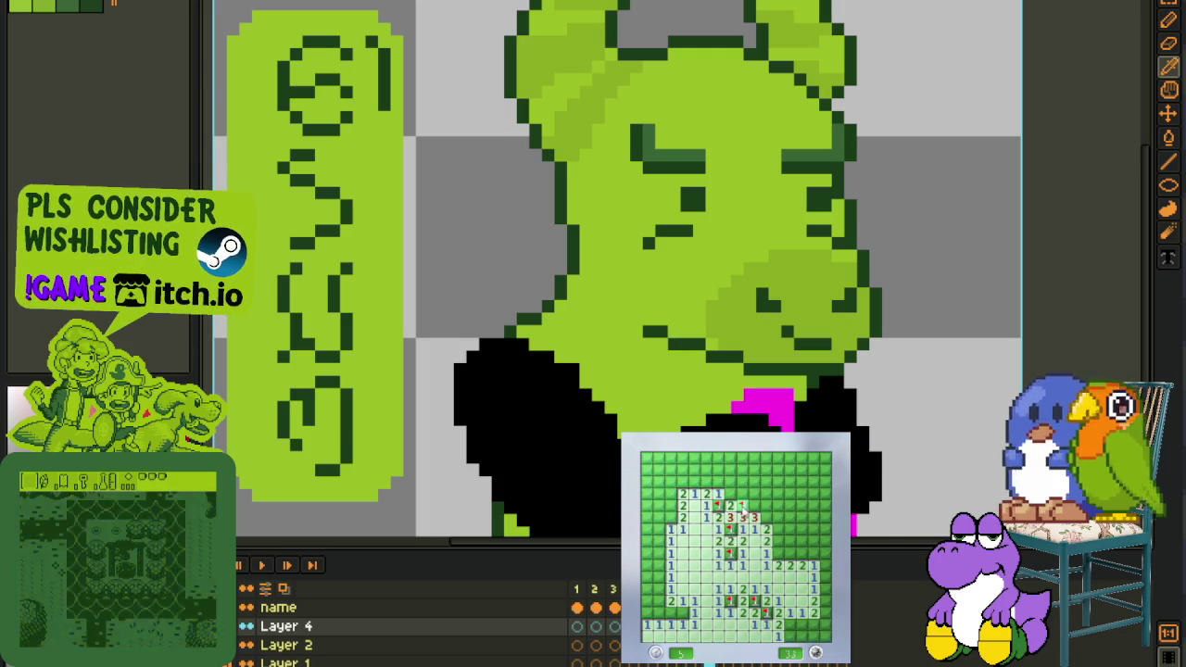
{"action": "right_click", "coordinate": [755, 506]}
{"action": "right_click", "coordinate": [730, 506]}
{"action": "left_click", "coordinate": [719, 494]}
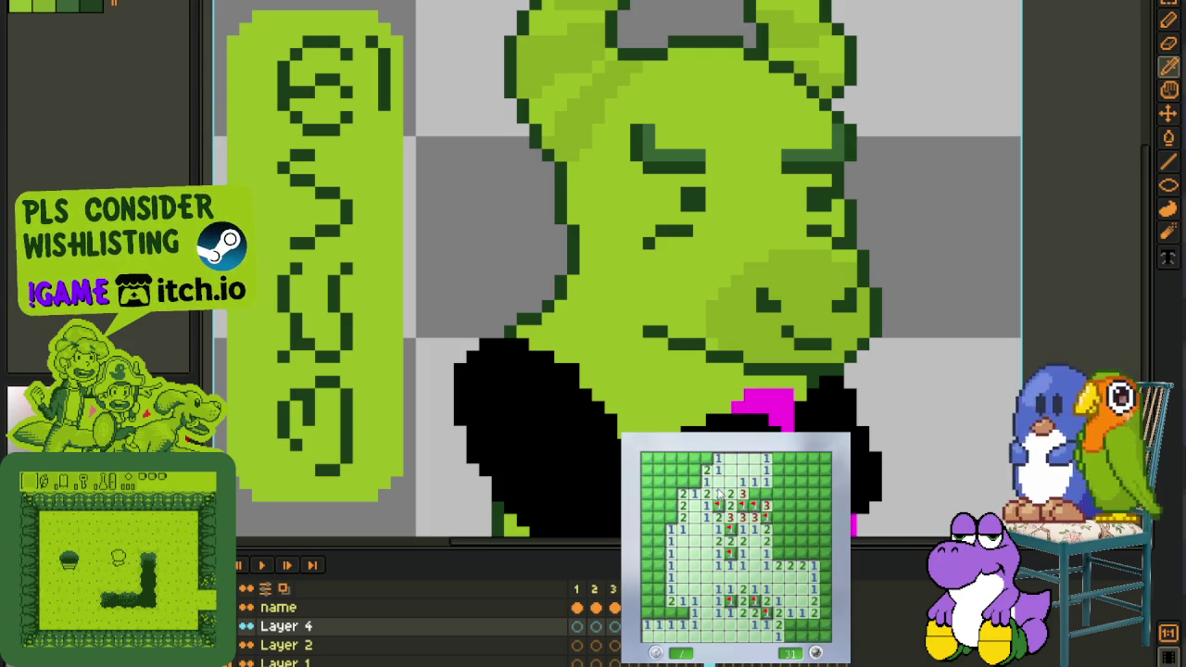
{"action": "right_click", "coordinate": [757, 491]}
{"action": "left_click", "coordinate": [777, 501]}
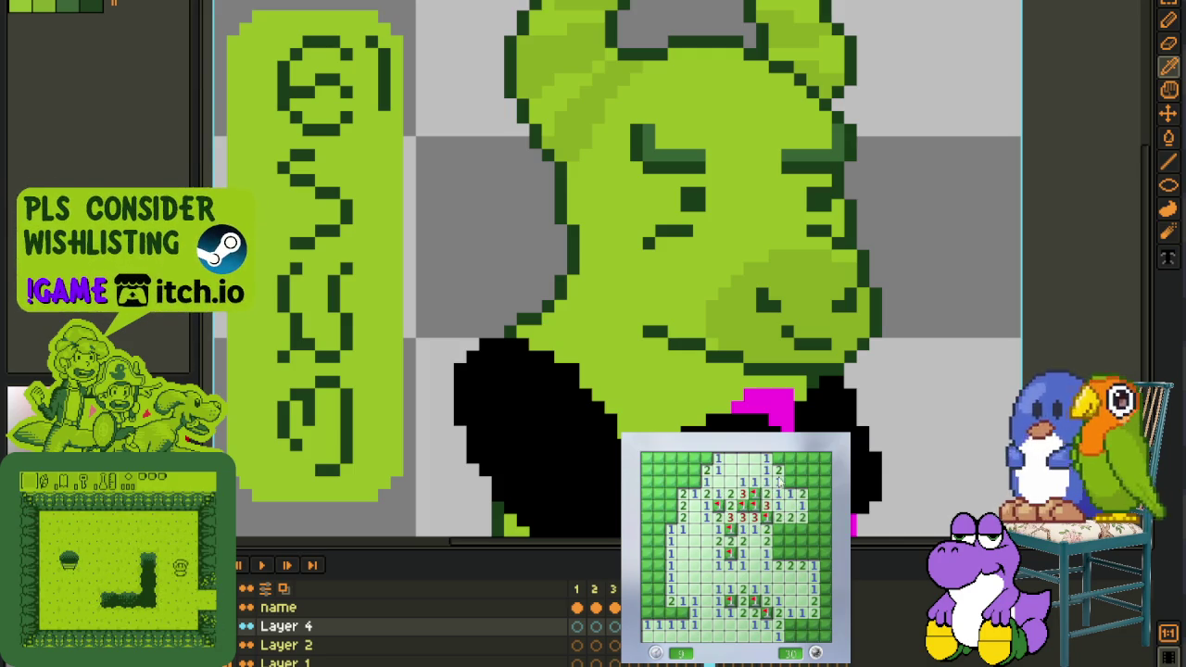
{"action": "right_click", "coordinate": [790, 482]}
{"action": "right_click", "coordinate": [777, 458]}
{"action": "left_click", "coordinate": [802, 471]}
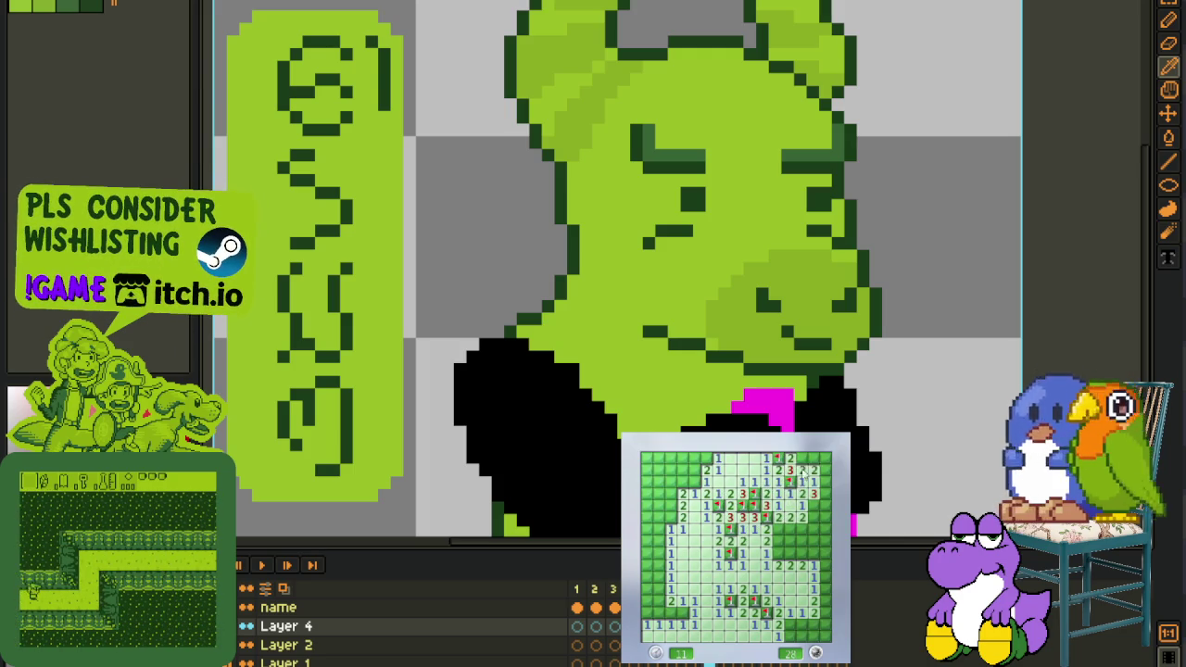
{"action": "right_click", "coordinate": [814, 470]}
{"action": "left_click", "coordinate": [821, 482]}
{"action": "right_click", "coordinate": [822, 483]}
{"action": "left_click", "coordinate": [822, 494]}
{"action": "right_click", "coordinate": [810, 506]}
{"action": "right_click", "coordinate": [799, 517]}
{"action": "right_click", "coordinate": [778, 553]}
{"action": "right_click", "coordinate": [790, 553]}
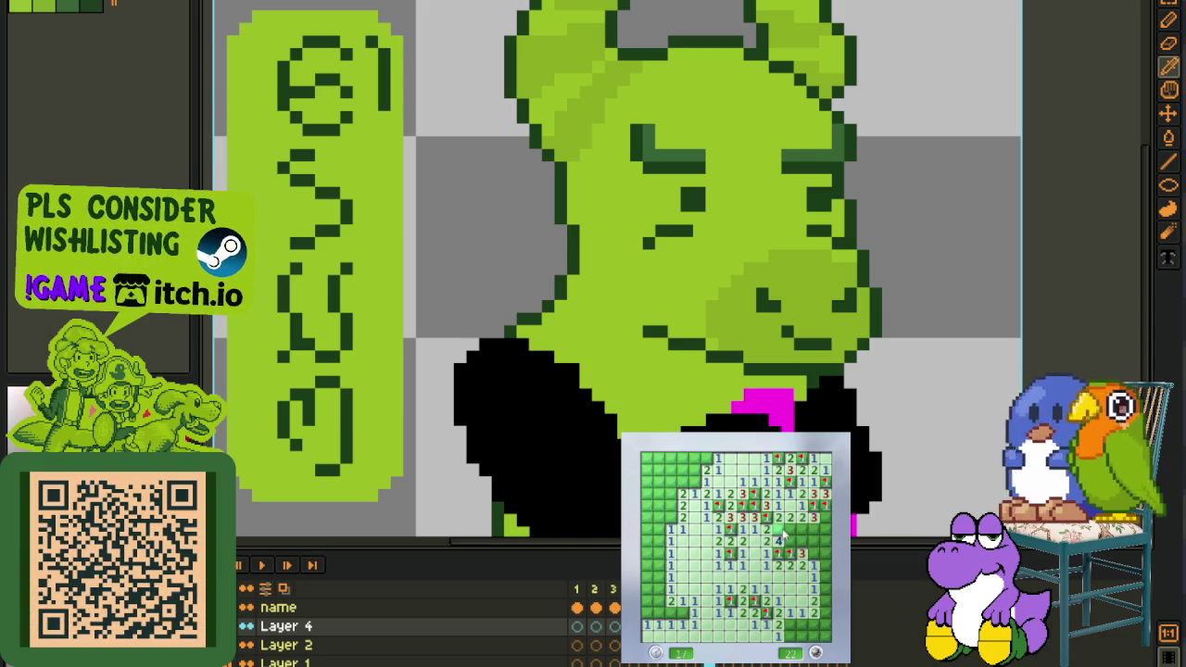
Clear the right edge and bottom-right cells, flagging the mines there
{"action": "left_click", "coordinate": [814, 527]}
{"action": "left_click", "coordinate": [805, 542]}
{"action": "right_click", "coordinate": [814, 553]}
{"action": "left_click", "coordinate": [819, 564]}
{"action": "left_click", "coordinate": [819, 567]}
{"action": "right_click", "coordinate": [823, 590]}
{"action": "left_click", "coordinate": [801, 625]}
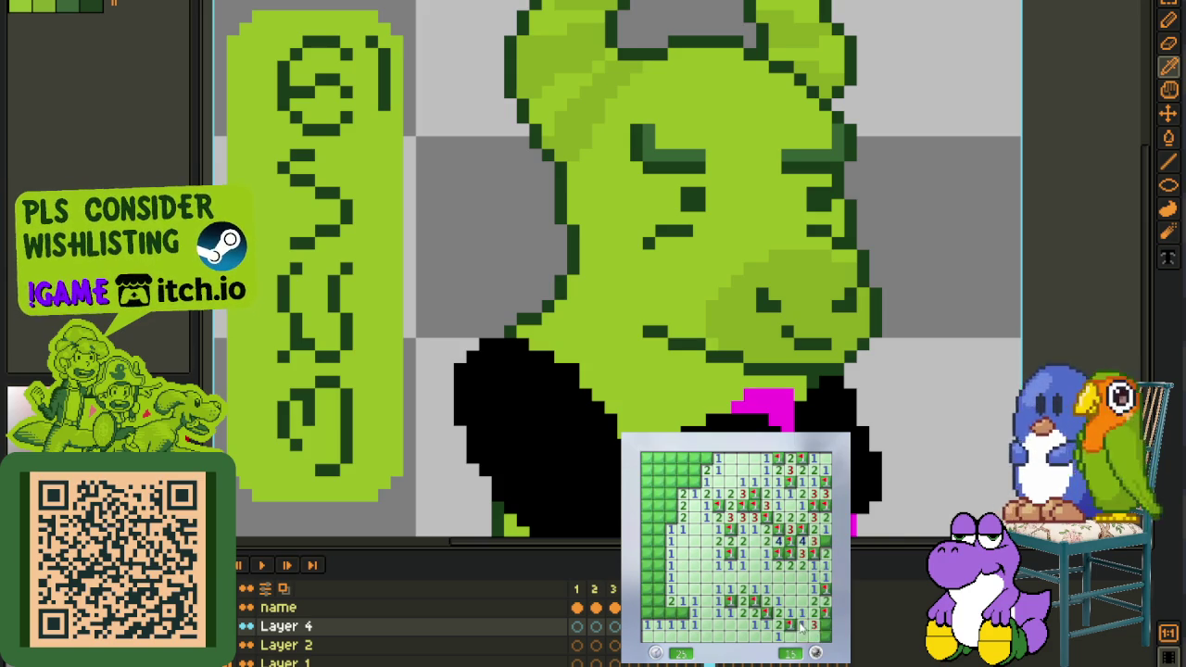
{"action": "left_click", "coordinate": [823, 633]}
{"action": "right_click", "coordinate": [825, 622]}
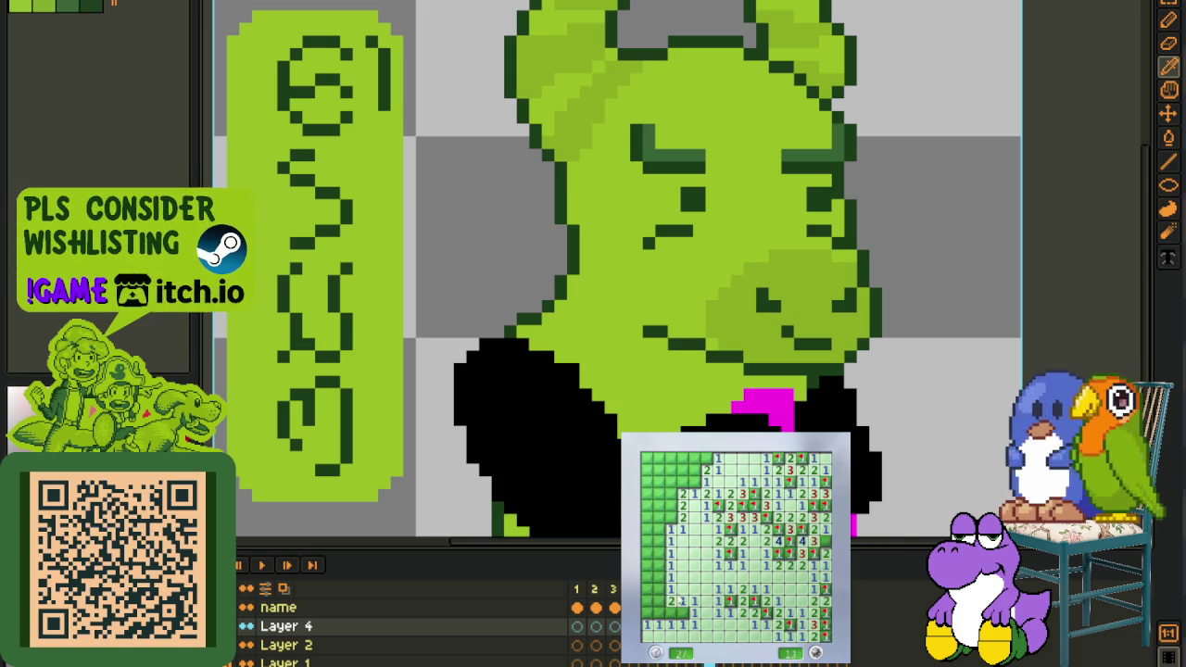
Flag the lower-left mines and open the left column and top-left row to finish the board
{"action": "right_click", "coordinate": [682, 613]}
{"action": "left_click", "coordinate": [662, 603]}
{"action": "right_click", "coordinate": [658, 590]}
{"action": "right_click", "coordinate": [653, 607]}
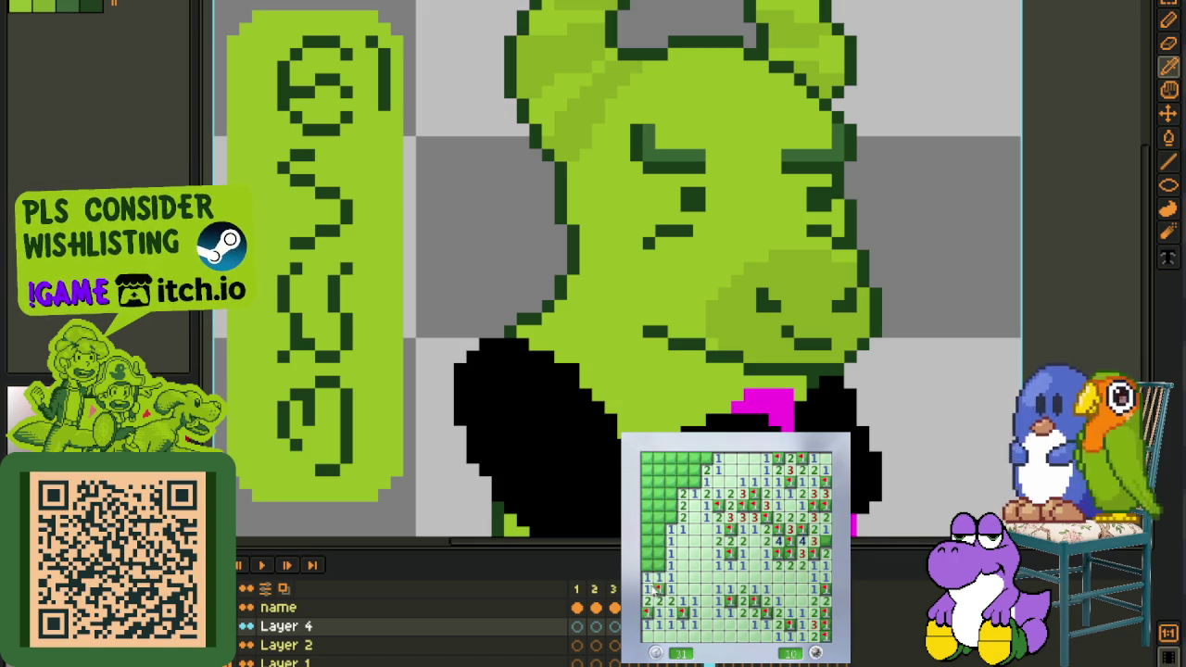
{"action": "right_click", "coordinate": [660, 554]}
{"action": "left_click", "coordinate": [663, 540]}
{"action": "left_click", "coordinate": [670, 482]}
{"action": "left_click", "coordinate": [706, 458]}
{"action": "left_click", "coordinate": [678, 458]}
{"action": "left_click", "coordinate": [658, 458]}
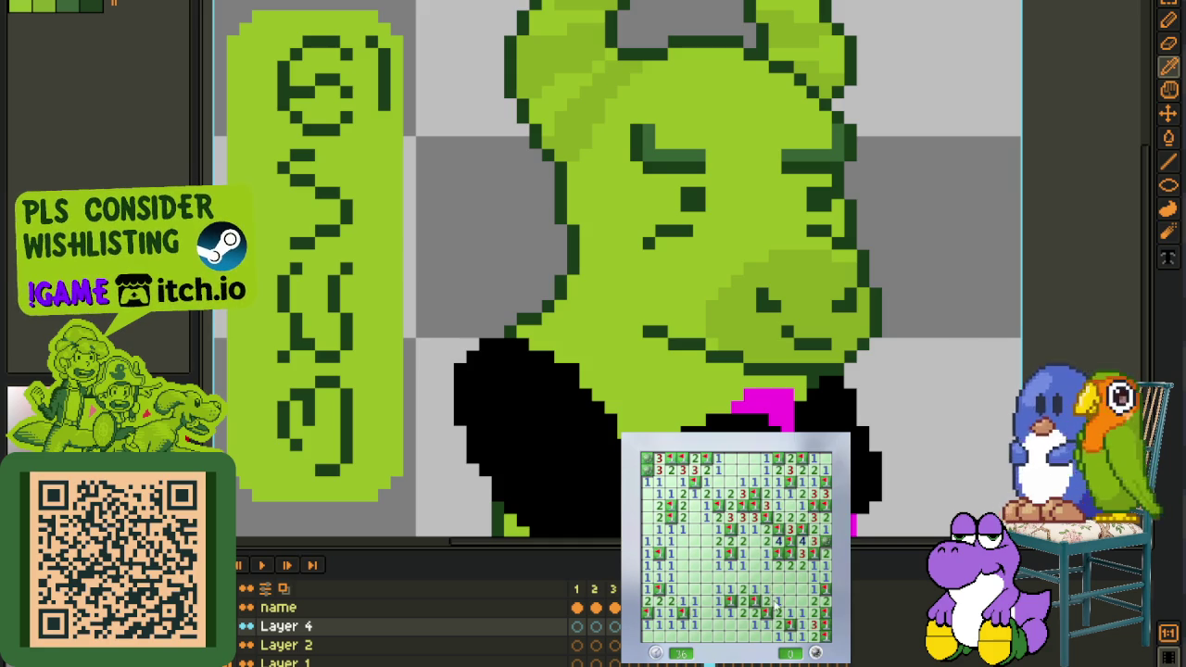
Start a new game and clear the middle and right side, flagging mines along the way
{"action": "left_click", "coordinate": [751, 601]}
{"action": "right_click", "coordinate": [744, 625]}
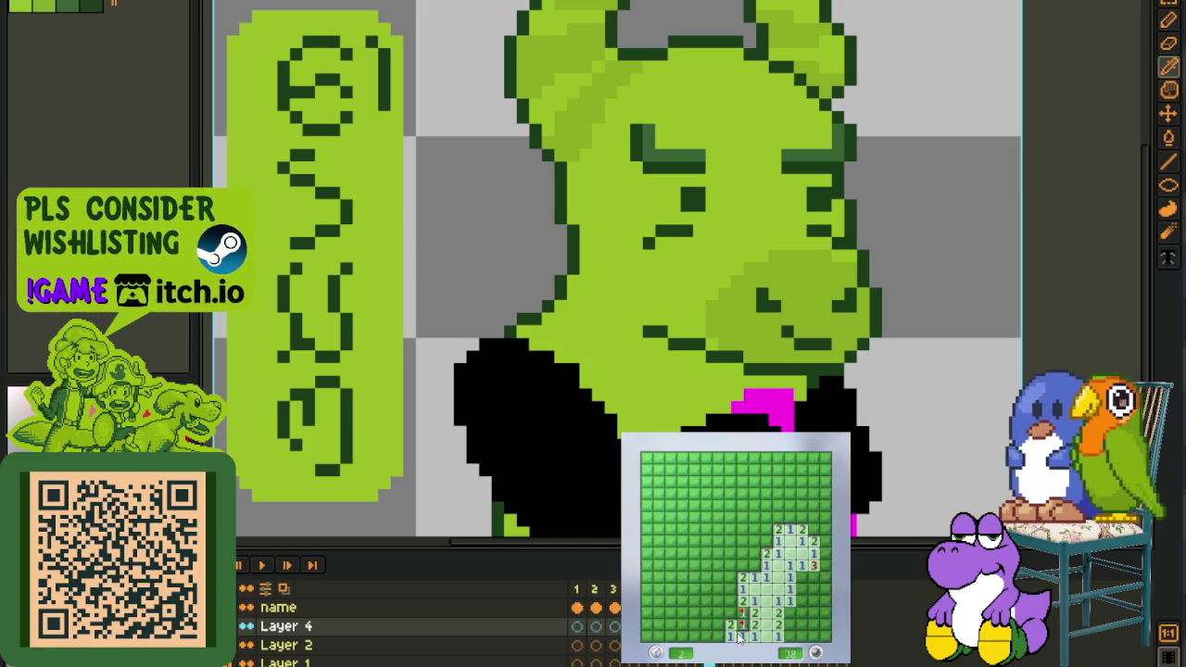
{"action": "left_click", "coordinate": [739, 635]}
{"action": "right_click", "coordinate": [734, 591]}
{"action": "right_click", "coordinate": [755, 565]}
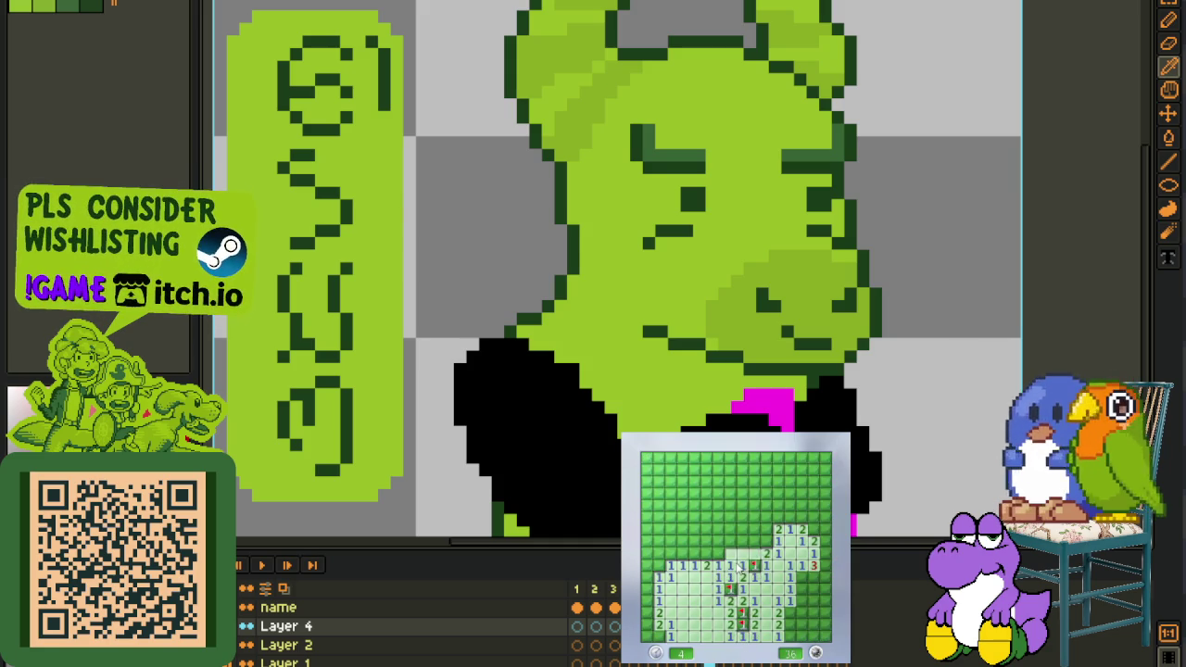
{"action": "left_click", "coordinate": [742, 553]}
{"action": "right_click", "coordinate": [788, 506]}
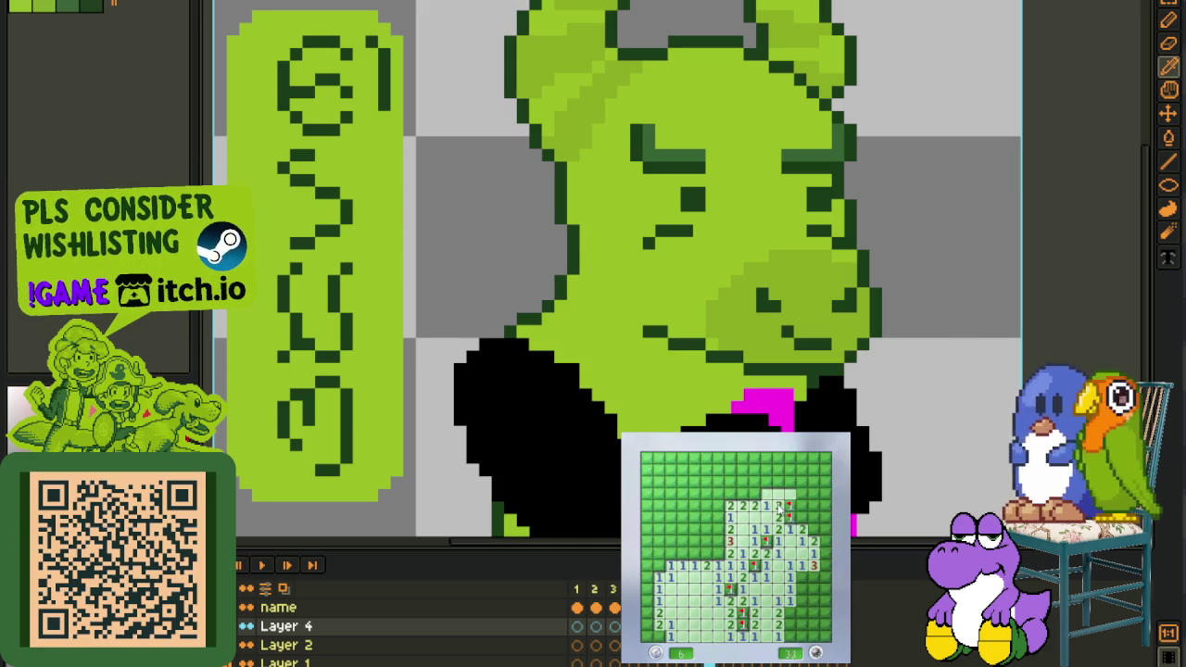
{"action": "left_click", "coordinate": [784, 501]}
{"action": "right_click", "coordinate": [815, 529]}
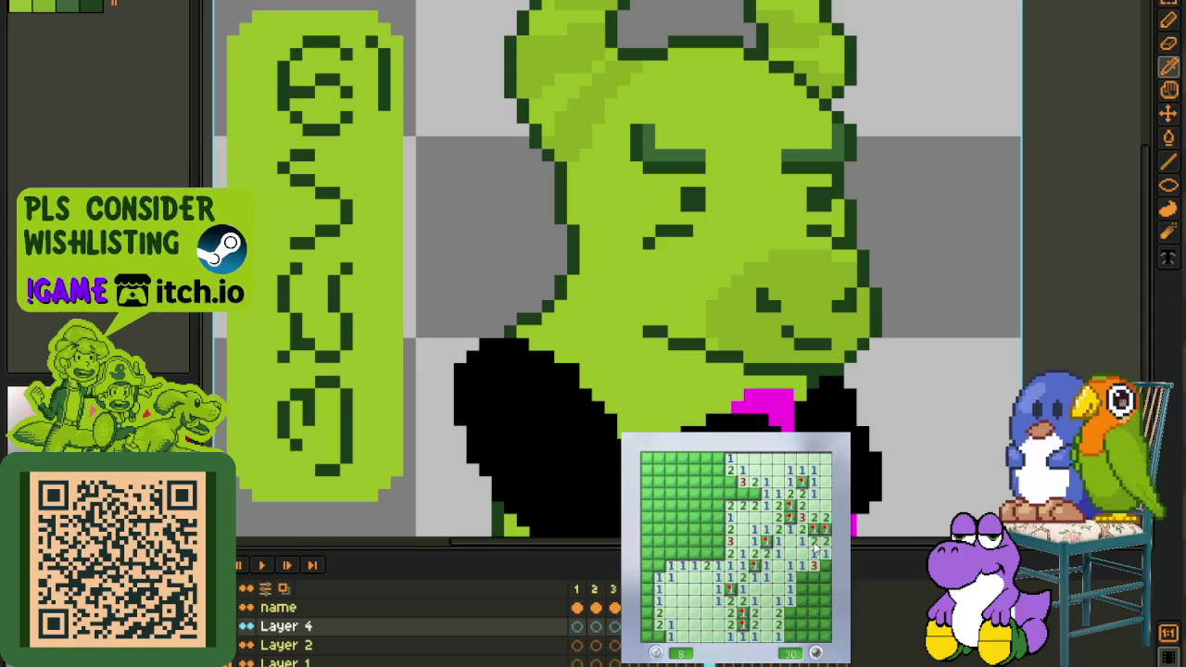
{"action": "right_click", "coordinate": [803, 576]}
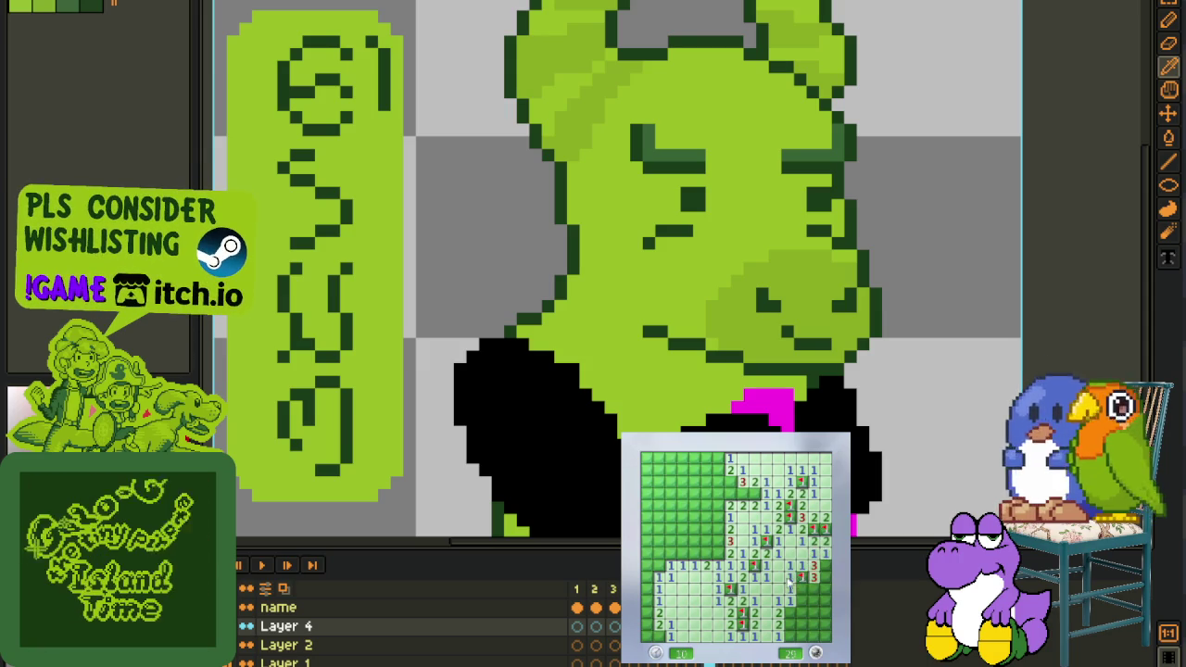
{"action": "left_click", "coordinate": [799, 593]}
{"action": "right_click", "coordinate": [821, 577]}
{"action": "left_click", "coordinate": [825, 589]}
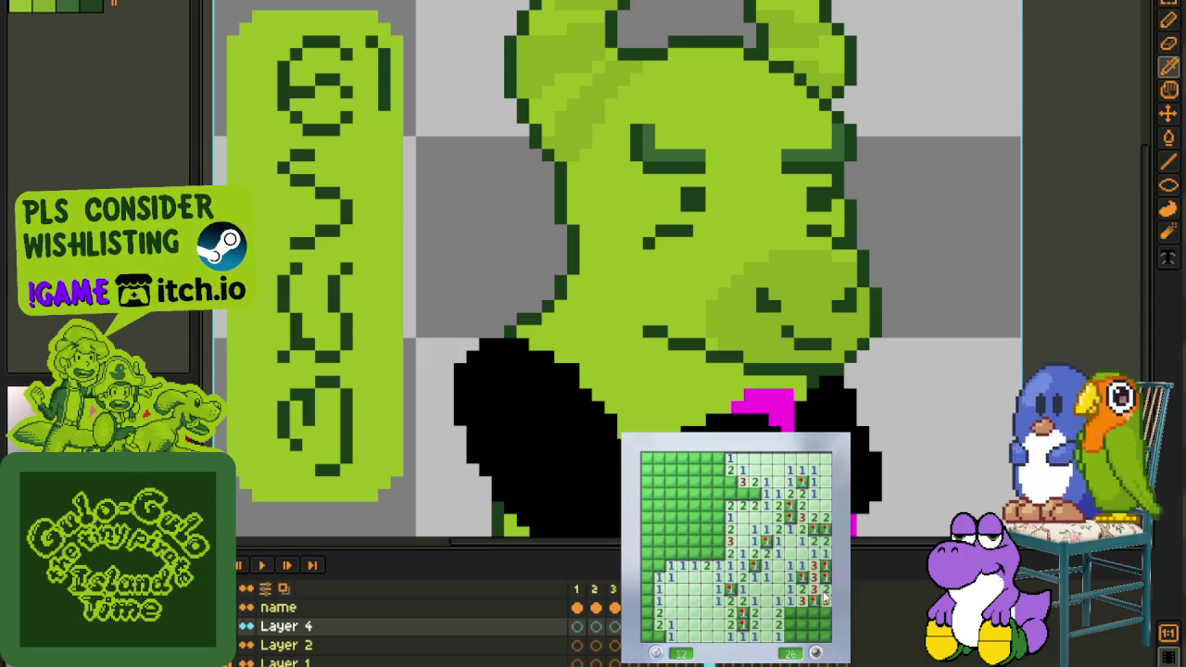
{"action": "right_click", "coordinate": [814, 614]}
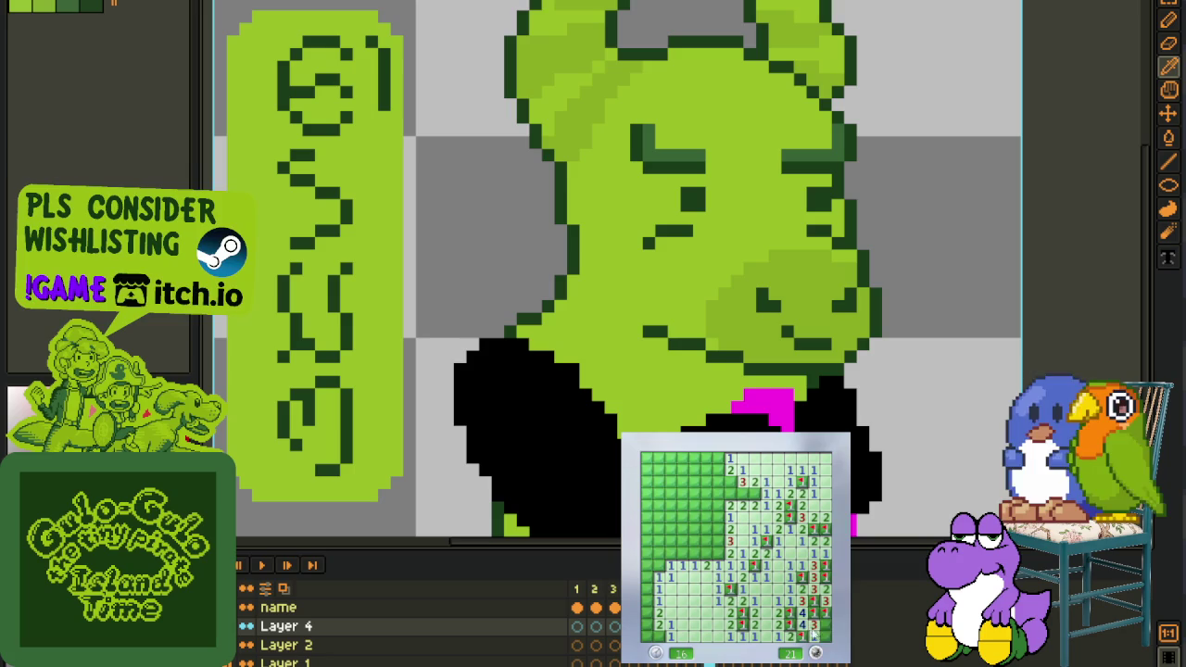
Flag the bottom-left and left-edge mines, fix a misplaced flag, and open the upper-left area
{"action": "right_click", "coordinate": [647, 637]}
{"action": "right_click", "coordinate": [648, 625]}
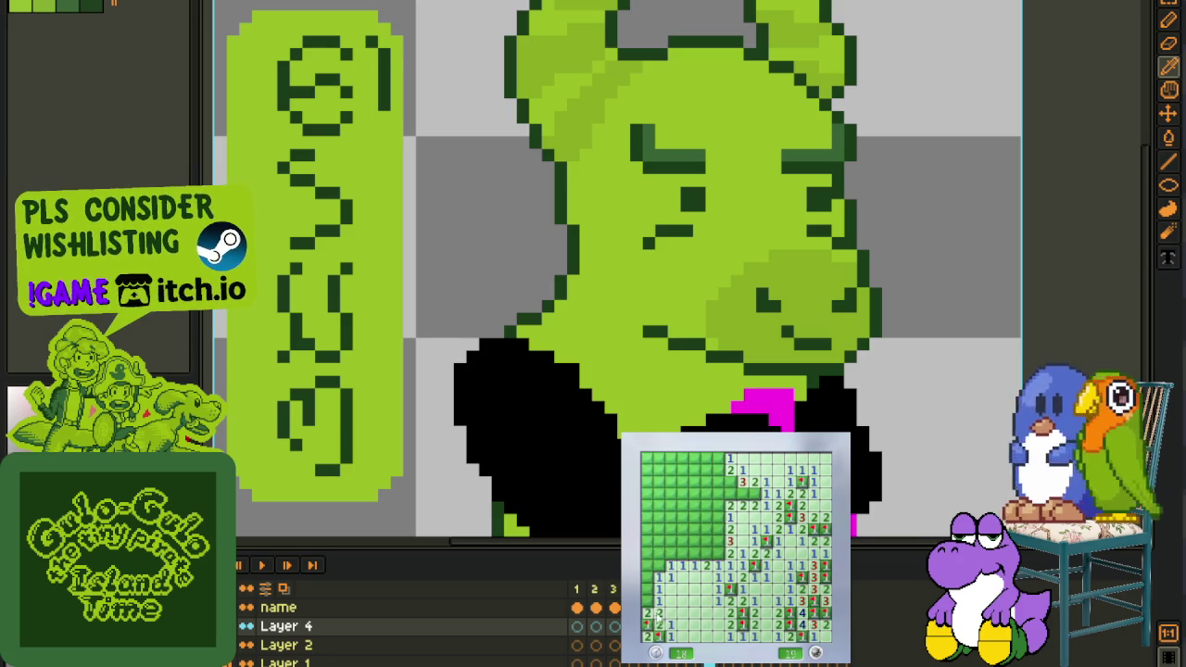
{"action": "right_click", "coordinate": [657, 565]}
{"action": "left_click", "coordinate": [658, 556]}
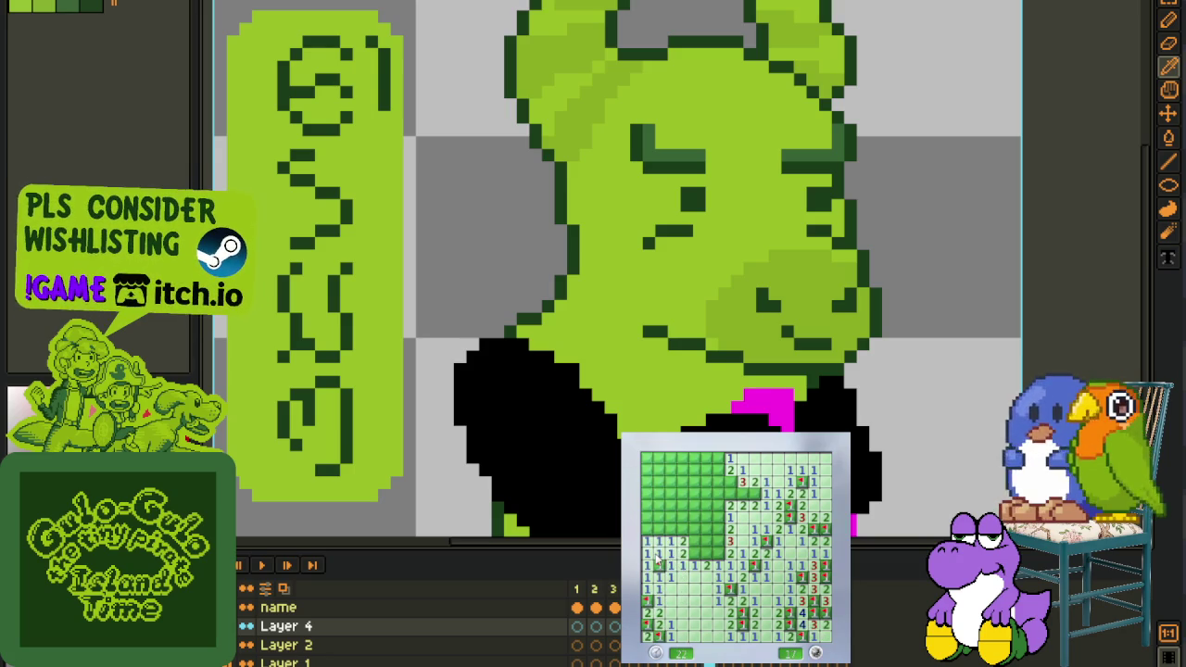
{"action": "right_click", "coordinate": [693, 542]}
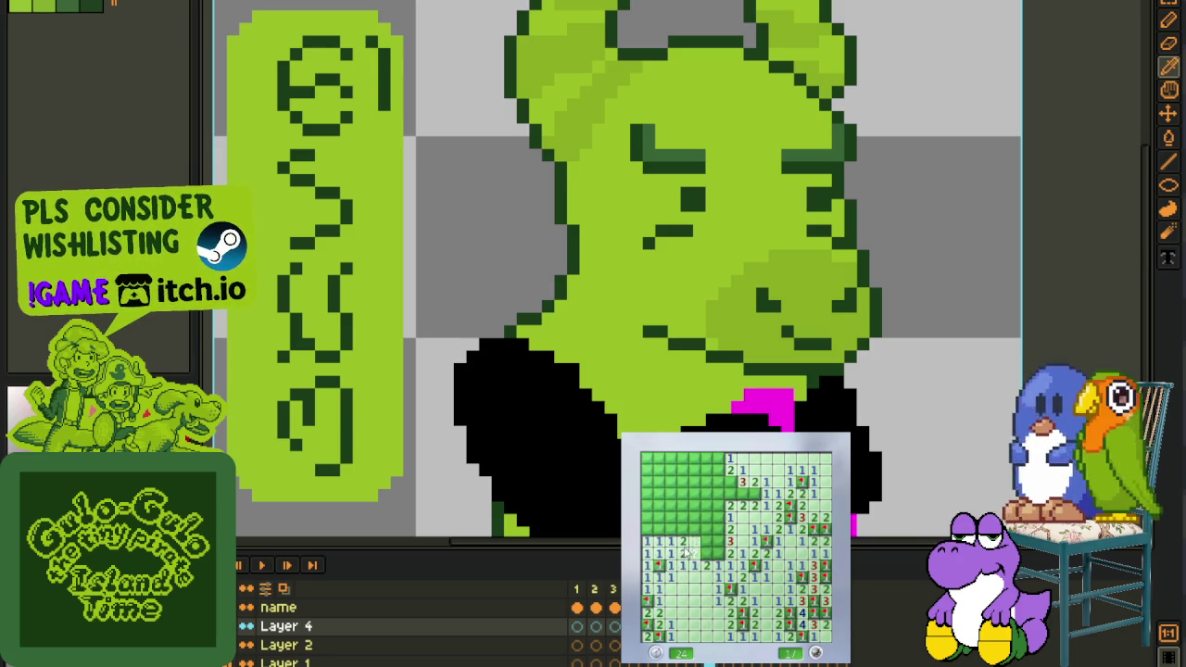
{"action": "right_click", "coordinate": [693, 553]}
{"action": "left_click", "coordinate": [686, 530]}
{"action": "left_click", "coordinate": [684, 509]}
{"action": "right_click", "coordinate": [658, 527]}
{"action": "right_click", "coordinate": [658, 516]}
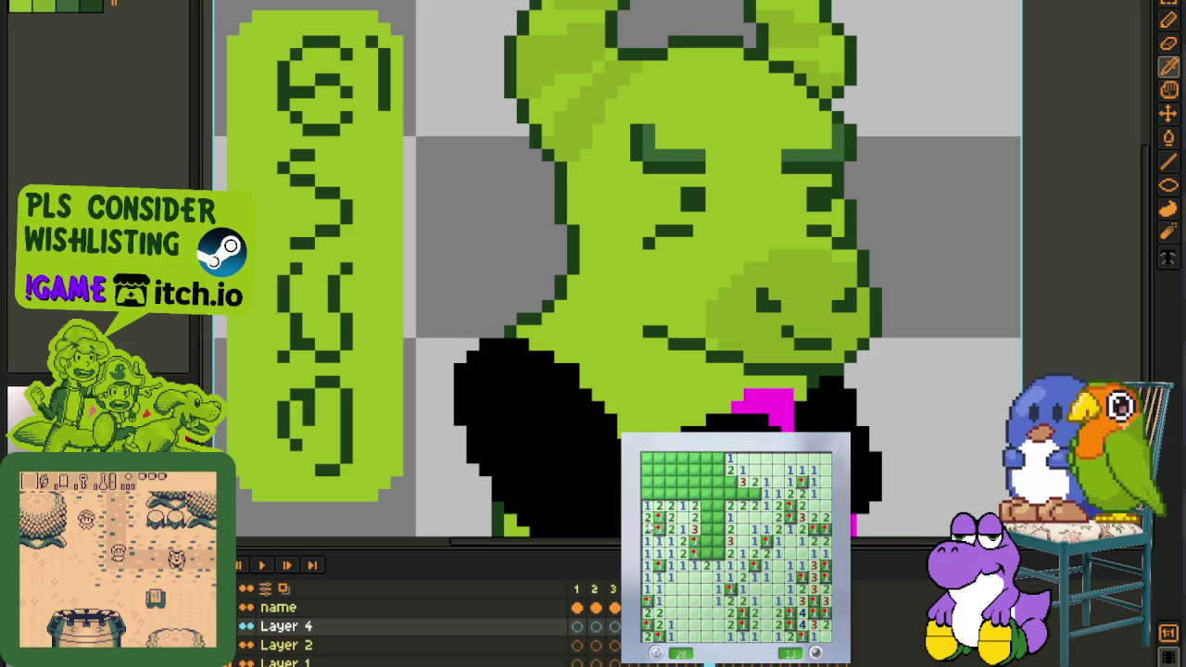
{"action": "left_click", "coordinate": [653, 495]}
{"action": "left_click", "coordinate": [676, 500]}
{"action": "right_click", "coordinate": [677, 498]}
{"action": "left_click", "coordinate": [706, 482]}
{"action": "right_click", "coordinate": [694, 482]}
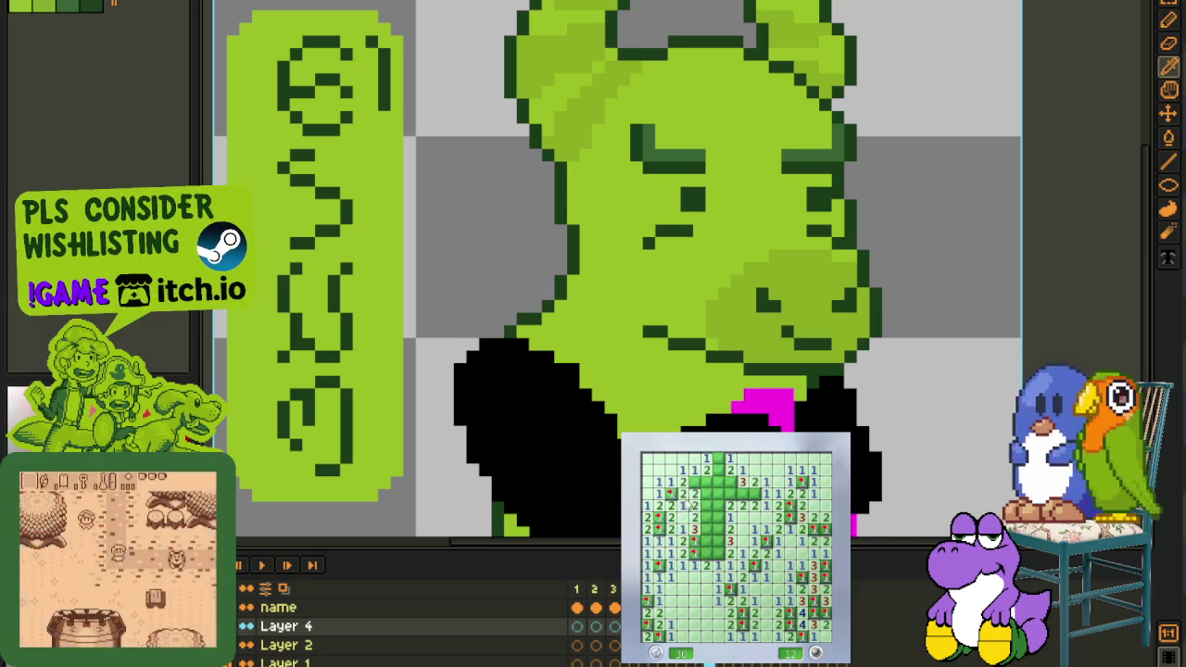
Flag the remaining middle-column and upper-middle mines to reach 0, then start another game
{"action": "right_click", "coordinate": [716, 551]}
{"action": "right_click", "coordinate": [717, 539]}
{"action": "right_click", "coordinate": [716, 527]}
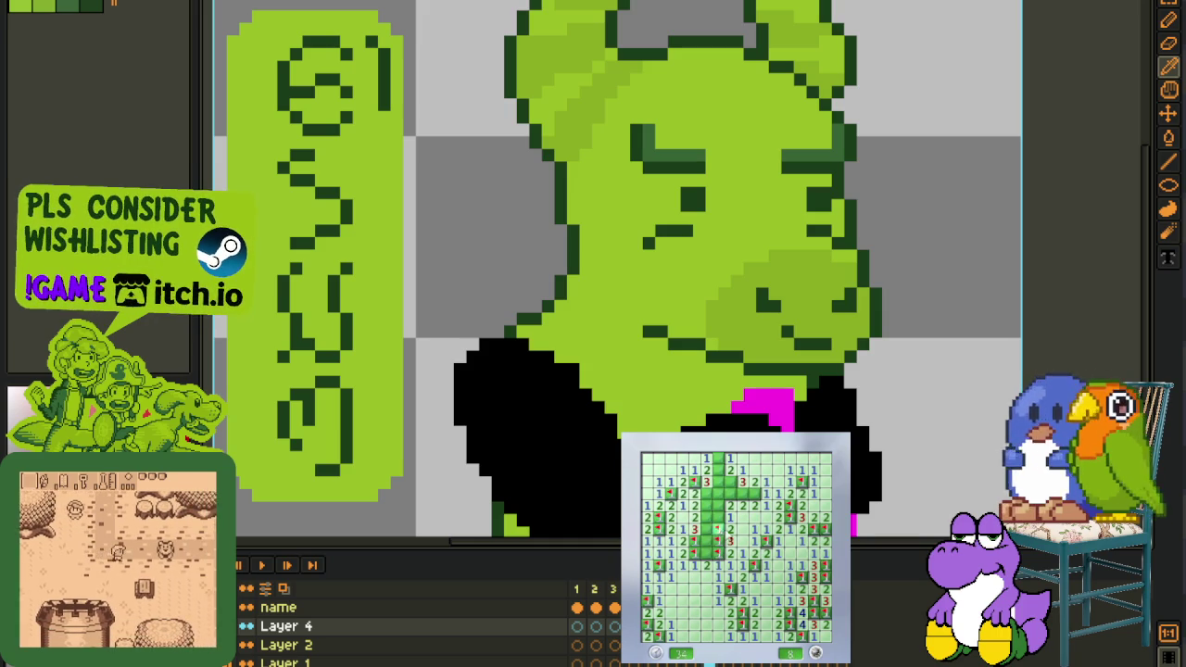
{"action": "left_click", "coordinate": [706, 554]}
{"action": "right_click", "coordinate": [707, 541]}
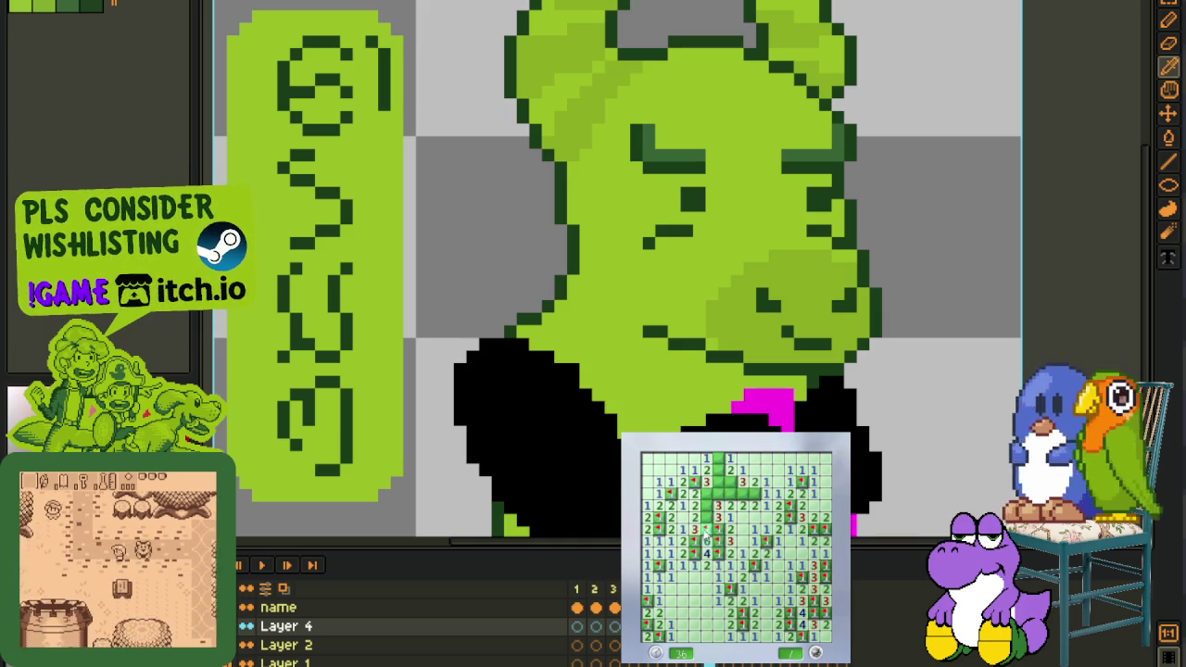
{"action": "right_click", "coordinate": [706, 505]}
{"action": "right_click", "coordinate": [706, 517]}
{"action": "right_click", "coordinate": [731, 493]}
{"action": "right_click", "coordinate": [742, 494]}
{"action": "right_click", "coordinate": [730, 482]}
{"action": "right_click", "coordinate": [719, 482]}
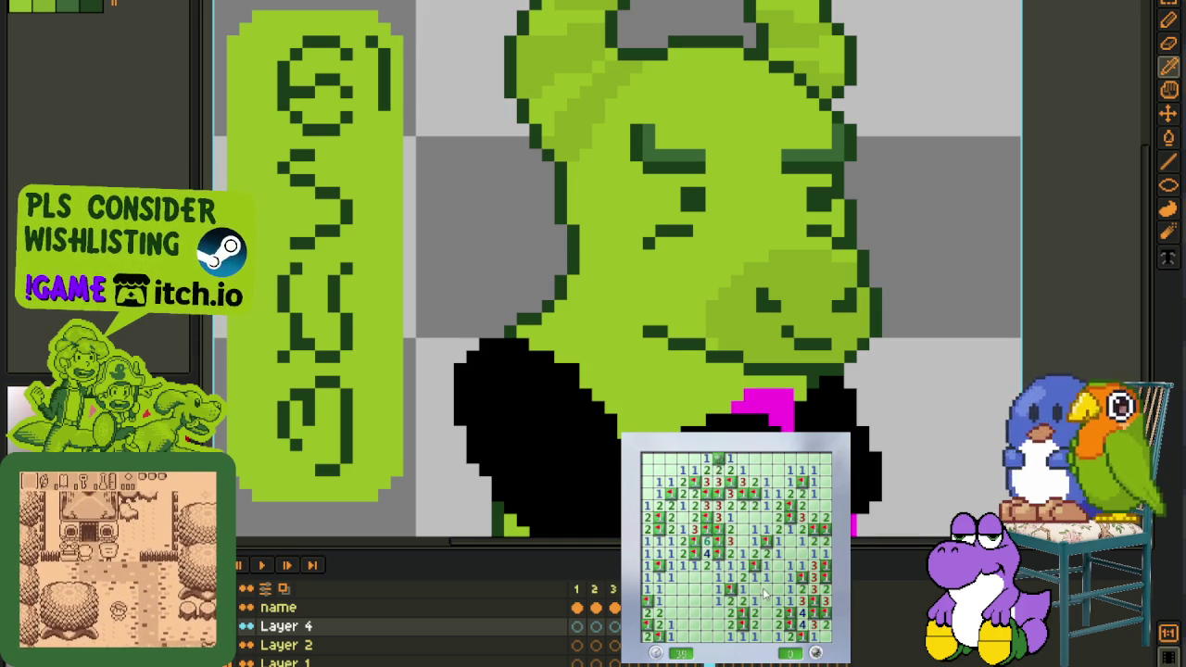
{"action": "key", "text": "F2"}
{"action": "left_click", "coordinate": [718, 561]}
Flag the mines beside the opening and expand it down the centre of the board
{"action": "right_click", "coordinate": [707, 529]}
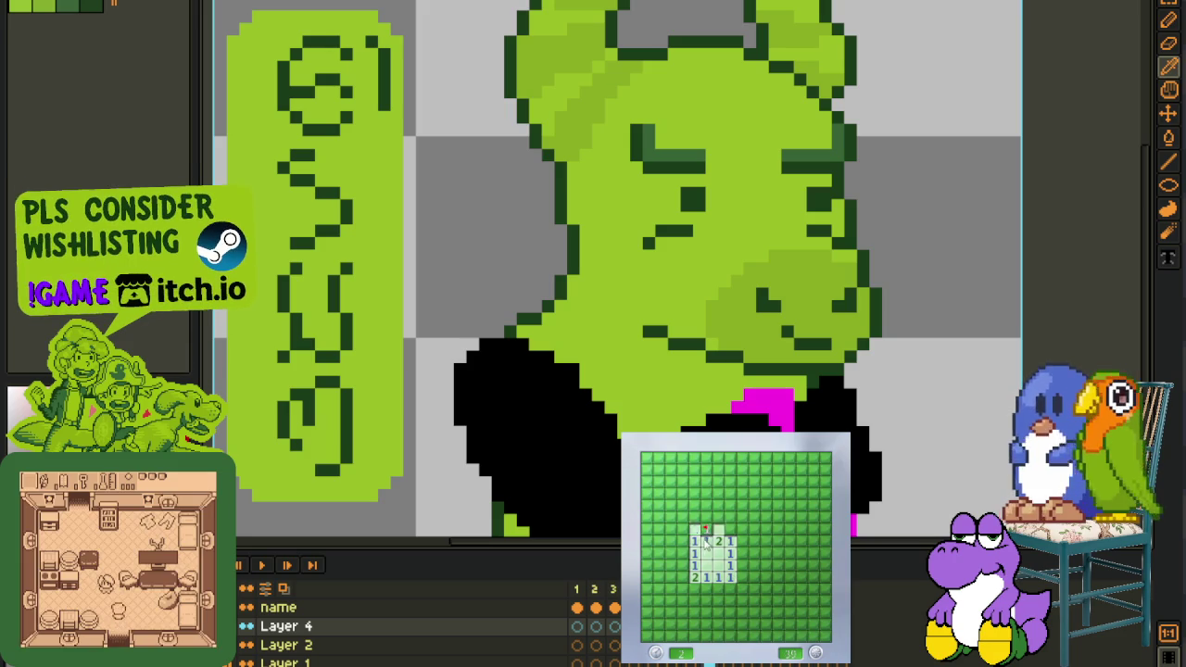
{"action": "left_click", "coordinate": [706, 541]}
{"action": "right_click", "coordinate": [730, 529]}
{"action": "left_click", "coordinate": [718, 529]}
{"action": "left_click", "coordinate": [742, 506]}
{"action": "left_click", "coordinate": [743, 529]}
{"action": "left_click", "coordinate": [742, 553]}
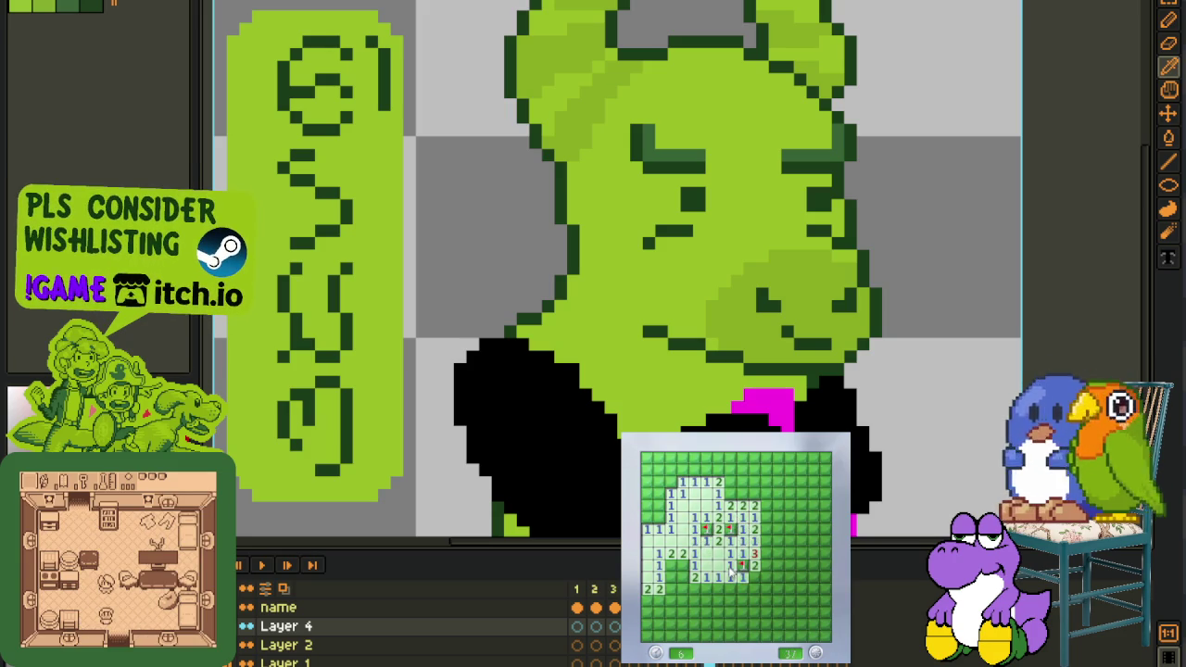
{"action": "left_click", "coordinate": [739, 578]}
Open the bottom rows and the lower-right cells, flagging one lower mine
{"action": "right_click", "coordinate": [707, 602]}
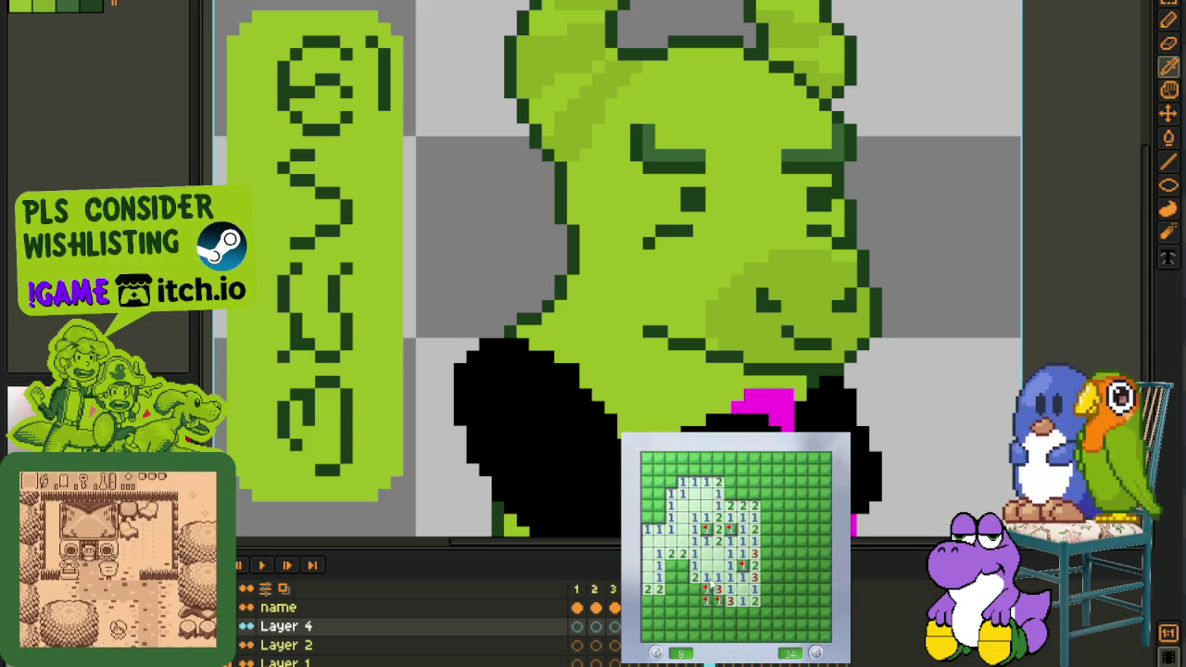
{"action": "left_click", "coordinate": [700, 621]}
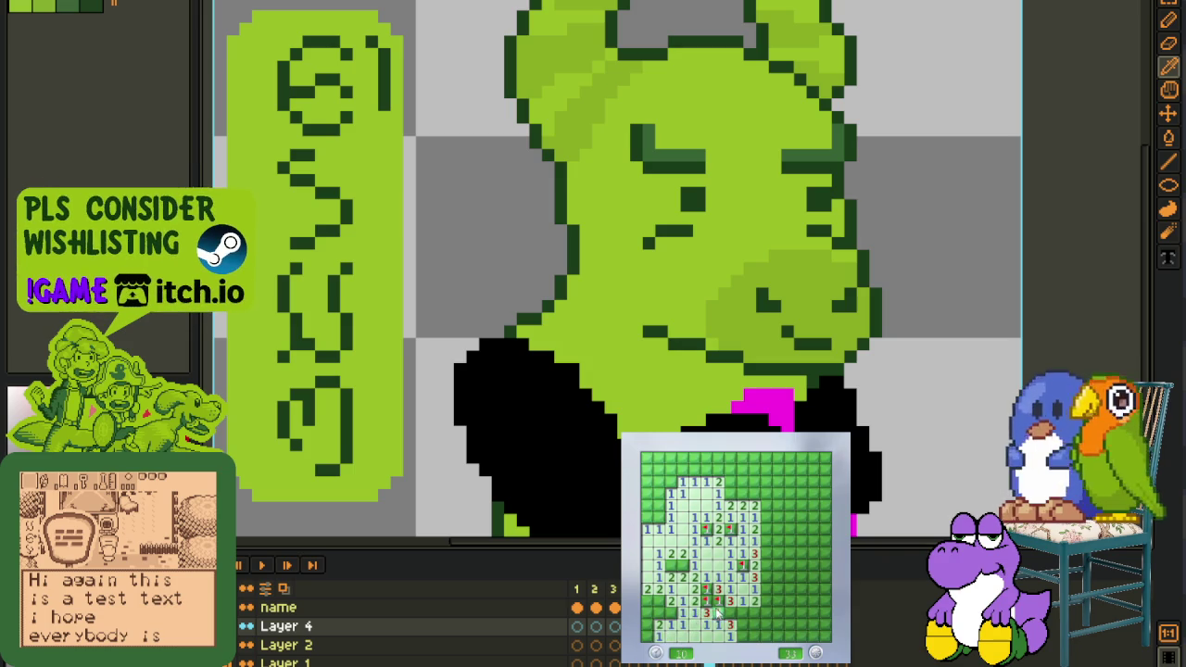
{"action": "left_click", "coordinate": [731, 614]}
{"action": "left_click", "coordinate": [744, 609]}
{"action": "left_click", "coordinate": [758, 617]}
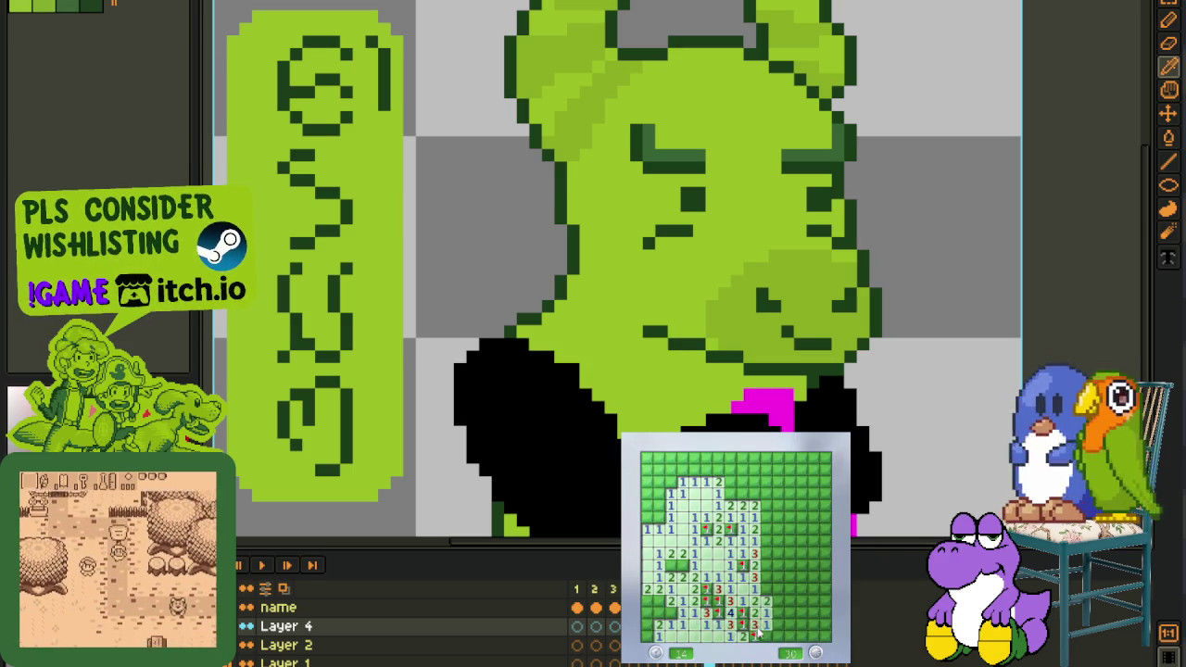
{"action": "left_click", "coordinate": [774, 613]}
{"action": "left_click", "coordinate": [769, 597]}
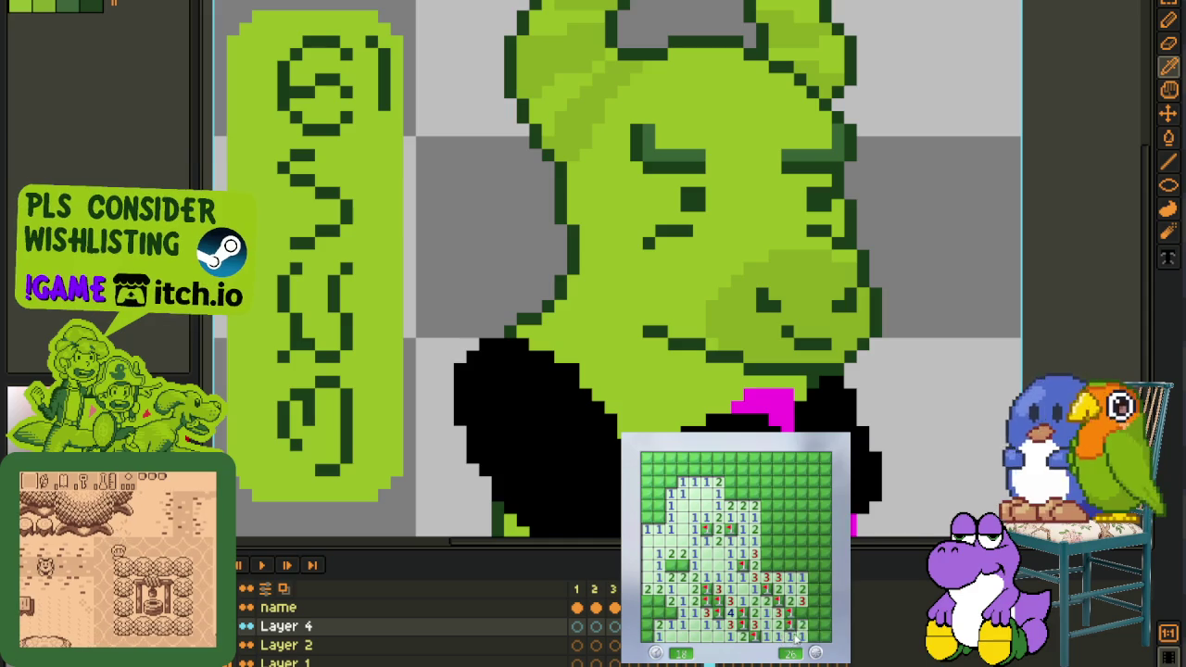
{"action": "left_click", "coordinate": [801, 626]}
{"action": "left_click", "coordinate": [814, 601]}
{"action": "left_click", "coordinate": [823, 576]}
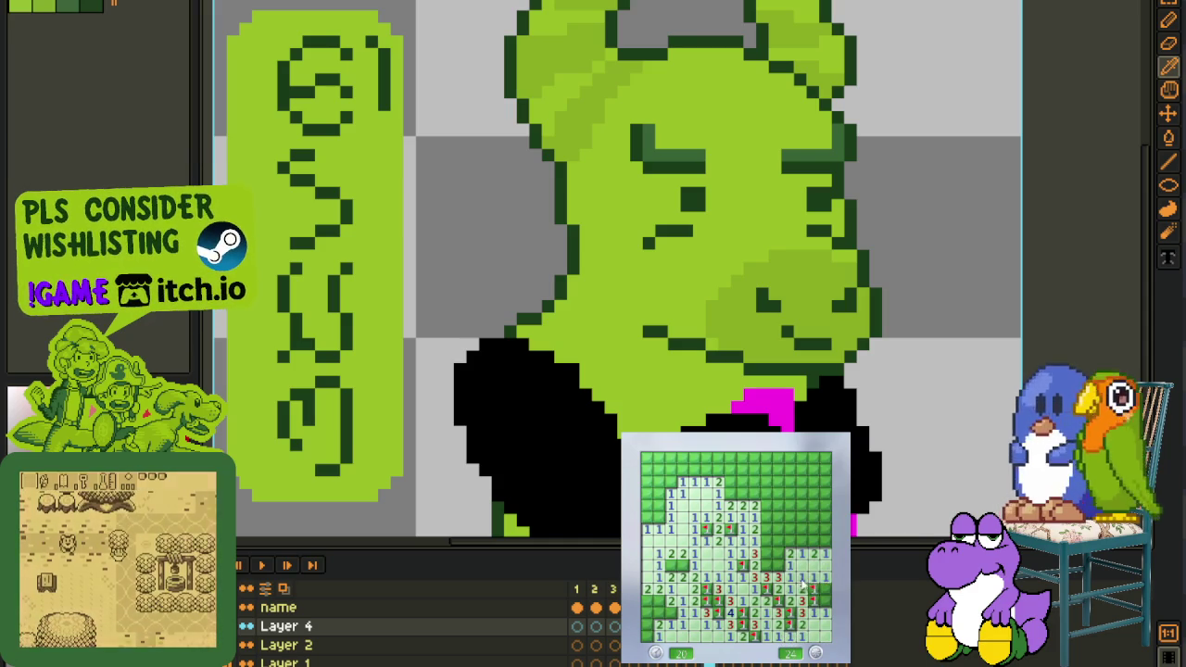
Clear the right side up to the top-right corner, flagging mines until 14 remain
{"action": "right_click", "coordinate": [777, 565]}
{"action": "left_click", "coordinate": [765, 547]}
{"action": "right_click", "coordinate": [781, 549]}
{"action": "left_click", "coordinate": [781, 519]}
{"action": "right_click", "coordinate": [795, 524]}
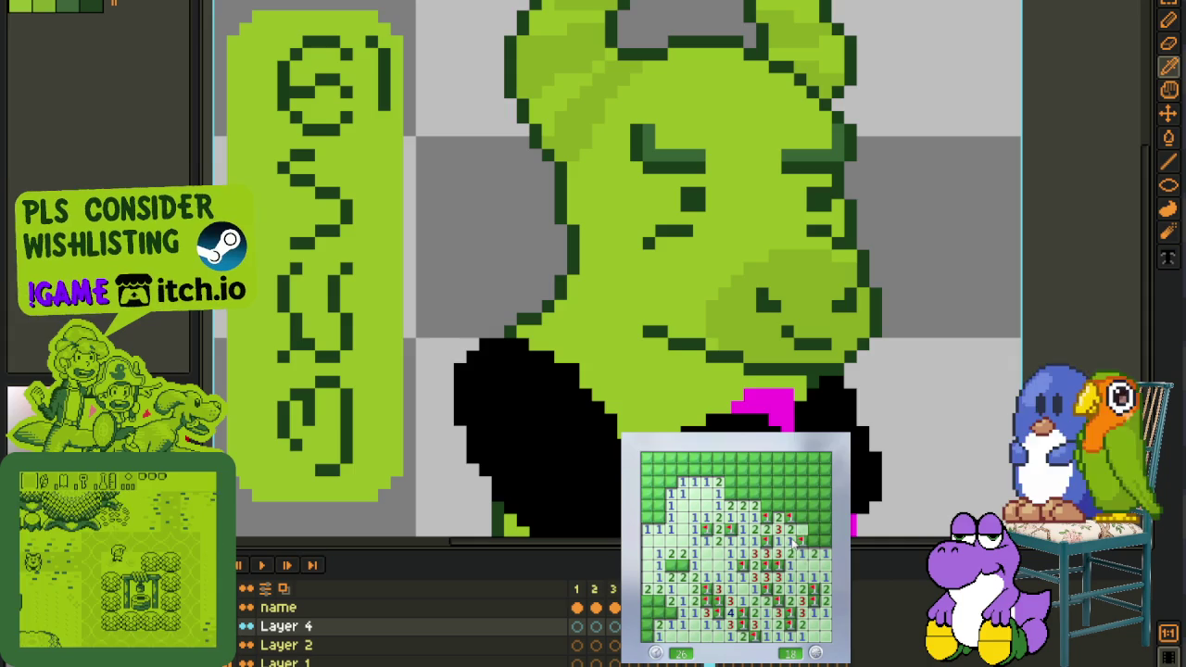
{"action": "left_click", "coordinate": [813, 524]}
{"action": "left_click", "coordinate": [820, 519]}
{"action": "left_click", "coordinate": [802, 500]}
{"action": "right_click", "coordinate": [789, 506]}
{"action": "left_click", "coordinate": [779, 489]}
{"action": "right_click", "coordinate": [802, 492]}
{"action": "left_click", "coordinate": [824, 498]}
{"action": "right_click", "coordinate": [817, 485]}
{"action": "left_click", "coordinate": [802, 463]}
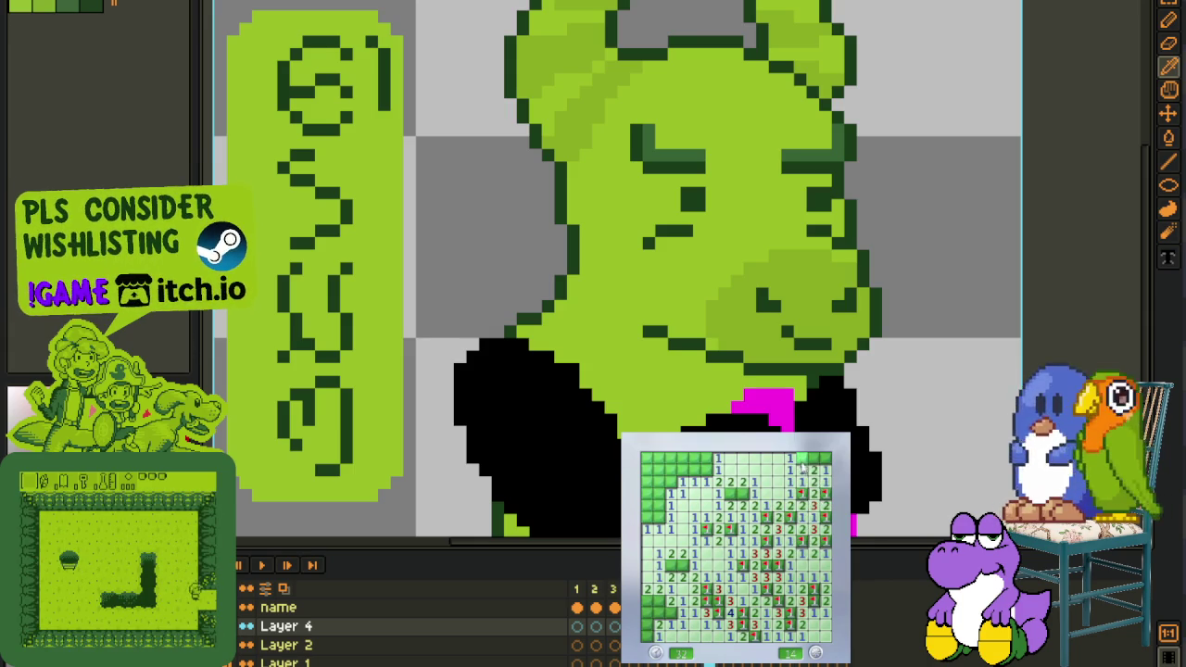
{"action": "right_click", "coordinate": [807, 465]}
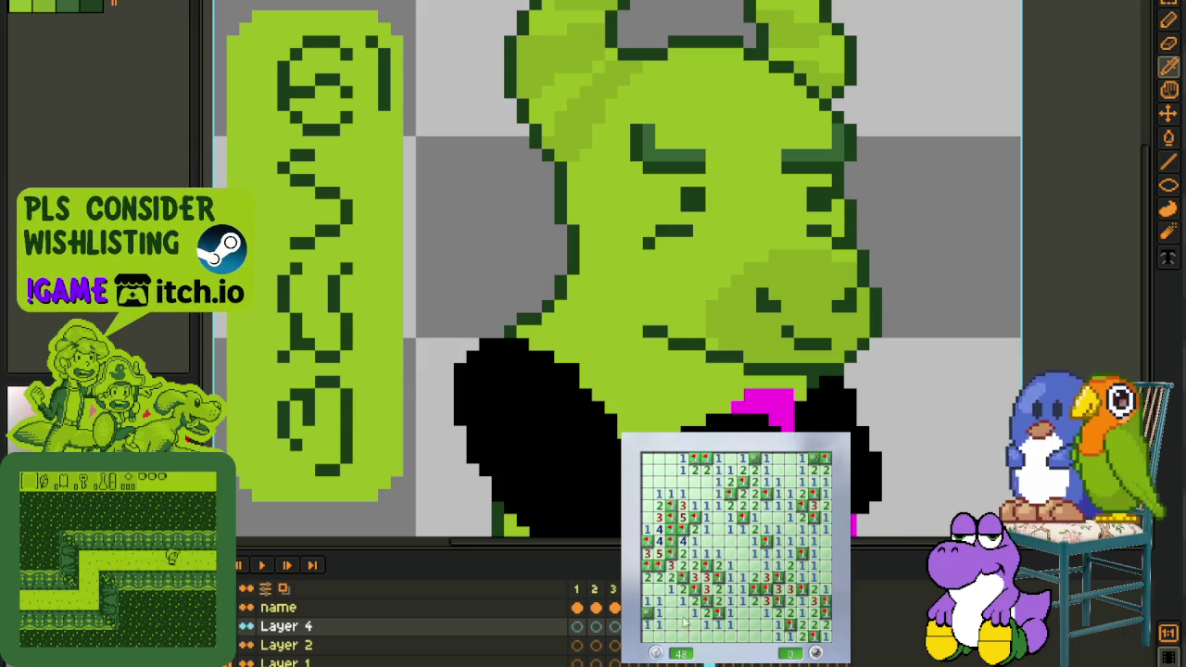
Scroll down the tiled sprite sheet with the Row and New NPCs layers
{"action": "scroll", "coordinate": [546, 338], "scroll_direction": "down", "scroll_amount": 2}
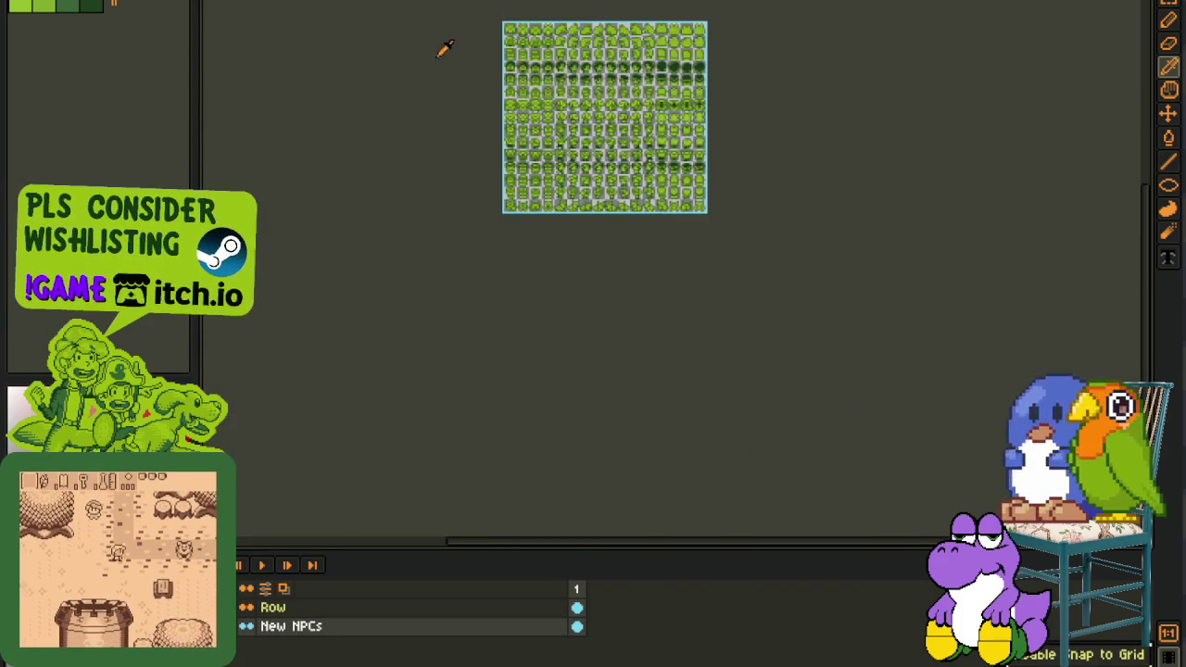
Save the NPC tile sheet with Ctrl+S and scroll through the mega sheet
{"action": "scroll", "coordinate": [538, 93], "scroll_direction": "up", "scroll_amount": 2}
{"action": "key", "text": "ctrl+s"}
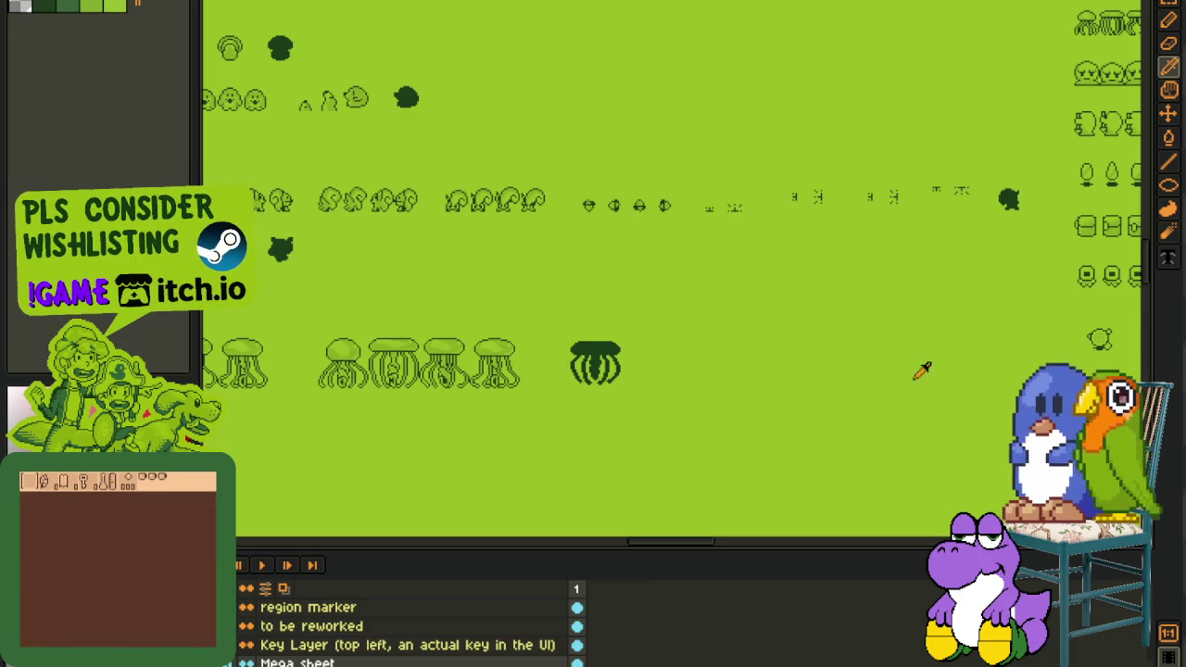
{"action": "scroll", "coordinate": [609, 495], "scroll_direction": "down", "scroll_amount": 5}
{"action": "scroll", "coordinate": [543, 318], "scroll_direction": "down", "scroll_amount": 2}
{"action": "scroll", "coordinate": [455, 305], "scroll_direction": "down", "scroll_amount": 2}
{"action": "scroll", "coordinate": [709, 84], "scroll_direction": "down", "scroll_amount": 1}
{"action": "scroll", "coordinate": [709, 84], "scroll_direction": "up", "scroll_amount": 5}
Hide the timeline and pan the mega sheet to bring the overworld map into view
{"action": "key", "text": "Tab"}
{"action": "scroll", "coordinate": [829, 58], "scroll_direction": "up", "scroll_amount": 2}
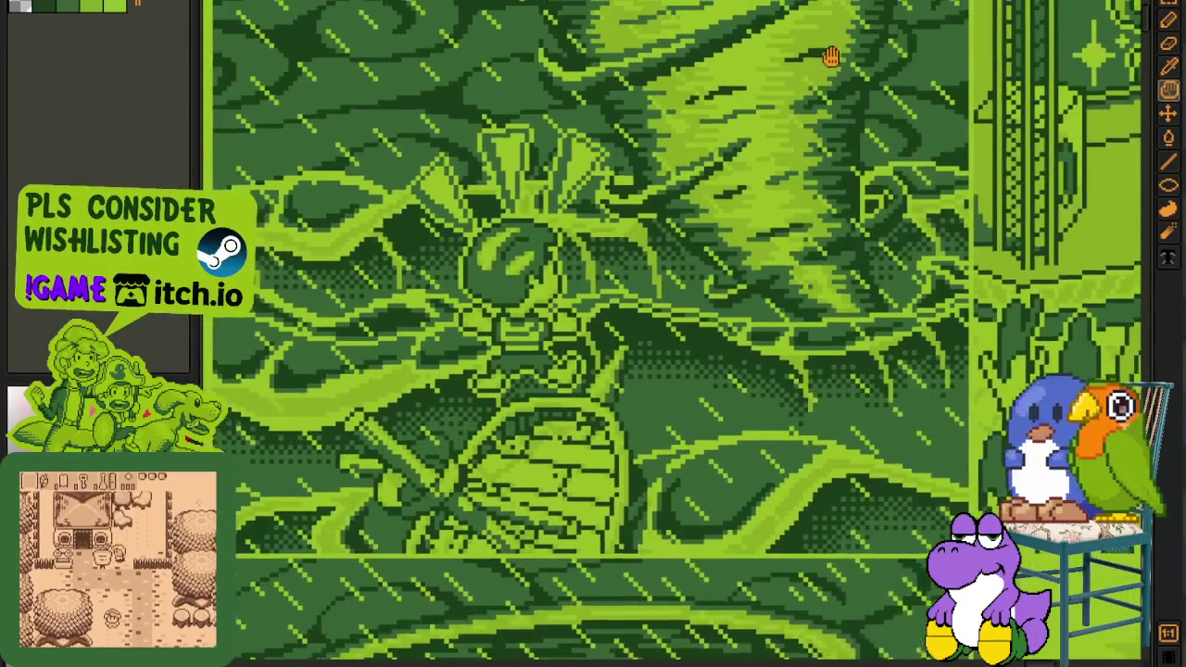
{"action": "scroll", "coordinate": [820, 190], "scroll_direction": "down", "scroll_amount": 5}
{"action": "scroll", "coordinate": [662, 259], "scroll_direction": "down", "scroll_amount": 3}
{"action": "scroll", "coordinate": [670, 455], "scroll_direction": "down", "scroll_amount": 3}
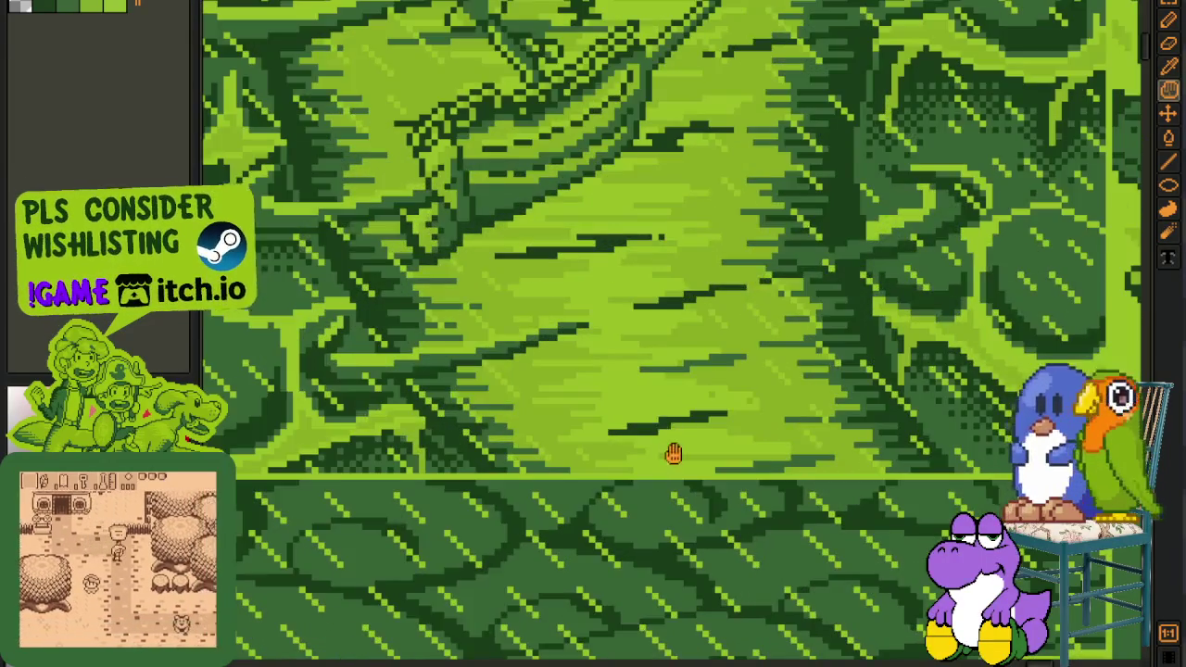
{"action": "scroll", "coordinate": [690, 320], "scroll_direction": "down", "scroll_amount": 3}
{"action": "scroll", "coordinate": [700, 361], "scroll_direction": "down", "scroll_amount": 3}
{"action": "scroll", "coordinate": [704, 333], "scroll_direction": "down", "scroll_amount": 2}
{"action": "scroll", "coordinate": [714, 343], "scroll_direction": "down", "scroll_amount": 3}
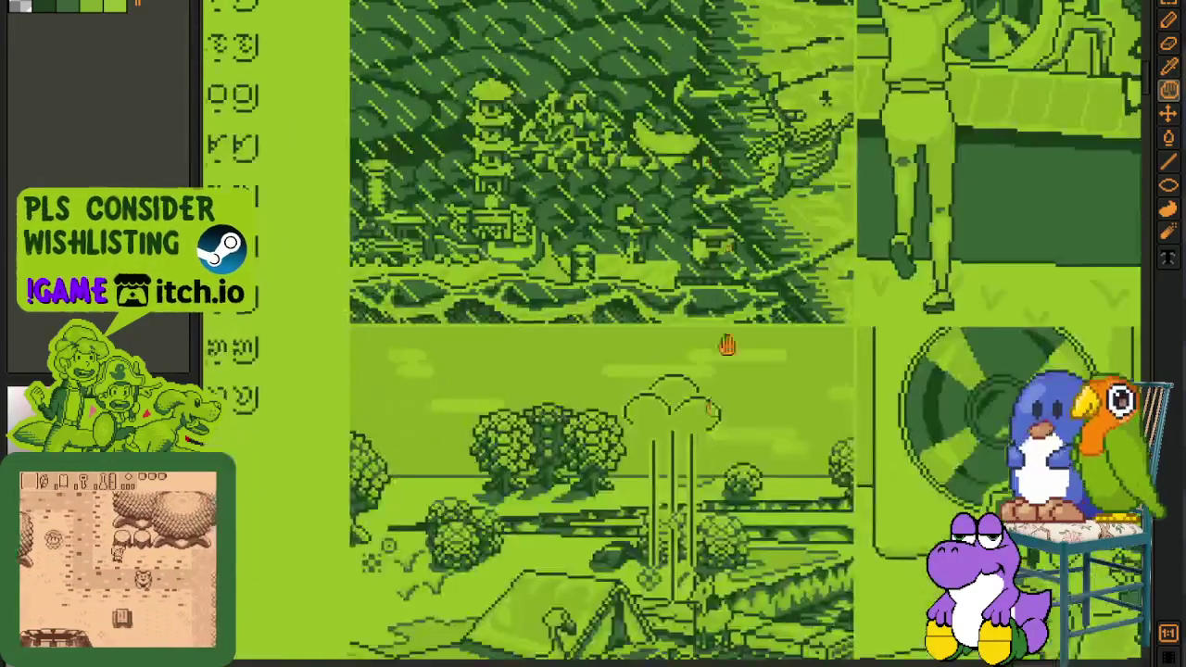
{"action": "scroll", "coordinate": [649, 371], "scroll_direction": "down", "scroll_amount": 3}
{"action": "scroll", "coordinate": [566, 306], "scroll_direction": "down", "scroll_amount": 3}
{"action": "left_click_drag", "start_coordinate": [442, 256], "coordinate": [562, 257]}
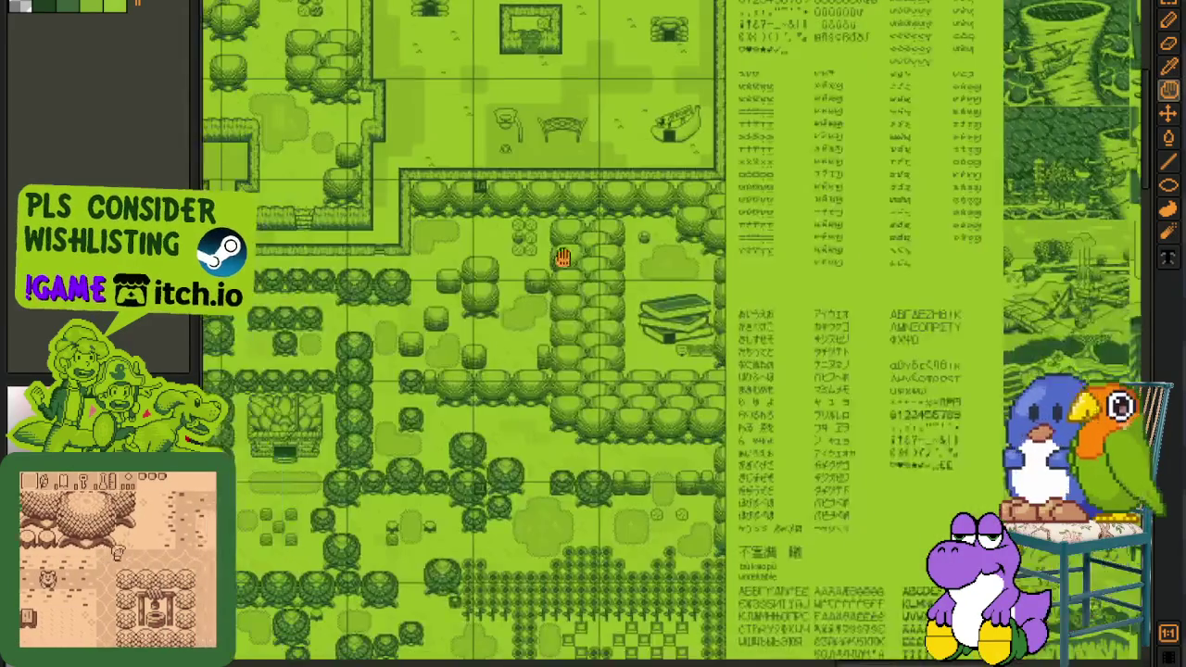
{"action": "scroll", "coordinate": [604, 322], "scroll_direction": "up", "scroll_amount": 2}
{"action": "left_click_drag", "start_coordinate": [604, 321], "coordinate": [912, 345]}
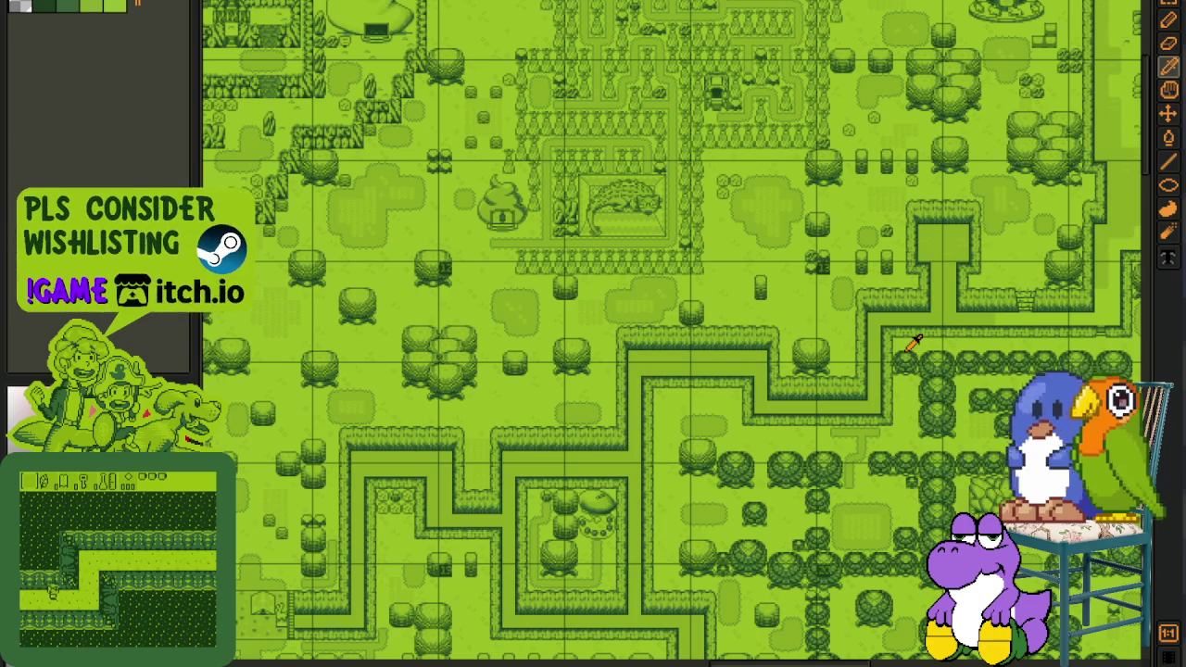
{"action": "key", "text": "Right"}
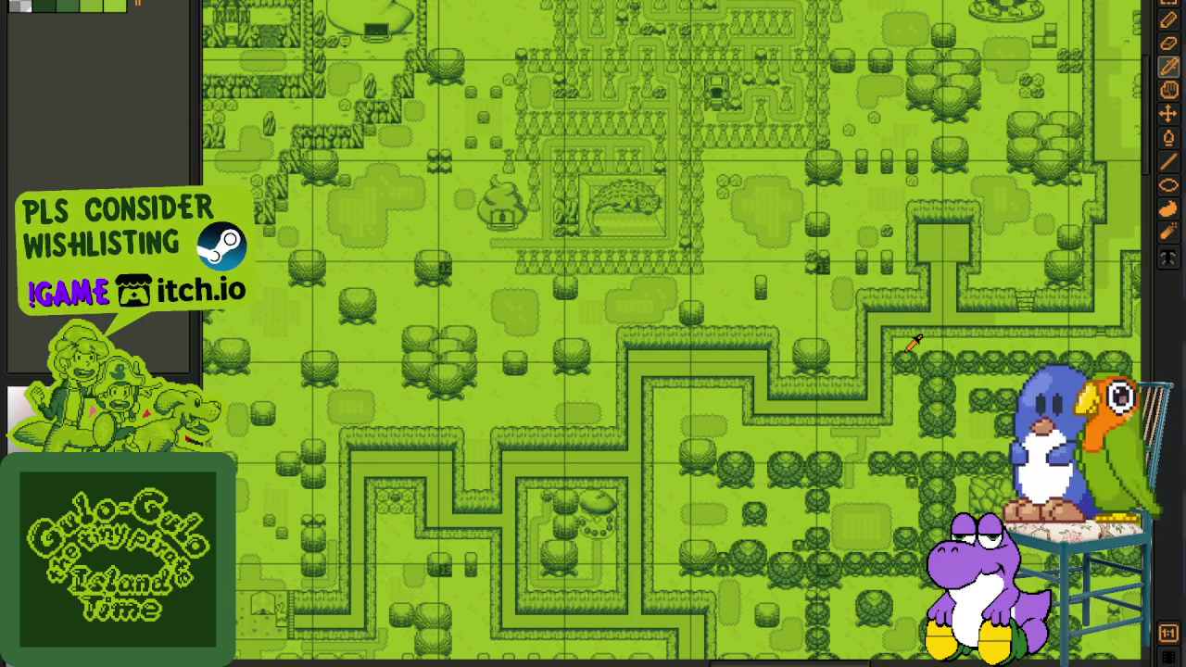
Zoom and pan around the tilemap to bring another part of it into view
{"action": "scroll", "coordinate": [628, 233], "scroll_direction": "down", "scroll_amount": 1}
{"action": "scroll", "coordinate": [657, 228], "scroll_direction": "down", "scroll_amount": 1}
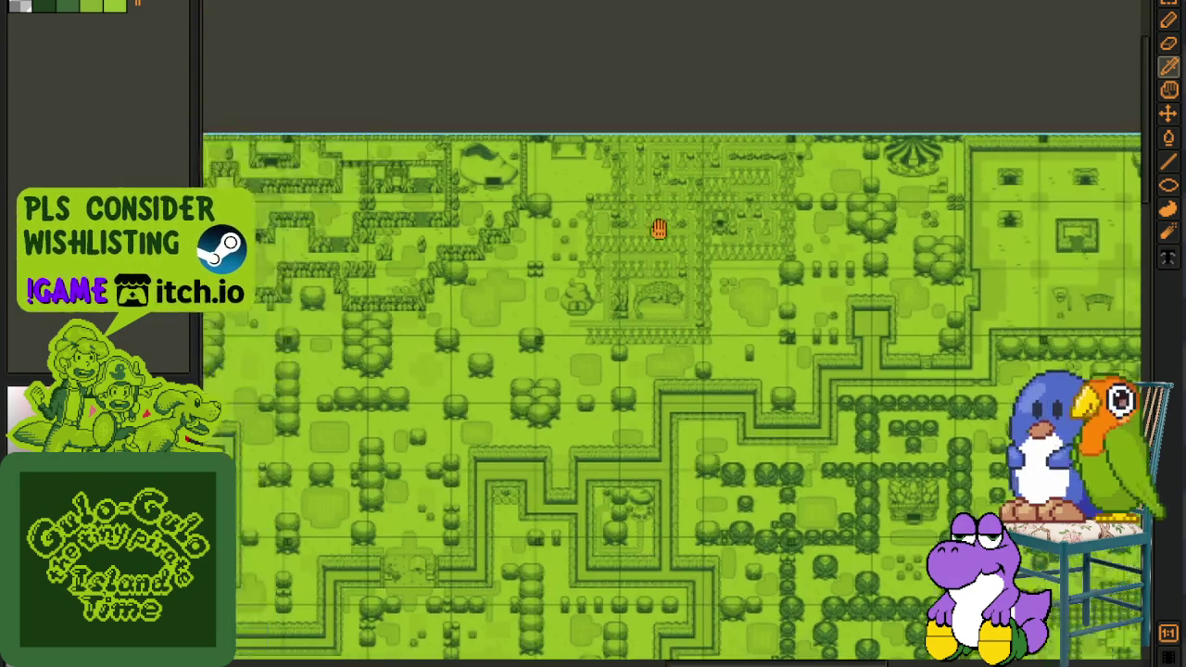
{"action": "scroll", "coordinate": [678, 144], "scroll_direction": "down", "scroll_amount": 1}
{"action": "scroll", "coordinate": [678, 144], "scroll_direction": "up", "scroll_amount": 1}
{"action": "scroll", "coordinate": [679, 146], "scroll_direction": "up", "scroll_amount": 1}
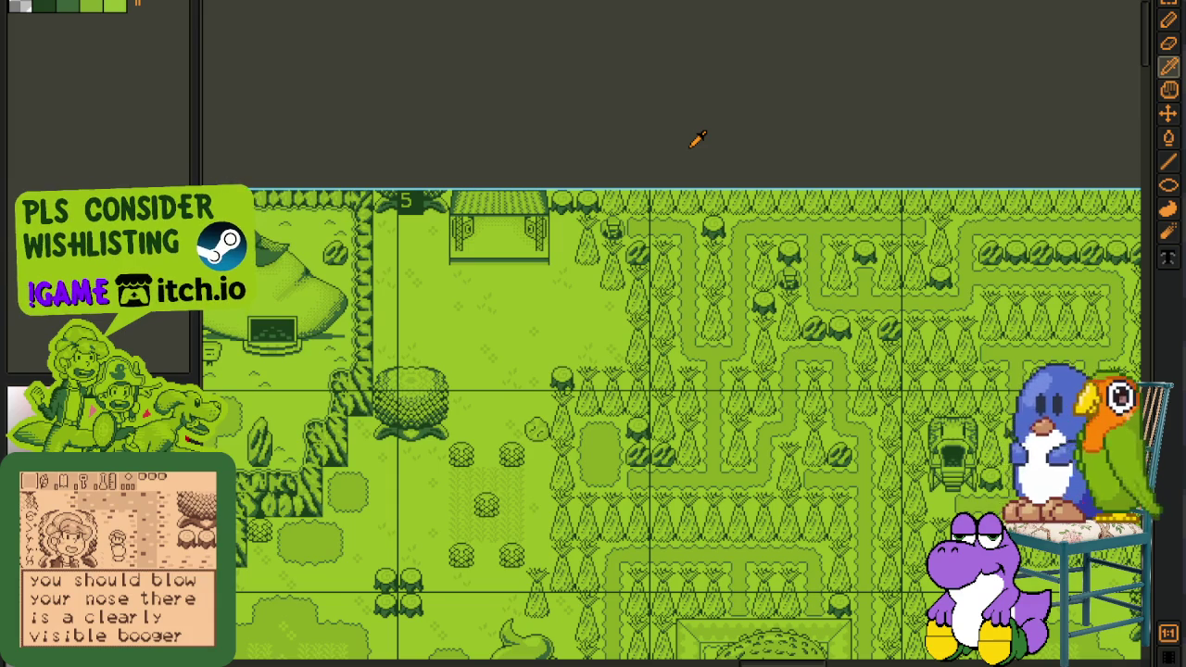
{"action": "scroll", "coordinate": [709, 132], "scroll_direction": "down", "scroll_amount": 1}
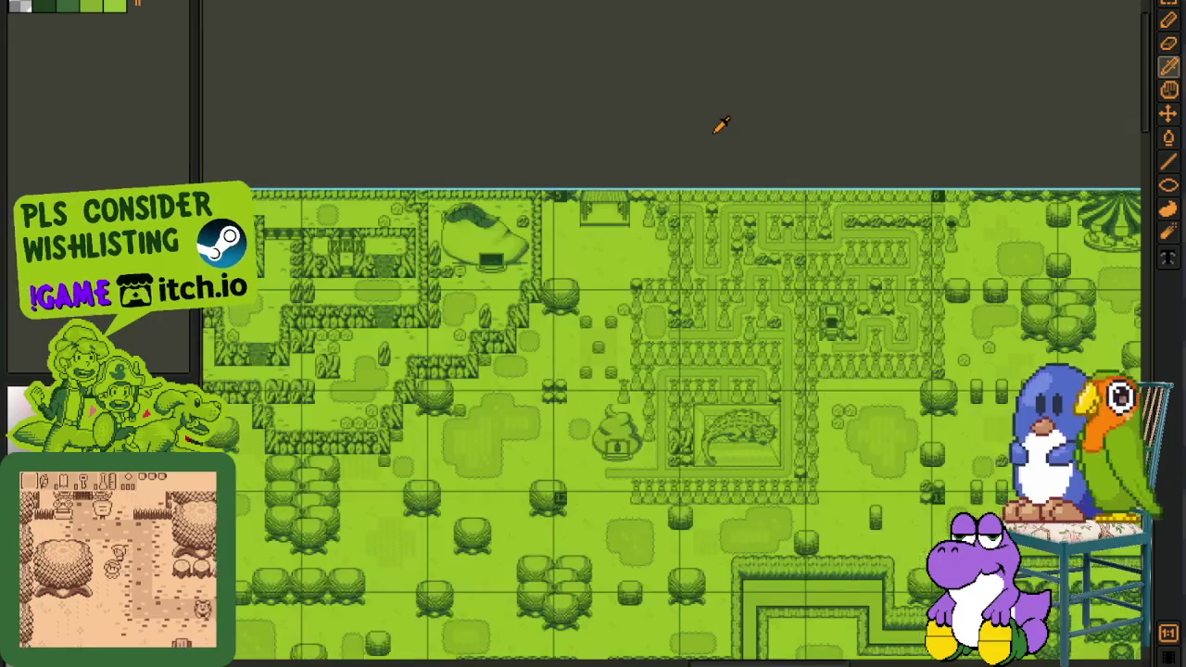
{"action": "scroll", "coordinate": [701, 164], "scroll_direction": "up", "scroll_amount": 1}
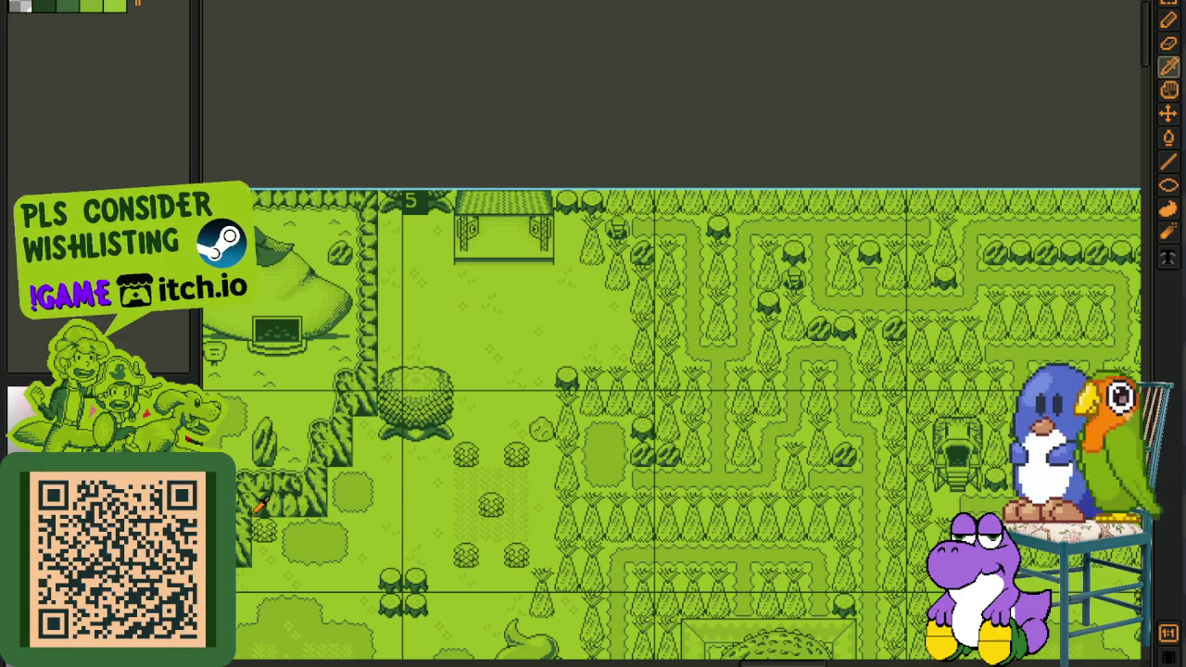
{"action": "scroll", "coordinate": [416, 104], "scroll_direction": "down", "scroll_amount": 1}
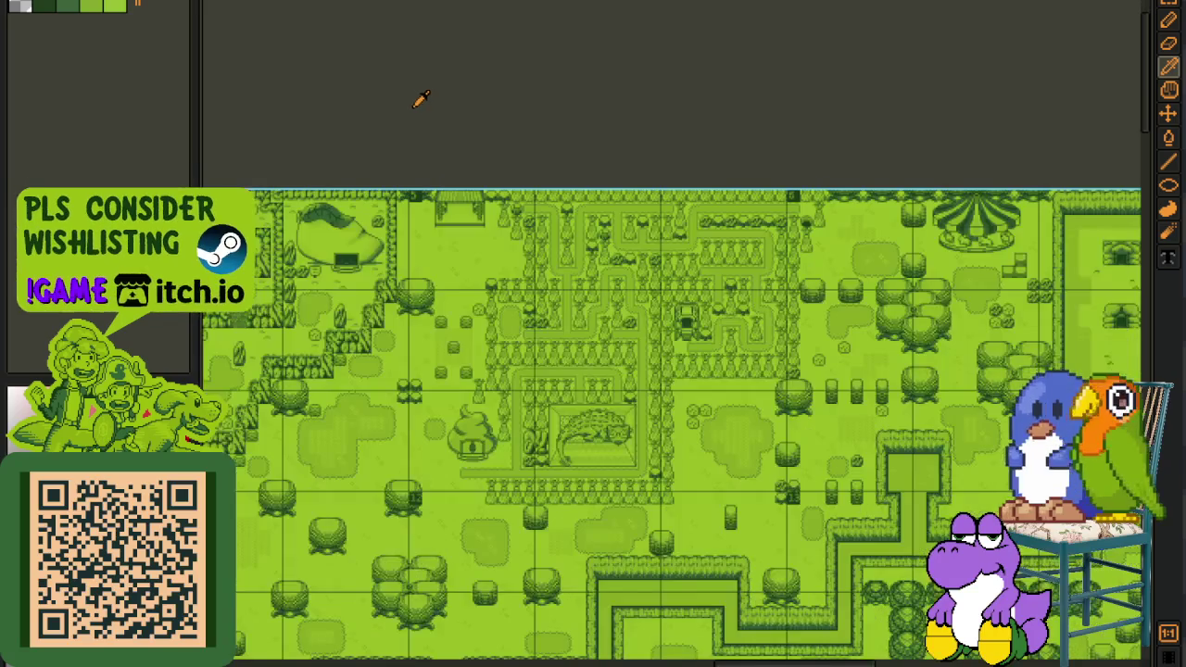
{"action": "left_click_drag", "start_coordinate": [629, 327], "coordinate": [647, 180]}
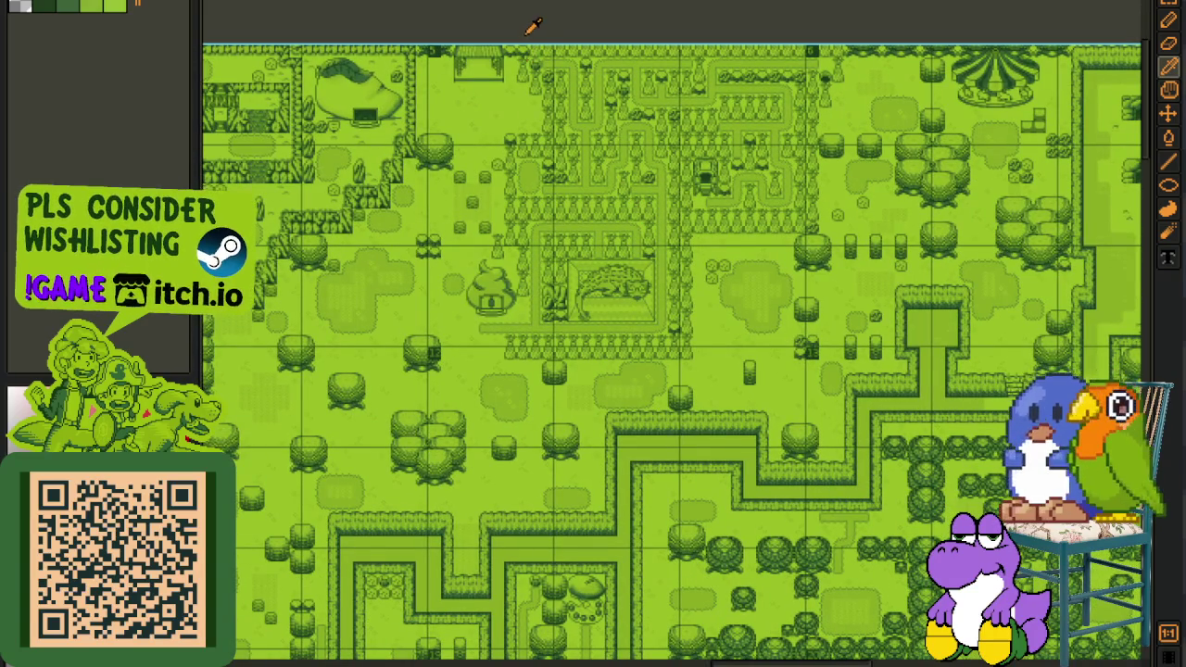
Look over the red tile sheet and the green character sprite sheet
{"action": "key", "text": "ctrl+Tab"}
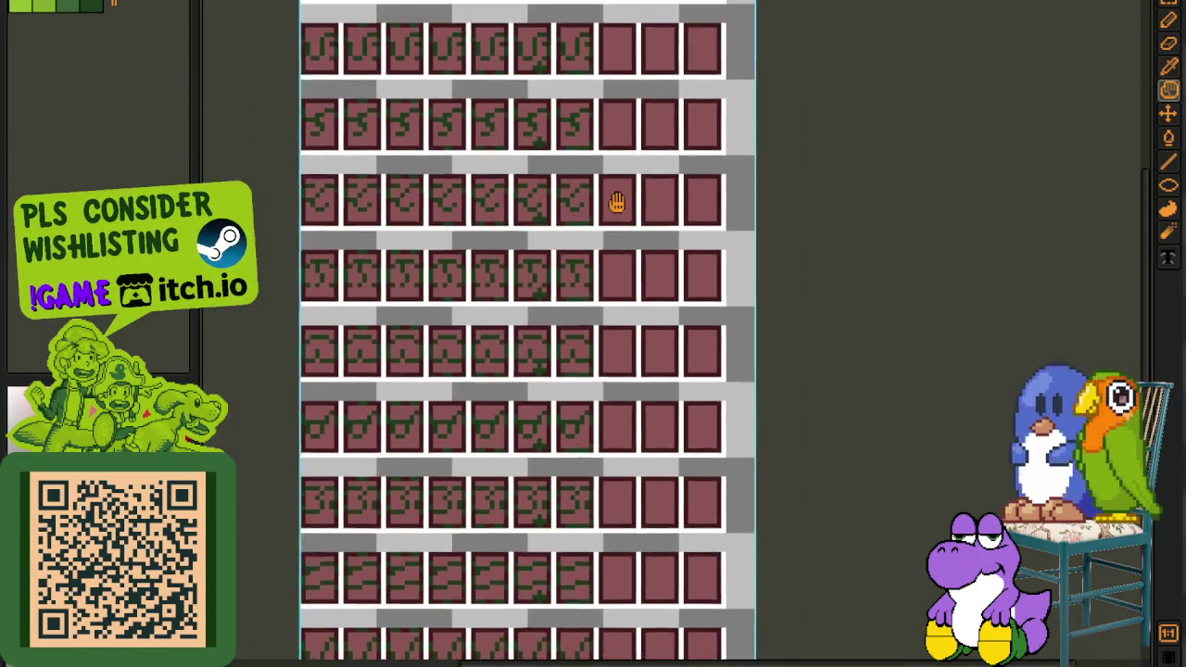
{"action": "left_click_drag", "start_coordinate": [494, 106], "coordinate": [721, 213]}
{"action": "key", "text": "ctrl+Tab"}
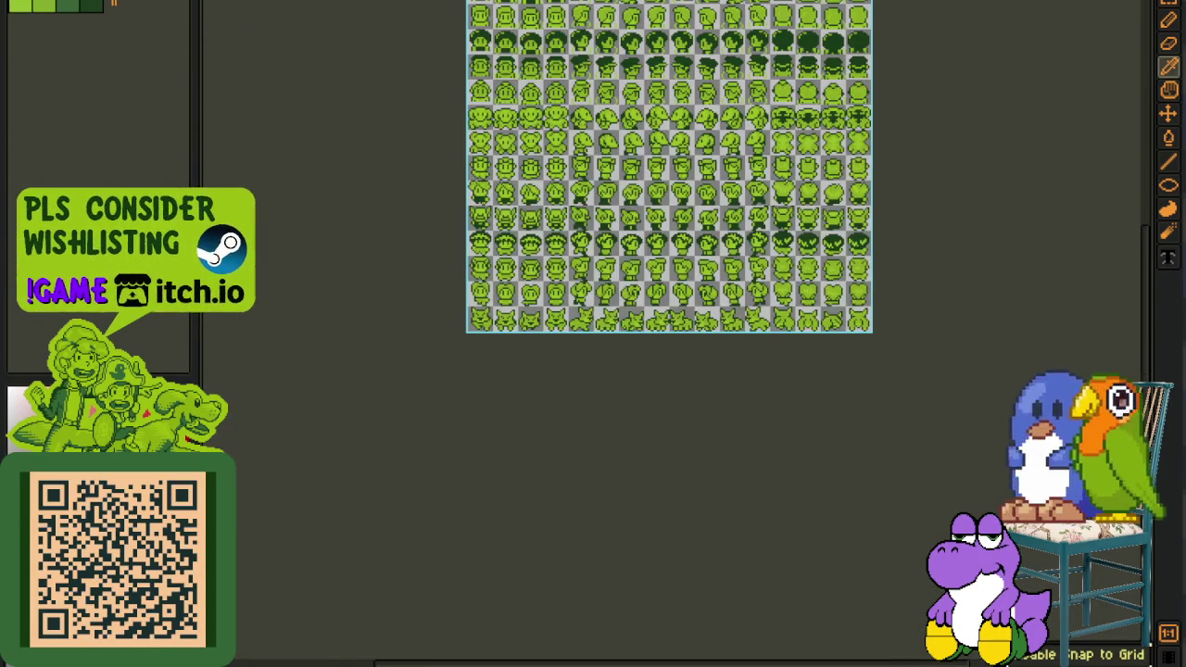
{"action": "left_click_drag", "start_coordinate": [461, 220], "coordinate": [469, 334]}
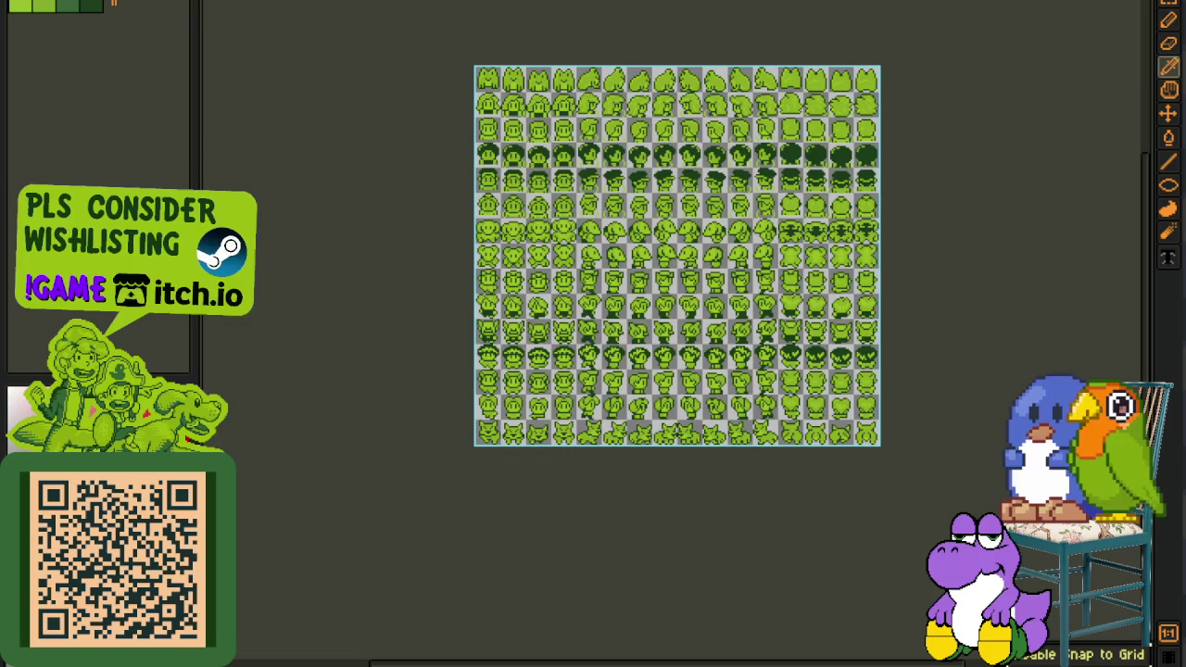
Return to the horned portrait, check the body layer's visibility, and hide the timeline
{"action": "key", "text": "ctrl+Tab"}
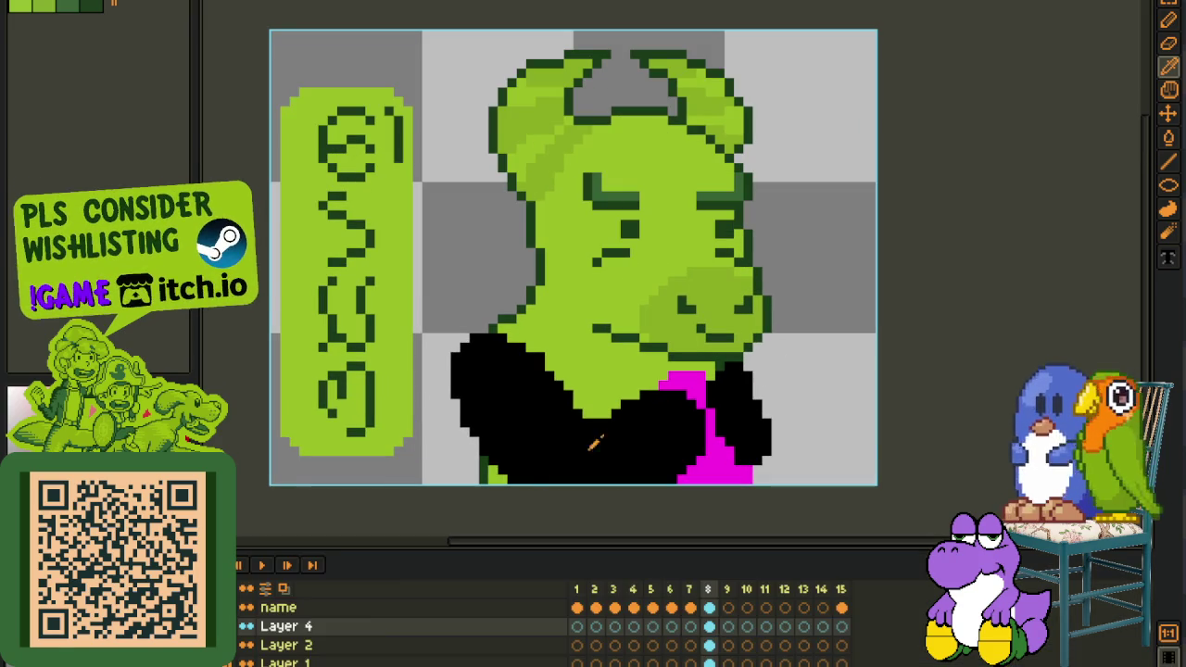
{"action": "left_click", "coordinate": [246, 627]}
{"action": "left_click", "coordinate": [247, 627]}
{"action": "key", "text": "Tab"}
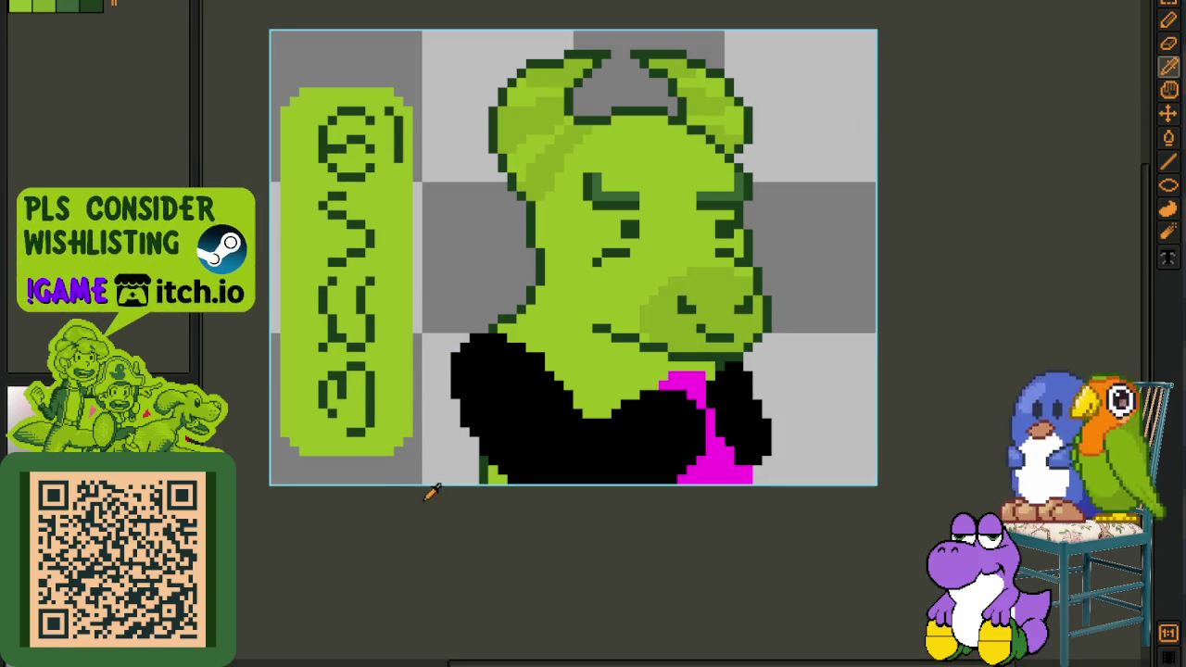
{"action": "scroll", "coordinate": [468, 370], "scroll_direction": "up", "scroll_amount": 2}
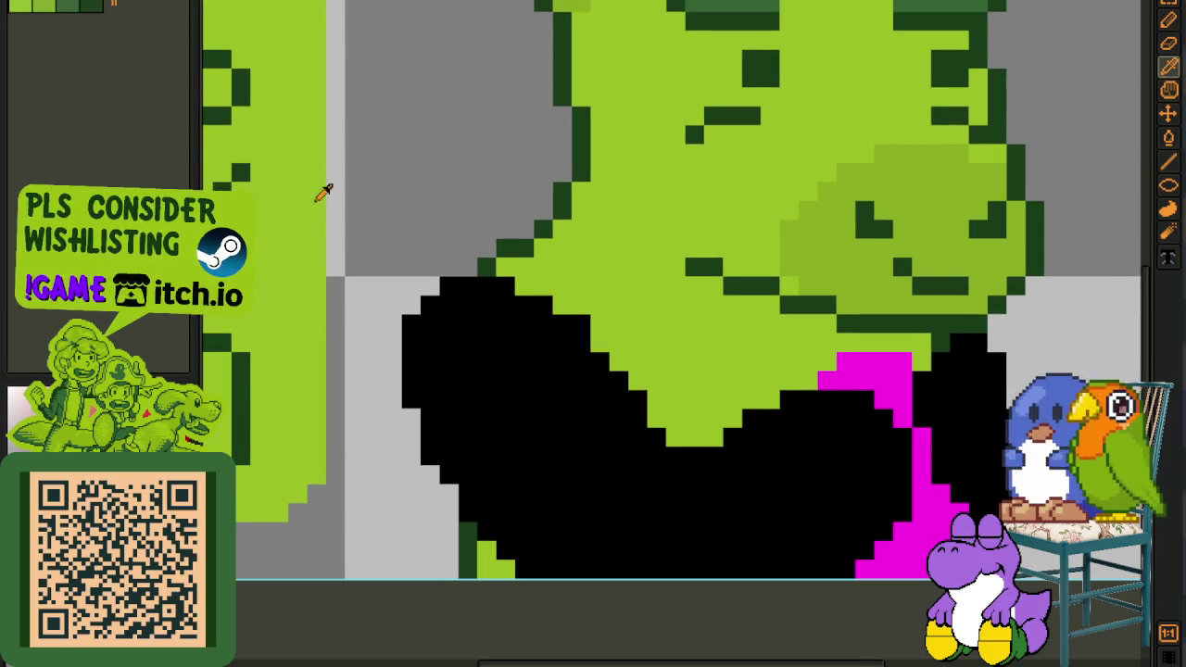
With the pencil, paint green over the black body and down its left edge
{"action": "key", "text": "b"}
{"action": "scroll", "coordinate": [424, 263], "scroll_direction": "up", "scroll_amount": 1}
{"action": "left_click", "coordinate": [483, 311]}
{"action": "mouse_move", "coordinate": [483, 306]}
{"action": "left_mouse_down"}
{"action": "mouse_move", "coordinate": [606, 342]}
{"action": "mouse_move", "coordinate": [445, 373]}
{"action": "mouse_move", "coordinate": [459, 454]}
{"action": "left_mouse_up"}
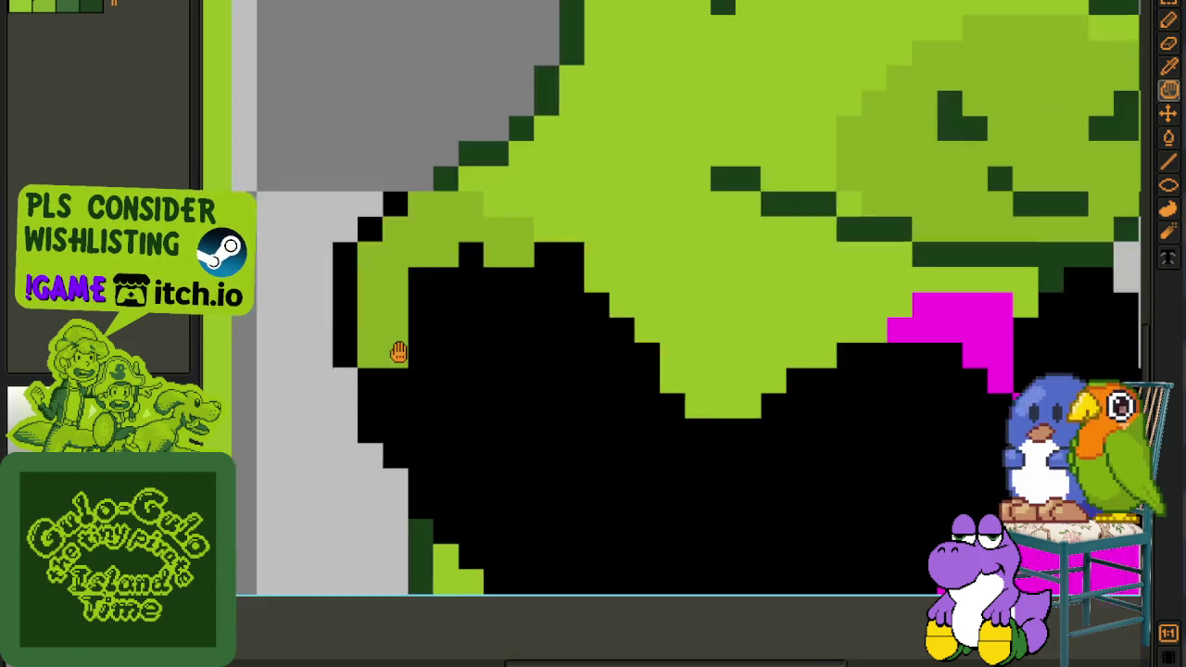
{"action": "scroll", "coordinate": [417, 417], "scroll_direction": "down", "scroll_amount": 3}
{"action": "left_click", "coordinate": [369, 382]}
{"action": "left_click_drag", "start_coordinate": [369, 381], "coordinate": [399, 373]}
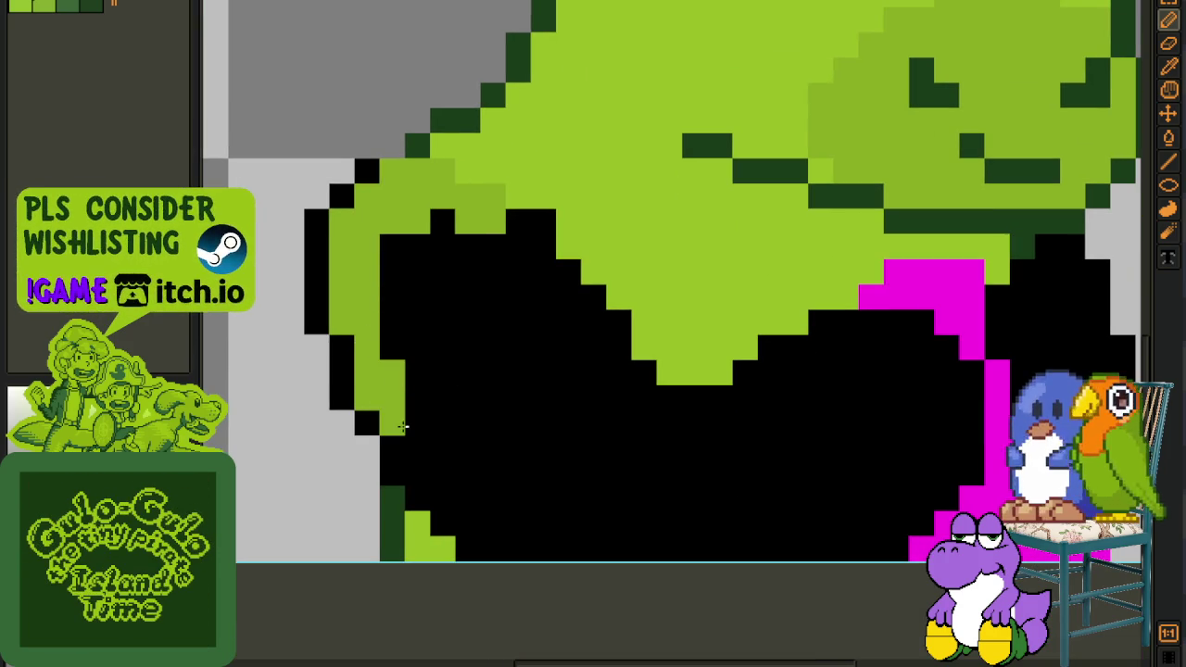
Add black outline pixels at the lower-left edge, then paint a green diagonal and rows across the body
{"action": "left_click", "coordinate": [392, 447], "text": "alt"}
{"action": "left_click", "coordinate": [369, 449]}
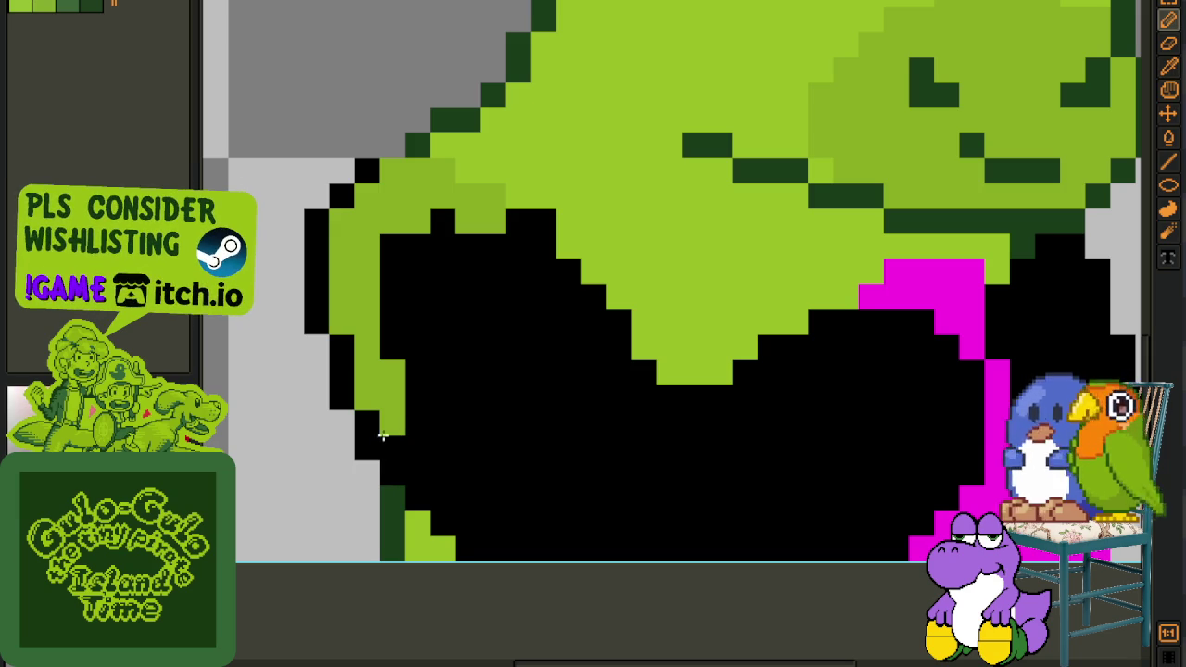
{"action": "left_click_drag", "start_coordinate": [390, 445], "coordinate": [492, 532]}
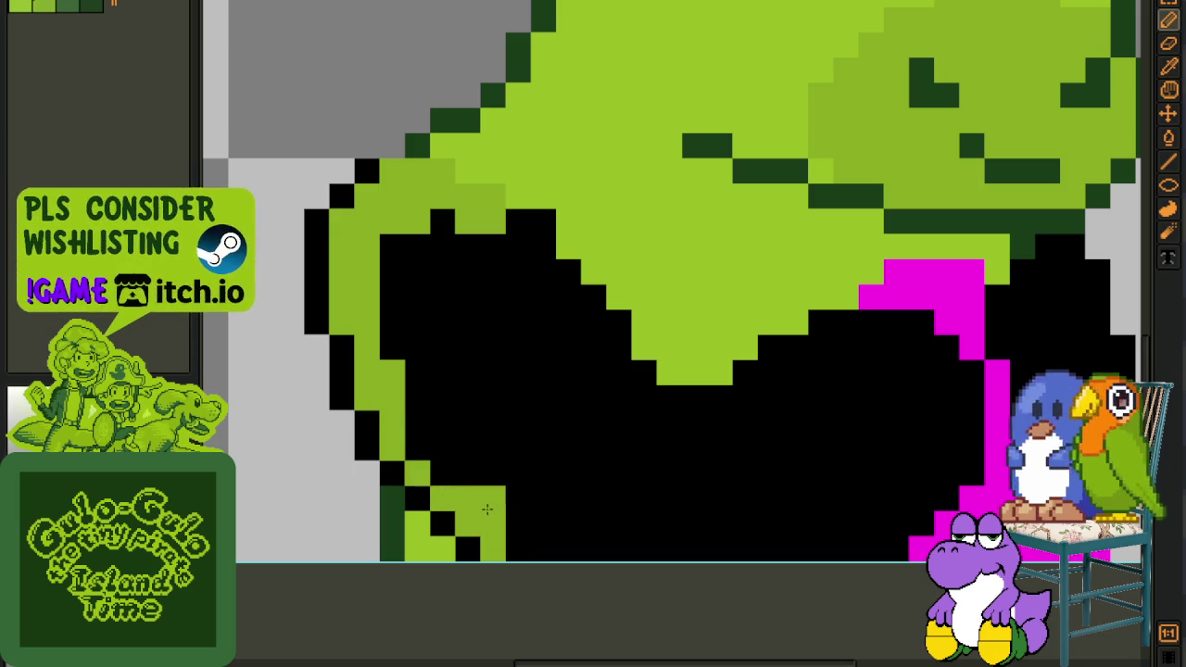
{"action": "mouse_move", "coordinate": [593, 373]}
{"action": "left_mouse_down"}
{"action": "mouse_move", "coordinate": [609, 394]}
{"action": "mouse_move", "coordinate": [585, 331]}
{"action": "mouse_move", "coordinate": [545, 289]}
{"action": "mouse_move", "coordinate": [523, 225]}
{"action": "left_mouse_up"}
{"action": "scroll", "coordinate": [579, 306], "scroll_direction": "down", "scroll_amount": 2}
{"action": "scroll", "coordinate": [579, 306], "scroll_direction": "down", "scroll_amount": 1}
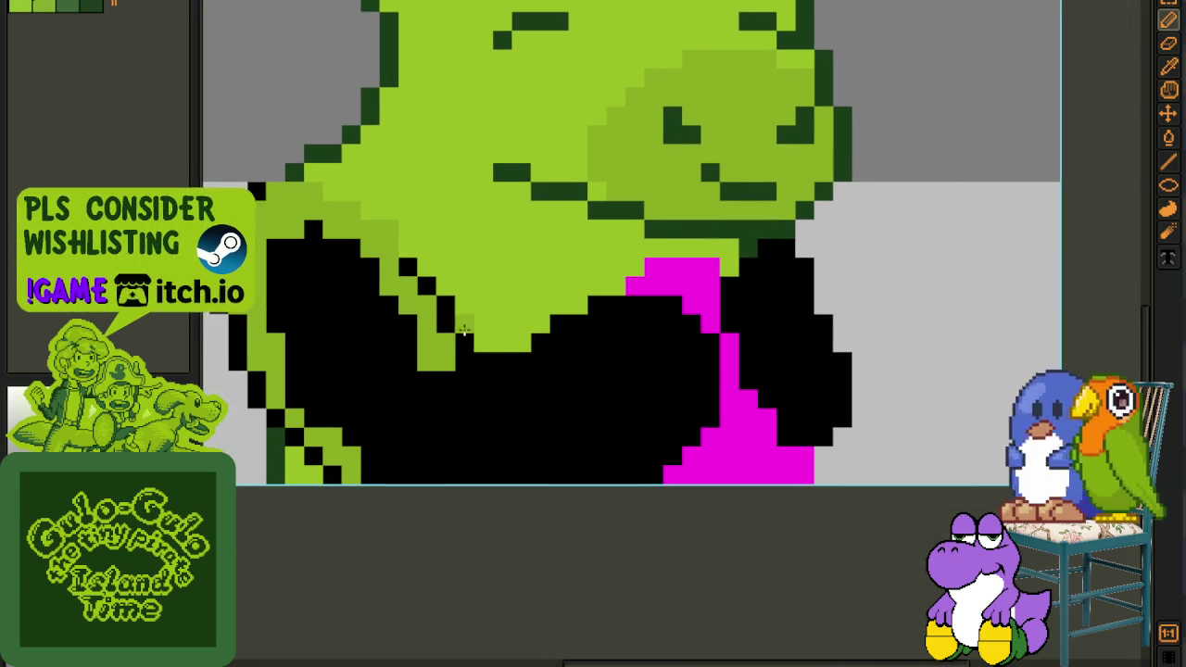
{"action": "scroll", "coordinate": [482, 397], "scroll_direction": "up", "scroll_amount": 2}
{"action": "mouse_move", "coordinate": [454, 380]}
{"action": "left_mouse_down"}
{"action": "mouse_move", "coordinate": [563, 378]}
{"action": "mouse_move", "coordinate": [598, 343]}
{"action": "left_mouse_up"}
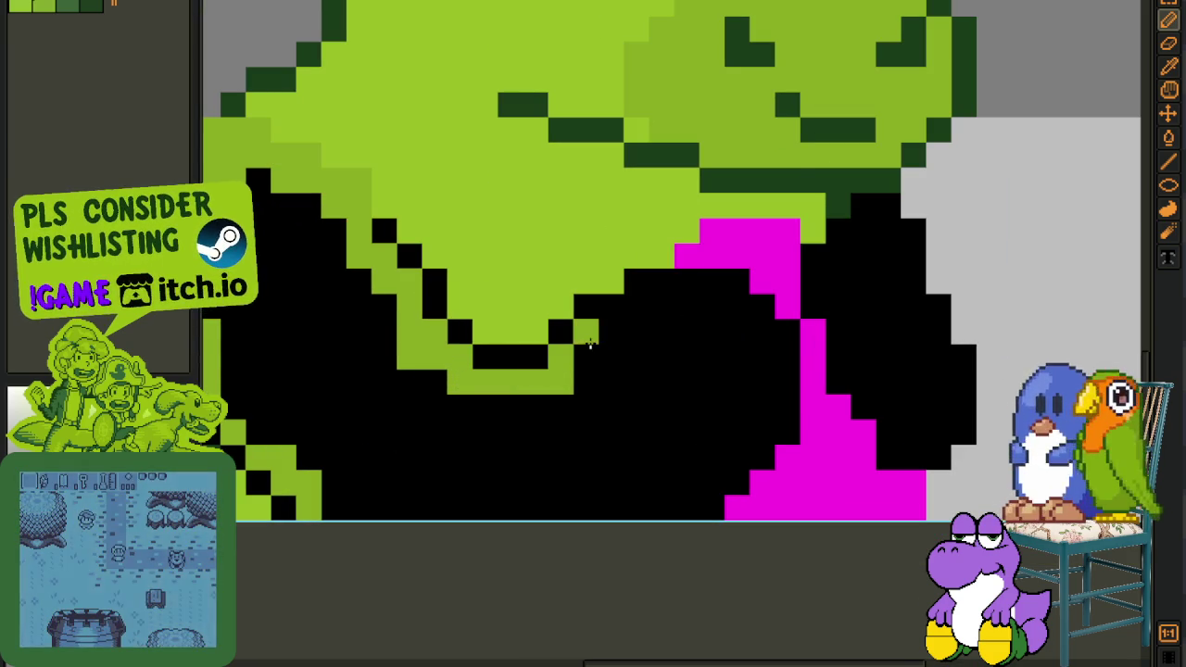
Draw a light-green line under the chin, fix a misplaced pixel, and save the file
{"action": "scroll", "coordinate": [599, 343], "scroll_direction": "down", "scroll_amount": 1}
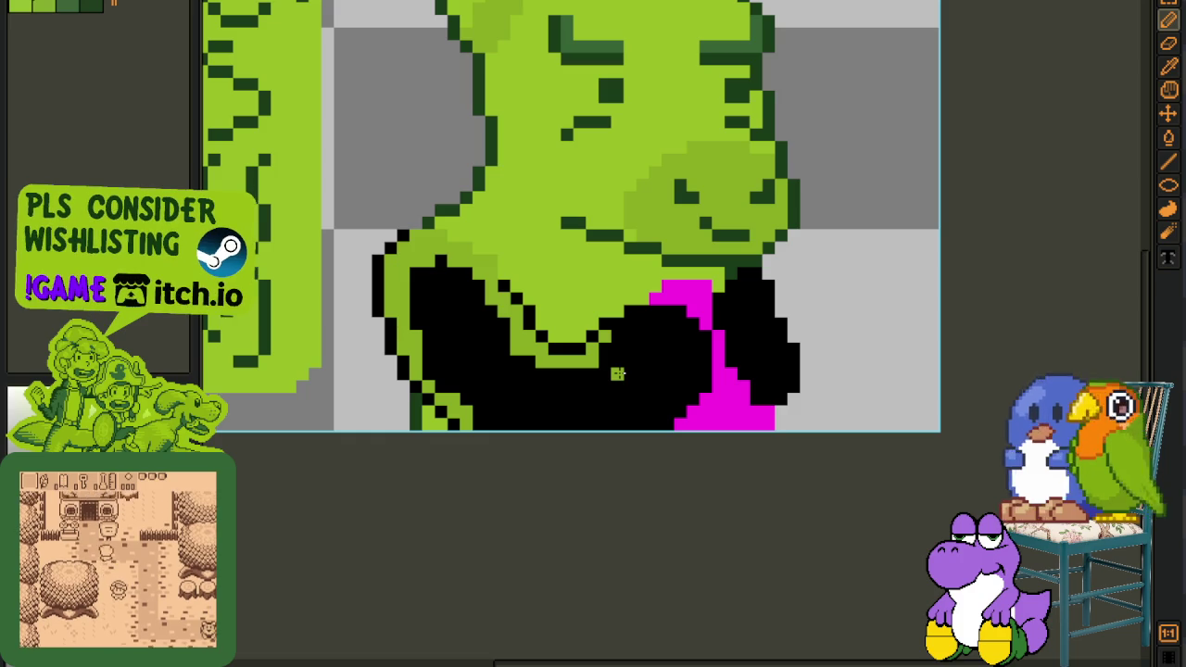
{"action": "scroll", "coordinate": [618, 373], "scroll_direction": "up", "scroll_amount": 1}
{"action": "mouse_move", "coordinate": [586, 310]}
{"action": "left_mouse_down"}
{"action": "mouse_move", "coordinate": [632, 310]}
{"action": "mouse_move", "coordinate": [649, 285]}
{"action": "mouse_move", "coordinate": [741, 285]}
{"action": "mouse_move", "coordinate": [765, 362]}
{"action": "mouse_move", "coordinate": [665, 427]}
{"action": "mouse_move", "coordinate": [656, 460]}
{"action": "mouse_move", "coordinate": [593, 510]}
{"action": "left_mouse_up"}
{"action": "key", "text": "ctrl+z"}
{"action": "left_click", "coordinate": [762, 409]}
{"action": "left_click", "coordinate": [567, 487]}
{"action": "scroll", "coordinate": [536, 528], "scroll_direction": "down", "scroll_amount": 5}
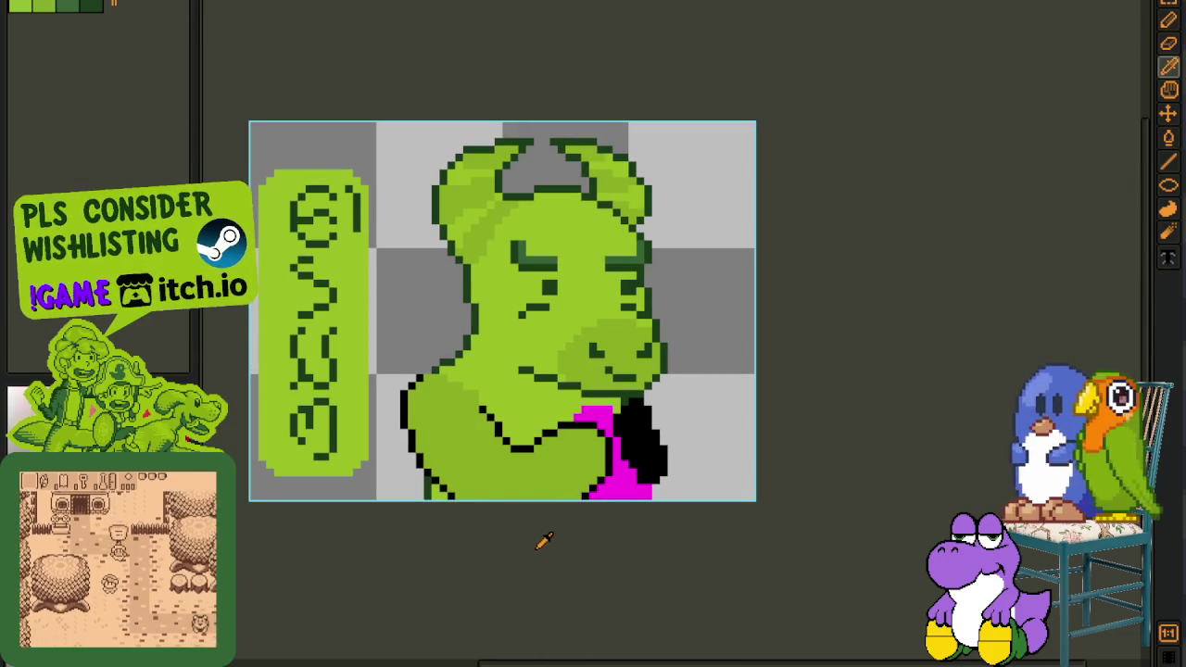
{"action": "key", "text": "ctrl+s"}
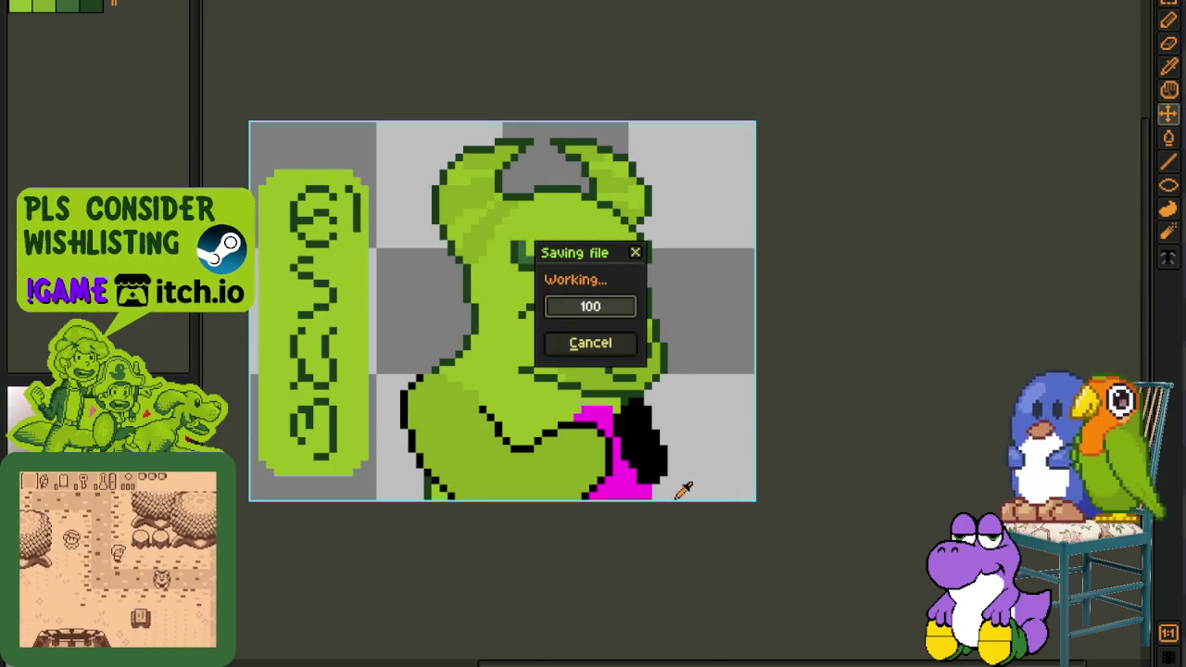
Repaint the black diagonal and mouth line green after sampling the black outline colour
{"action": "scroll", "coordinate": [664, 490], "scroll_direction": "up", "scroll_amount": 2}
{"action": "scroll", "coordinate": [524, 423], "scroll_direction": "up", "scroll_amount": 2}
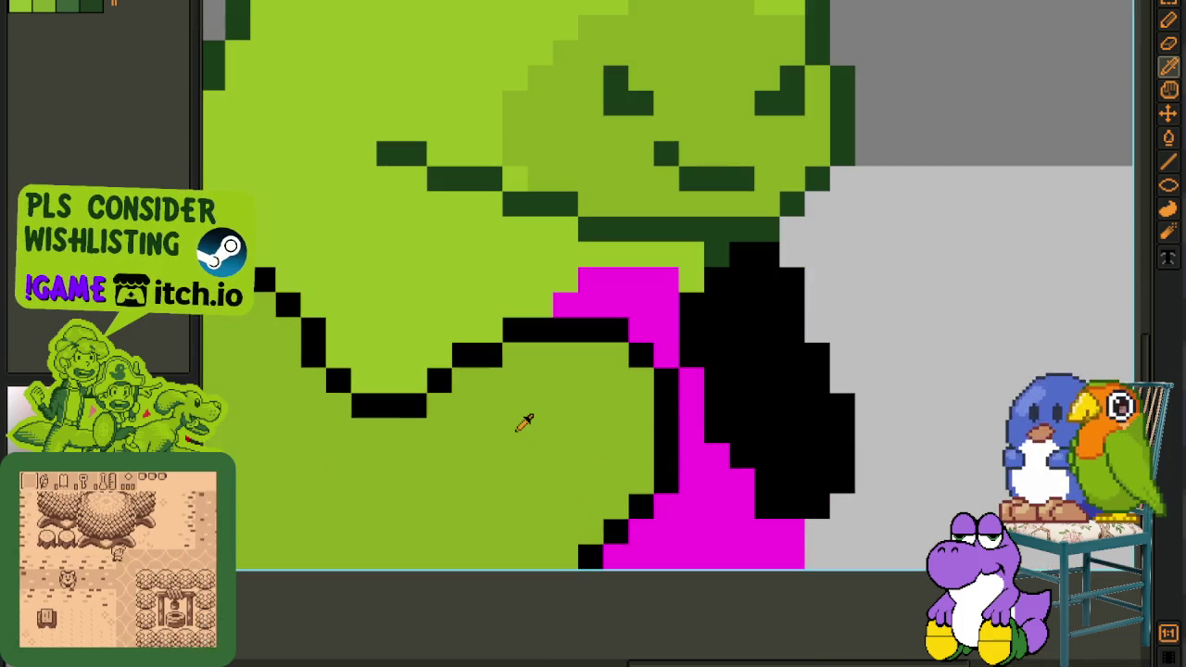
{"action": "key", "text": "b"}
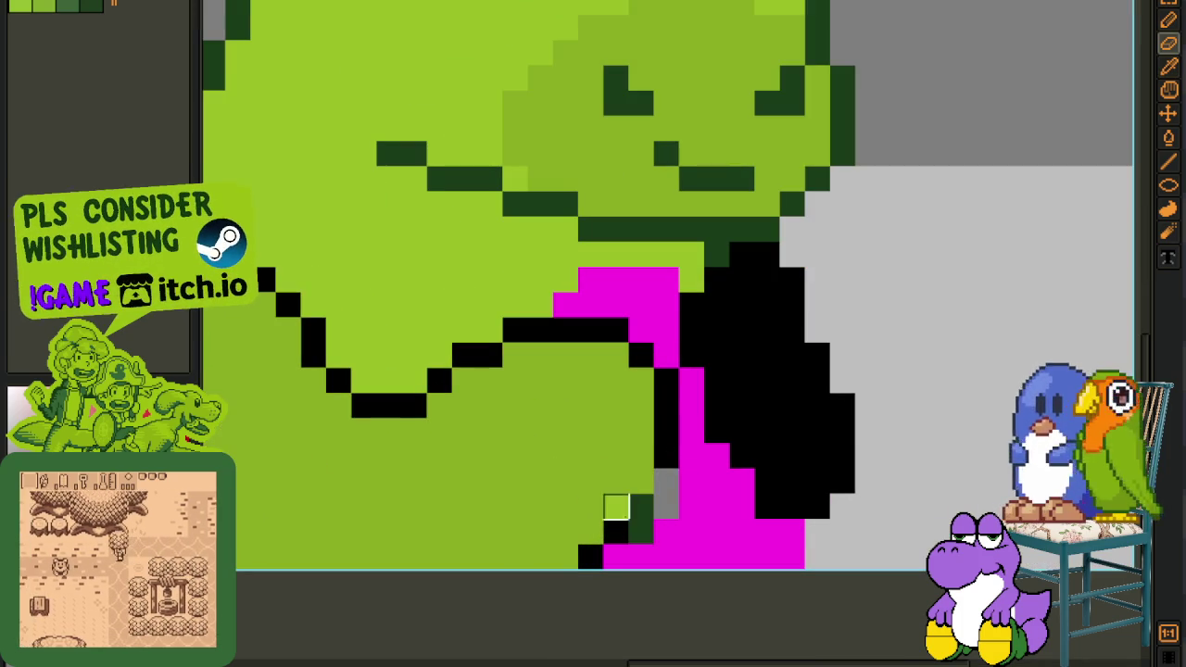
{"action": "left_click_drag", "start_coordinate": [564, 556], "coordinate": [640, 479]}
{"action": "key", "text": "i"}
{"action": "left_click", "coordinate": [578, 336]}
{"action": "key", "text": "b"}
{"action": "left_click", "coordinate": [496, 336]}
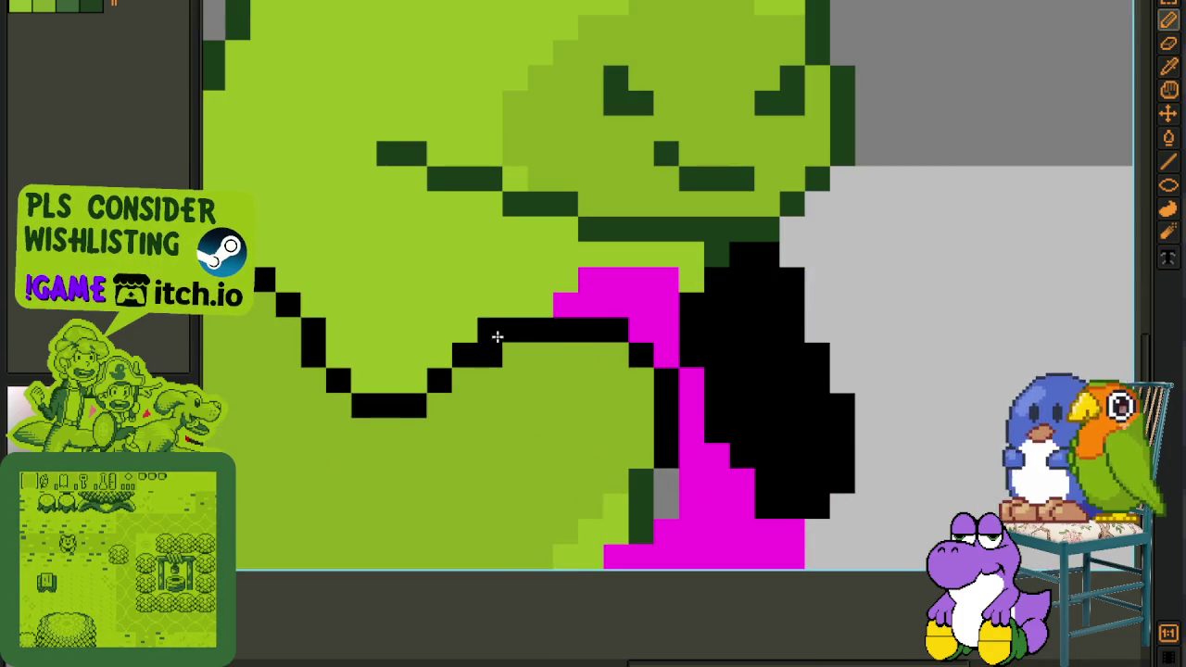
{"action": "left_click_drag", "start_coordinate": [497, 337], "coordinate": [598, 330]}
Erase stray pixels and continue the black line up-right toward the mouth and neck
{"action": "right_click", "coordinate": [465, 355]}
{"action": "left_click", "coordinate": [457, 378]}
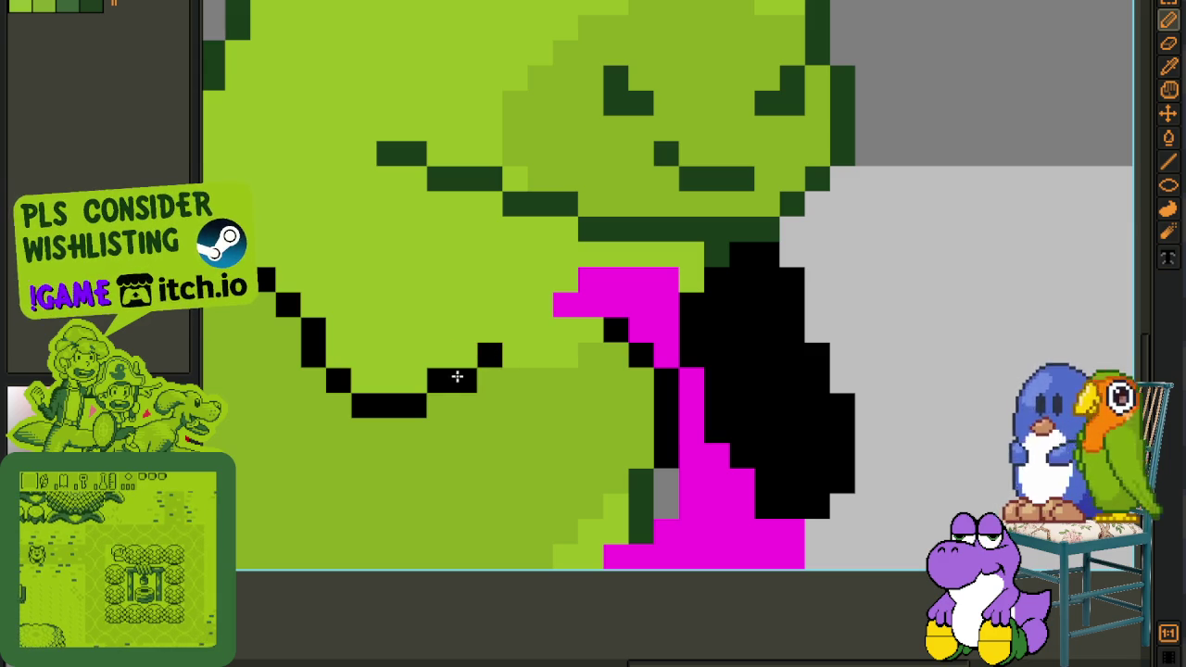
{"action": "left_click", "coordinate": [497, 333]}
{"action": "left_click_drag", "start_coordinate": [511, 307], "coordinate": [588, 326]}
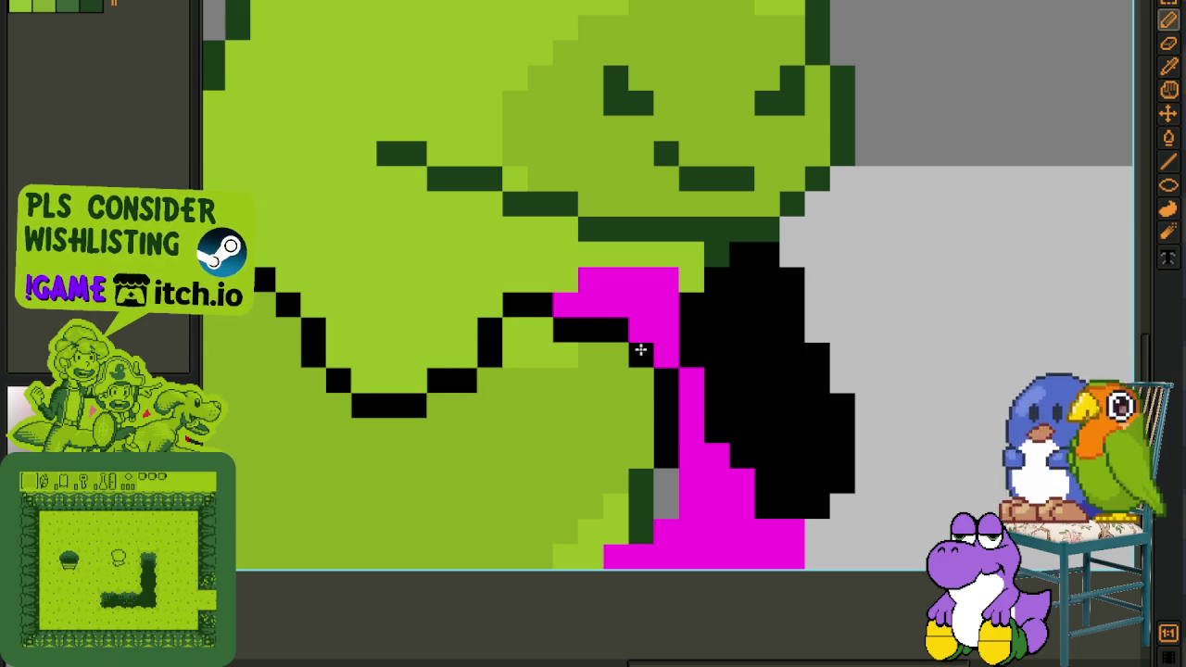
{"action": "right_click", "coordinate": [619, 334]}
{"action": "mouse_move", "coordinate": [622, 339]}
{"action": "left_mouse_down"}
{"action": "mouse_move", "coordinate": [673, 432]}
{"action": "mouse_move", "coordinate": [714, 370]}
{"action": "mouse_move", "coordinate": [592, 330]}
{"action": "left_mouse_up"}
Blacken the magenta, grey and dark-green pixels at the neck, with a vertical black neck line
{"action": "left_click", "coordinate": [641, 306]}
{"action": "left_click", "coordinate": [666, 332]}
{"action": "left_click_drag", "start_coordinate": [691, 356], "coordinate": [692, 404]}
{"action": "left_click", "coordinate": [666, 430]}
{"action": "left_click", "coordinate": [684, 426]}
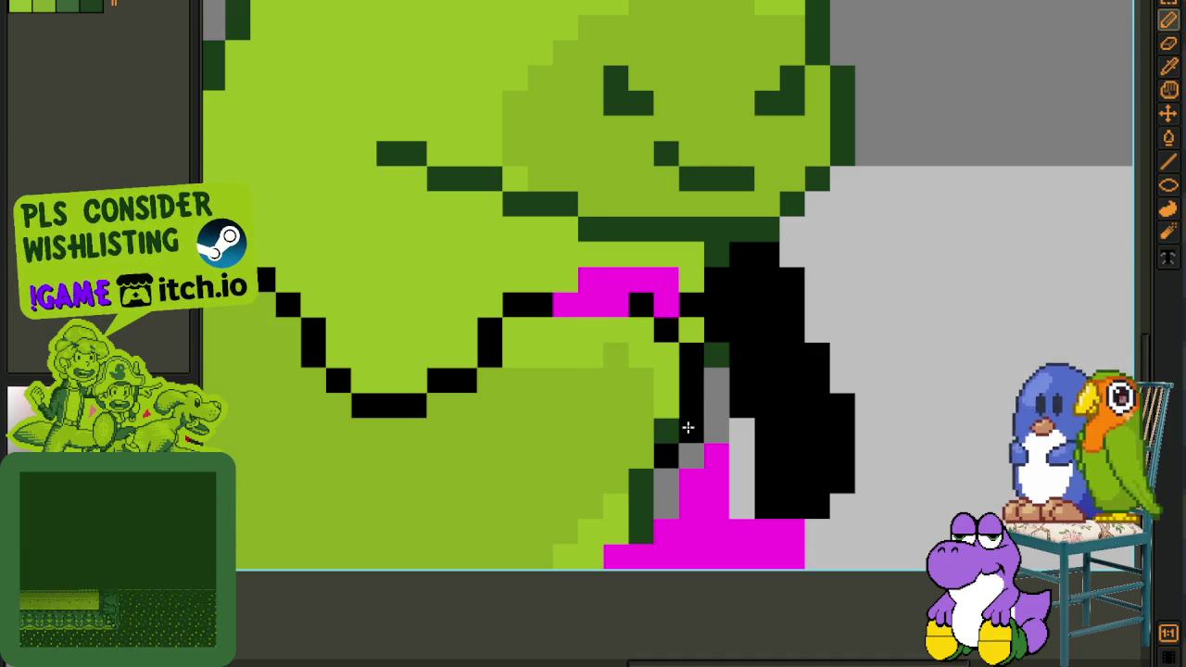
{"action": "left_click", "coordinate": [643, 478]}
Draw a black diagonal line down-left beneath the chin and blacken the magenta mouth pixels
{"action": "left_click", "coordinate": [617, 482]}
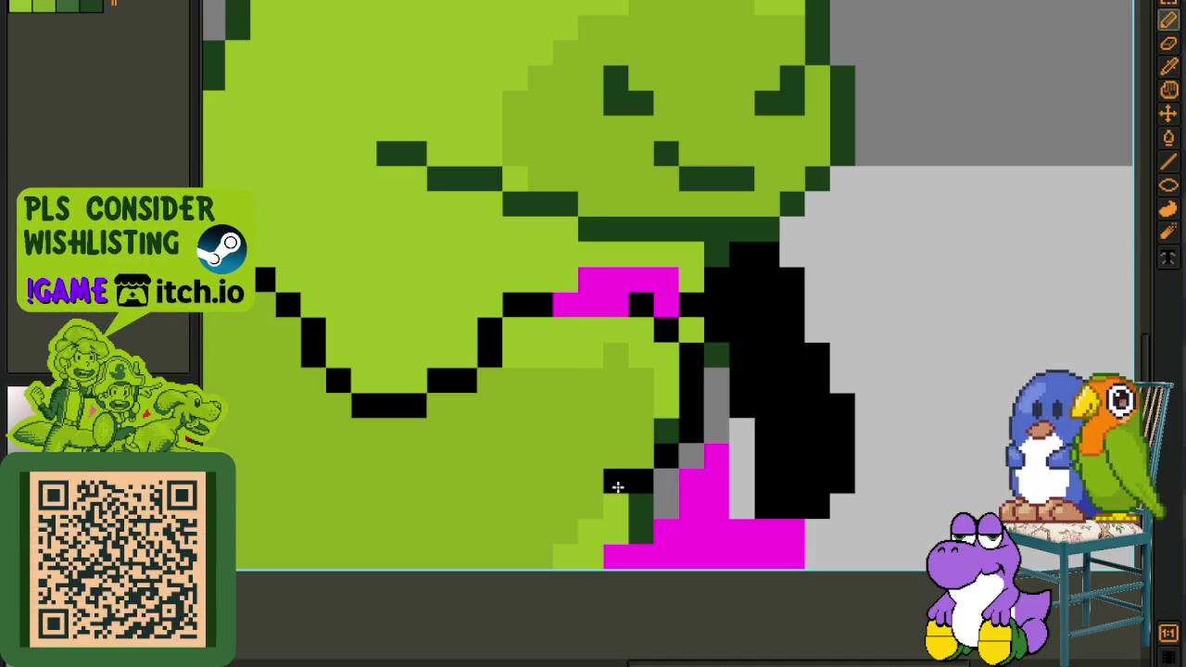
{"action": "left_click", "coordinate": [591, 506]}
{"action": "left_click", "coordinate": [568, 507]}
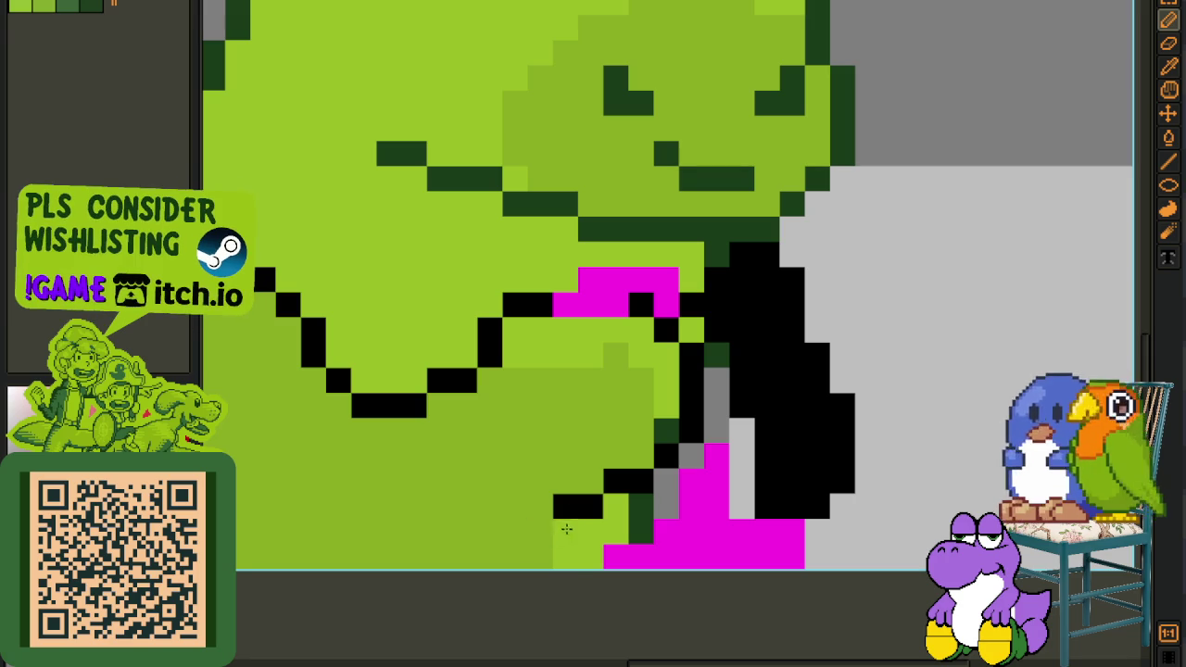
{"action": "left_click", "coordinate": [542, 508]}
{"action": "left_click", "coordinate": [542, 530]}
{"action": "key", "text": "ctrl+z"}
{"action": "left_click", "coordinate": [516, 531]}
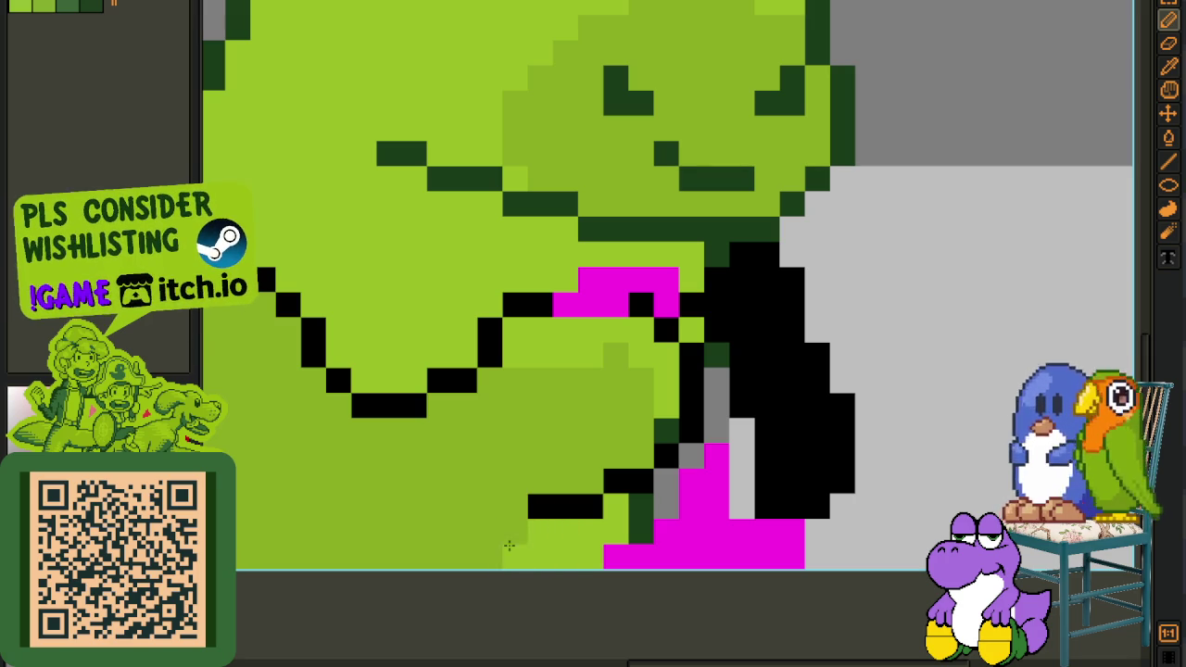
{"action": "left_click", "coordinate": [489, 556]}
{"action": "scroll", "coordinate": [487, 512], "scroll_direction": "up", "scroll_amount": 2}
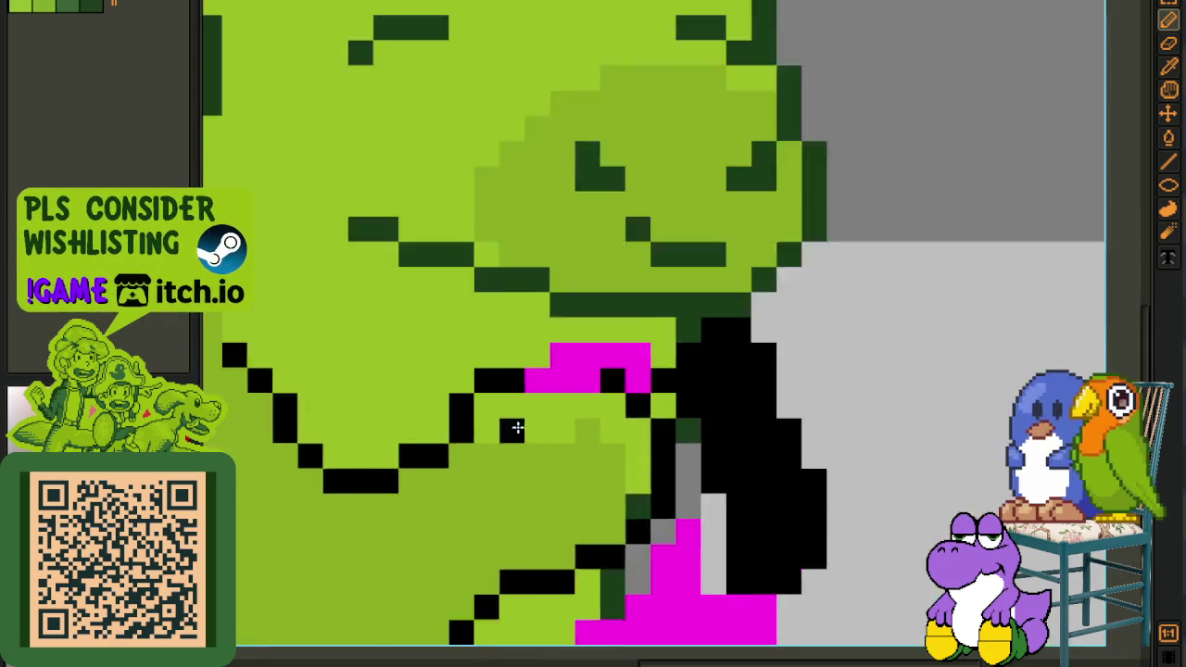
{"action": "left_click", "coordinate": [626, 366]}
{"action": "mouse_move", "coordinate": [610, 371]}
{"action": "left_mouse_down"}
{"action": "mouse_move", "coordinate": [532, 358]}
{"action": "mouse_move", "coordinate": [543, 331]}
{"action": "mouse_move", "coordinate": [494, 332]}
{"action": "mouse_move", "coordinate": [519, 347]}
{"action": "mouse_move", "coordinate": [498, 362]}
{"action": "mouse_move", "coordinate": [446, 366]}
{"action": "left_mouse_up"}
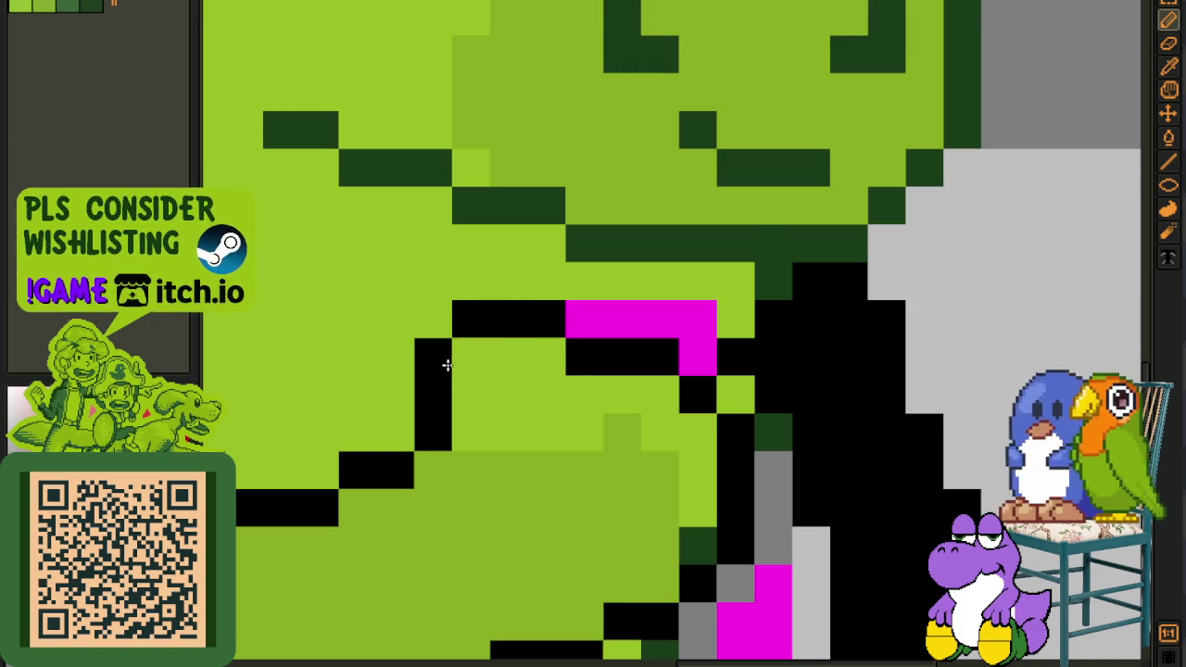
Zoom in on the arm area under the snout with the eyedropper selected
{"action": "scroll", "coordinate": [447, 365], "scroll_direction": "down", "scroll_amount": 2}
{"action": "scroll", "coordinate": [446, 365], "scroll_direction": "down", "scroll_amount": 1}
{"action": "scroll", "coordinate": [500, 408], "scroll_direction": "up", "scroll_amount": 2}
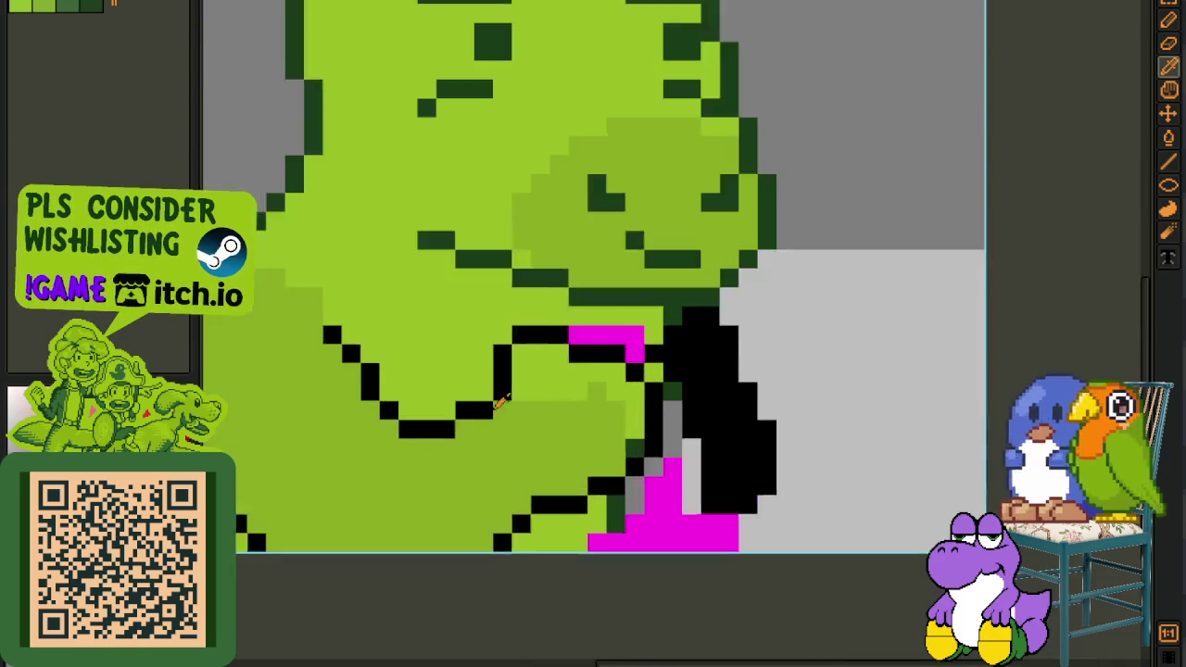
{"action": "scroll", "coordinate": [505, 408], "scroll_direction": "up", "scroll_amount": 1}
{"action": "key", "text": "i"}
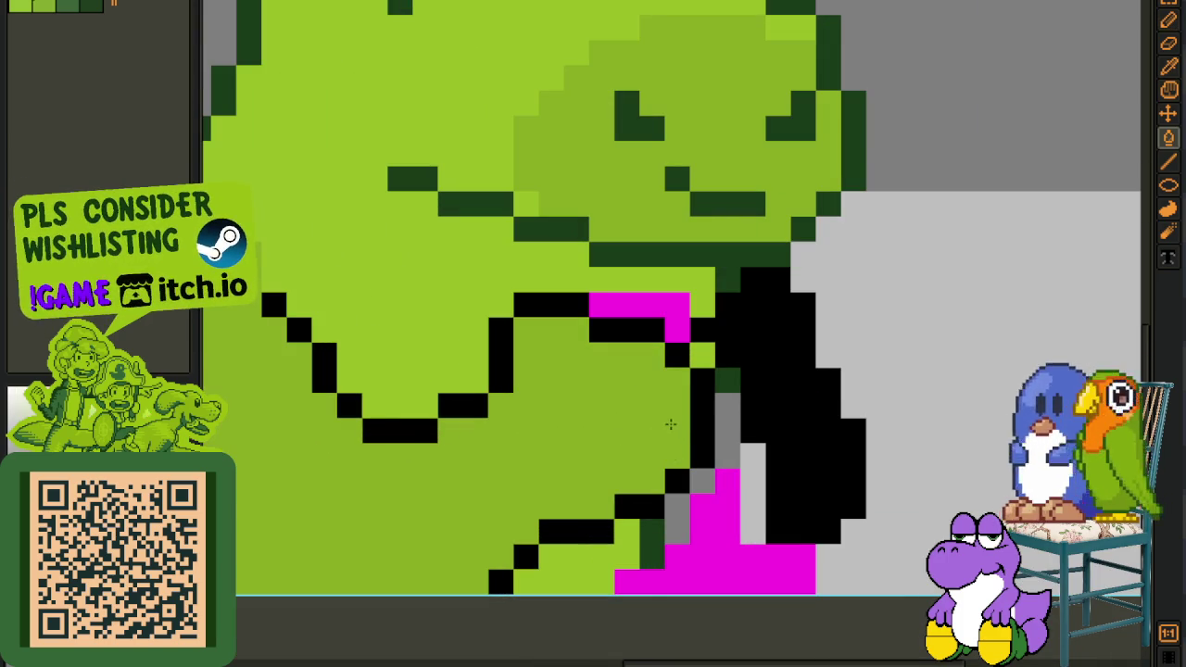
{"action": "scroll", "coordinate": [670, 424], "scroll_direction": "down", "scroll_amount": 3}
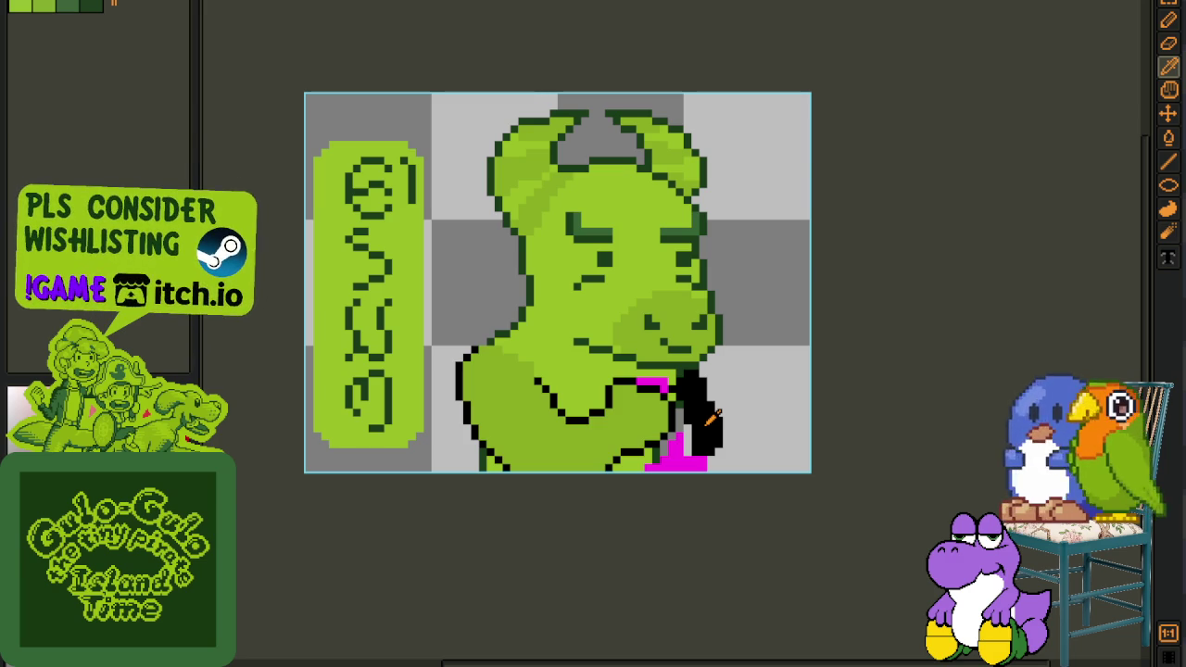
{"action": "scroll", "coordinate": [746, 397], "scroll_direction": "up", "scroll_amount": 1}
{"action": "scroll", "coordinate": [723, 413], "scroll_direction": "up", "scroll_amount": 1}
{"action": "scroll", "coordinate": [677, 426], "scroll_direction": "up", "scroll_amount": 1}
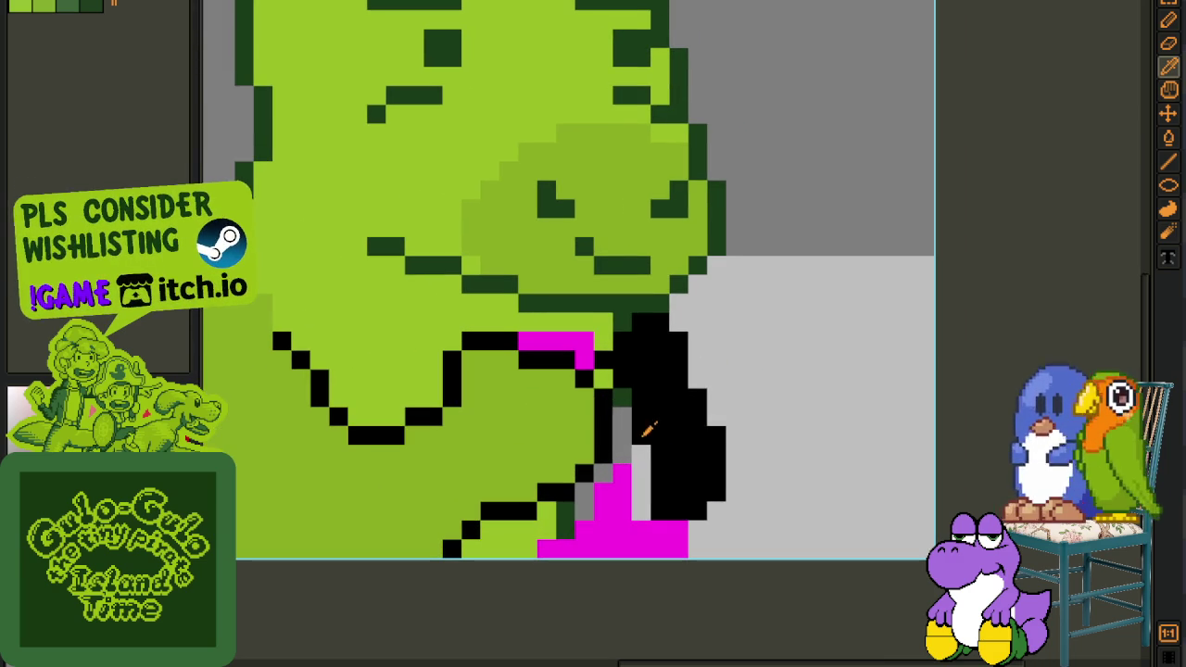
{"action": "scroll", "coordinate": [575, 380], "scroll_direction": "up", "scroll_amount": 1}
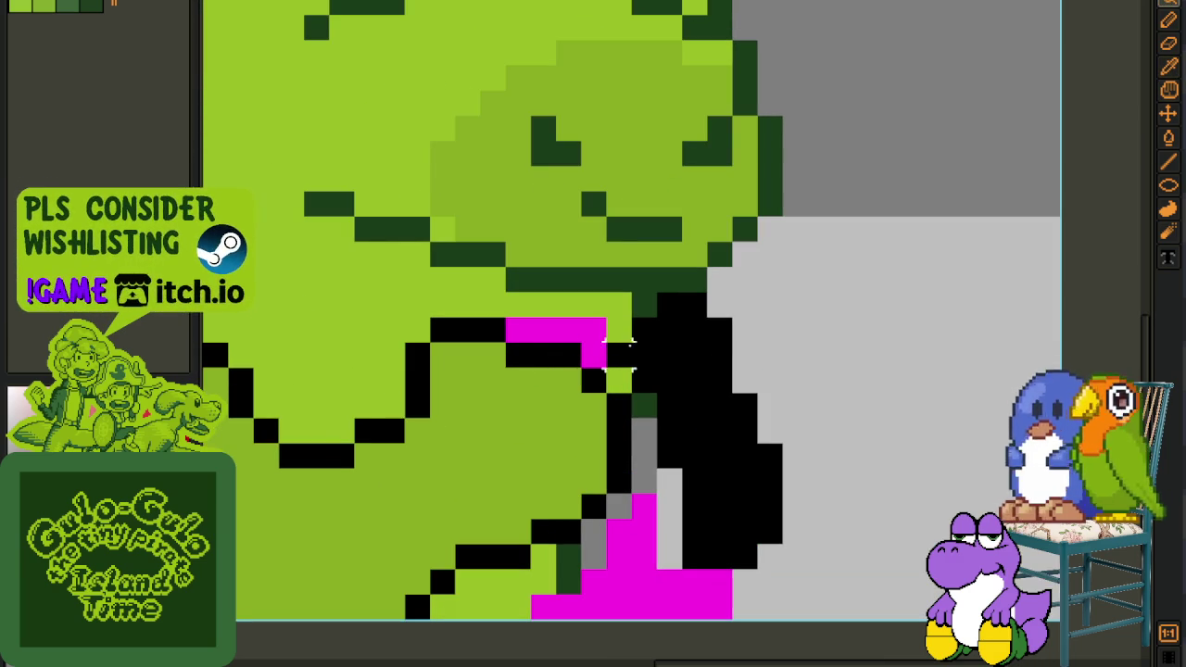
Erase the black outline beside the arm and shift the arm pixels one pixel right
{"action": "key", "text": "e"}
{"action": "mouse_move", "coordinate": [669, 445]}
{"action": "left_mouse_down"}
{"action": "mouse_move", "coordinate": [643, 355]}
{"action": "mouse_move", "coordinate": [593, 356]}
{"action": "mouse_move", "coordinate": [544, 329]}
{"action": "mouse_move", "coordinate": [660, 575]}
{"action": "left_mouse_up"}
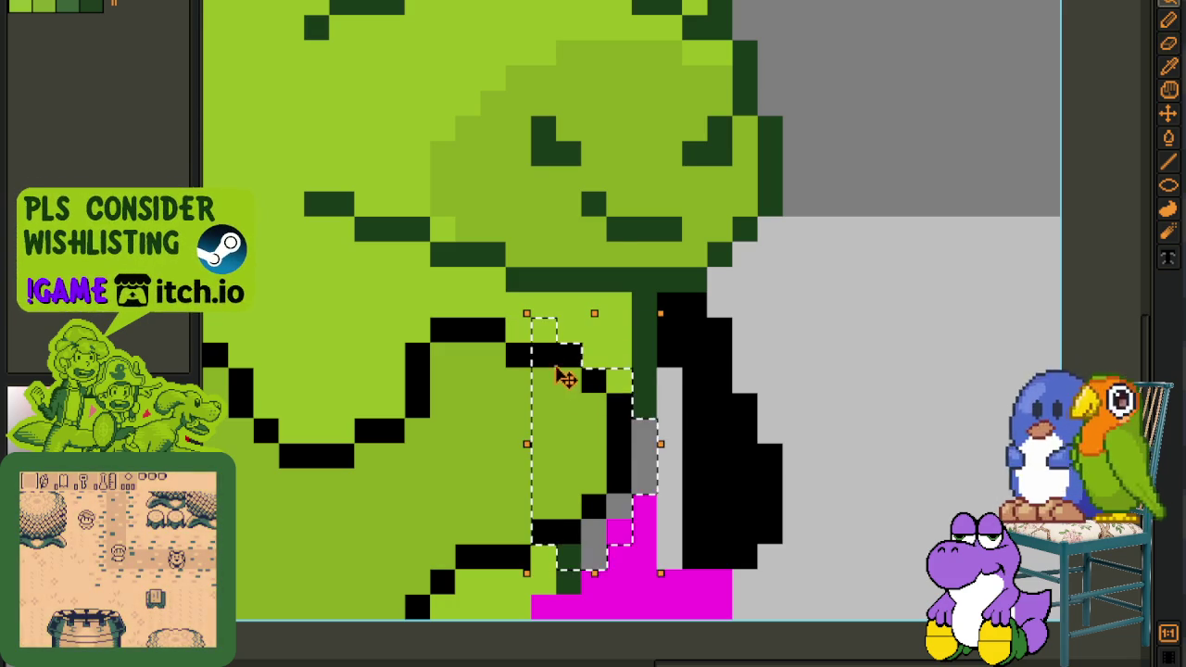
{"action": "left_click_drag", "start_coordinate": [593, 410], "coordinate": [617, 408]}
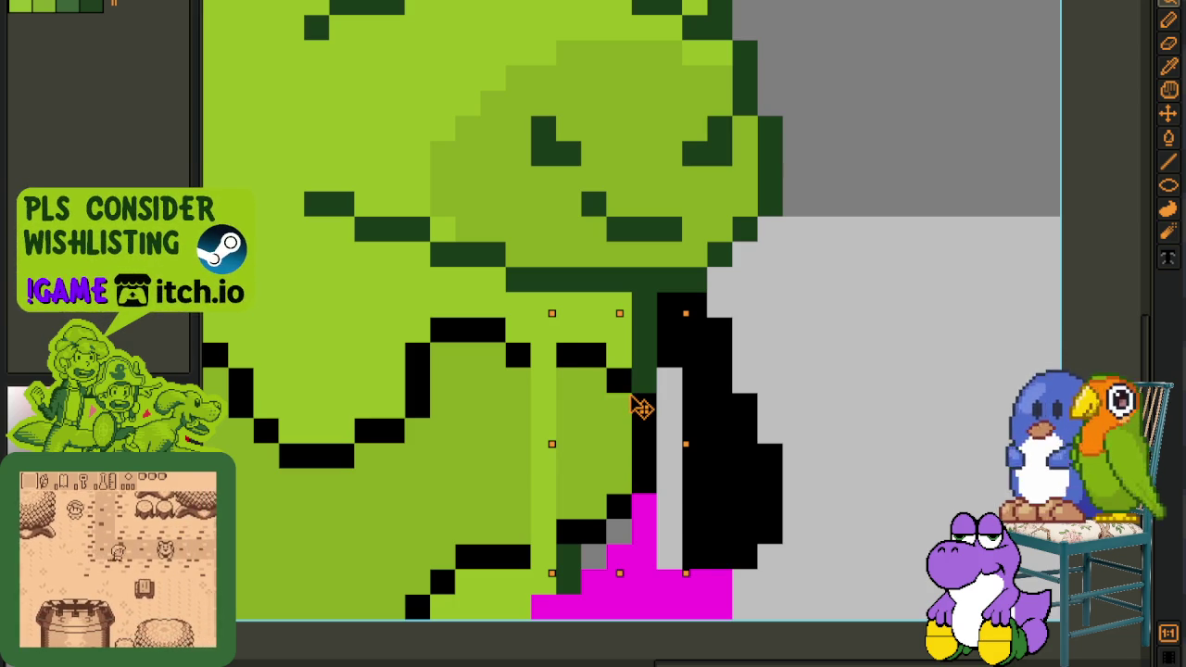
{"action": "left_click_drag", "start_coordinate": [629, 407], "coordinate": [652, 413]}
{"action": "key", "text": "ctrl+d"}
Redraw the arm's black outline pixel by pixel with the pencil
{"action": "scroll", "coordinate": [841, 350], "scroll_direction": "down", "scroll_amount": 2}
{"action": "scroll", "coordinate": [648, 398], "scroll_direction": "up", "scroll_amount": 2}
{"action": "mouse_move", "coordinate": [599, 326]}
{"action": "left_mouse_down"}
{"action": "mouse_move", "coordinate": [649, 396]}
{"action": "mouse_move", "coordinate": [683, 366]}
{"action": "left_mouse_up"}
{"action": "key", "text": "ctrl+z"}
{"action": "key", "text": "ctrl+z"}
{"action": "key", "text": "ctrl+v"}
{"action": "key", "text": "ctrl+d"}
{"action": "key", "text": "b"}
{"action": "left_click", "coordinate": [702, 424]}
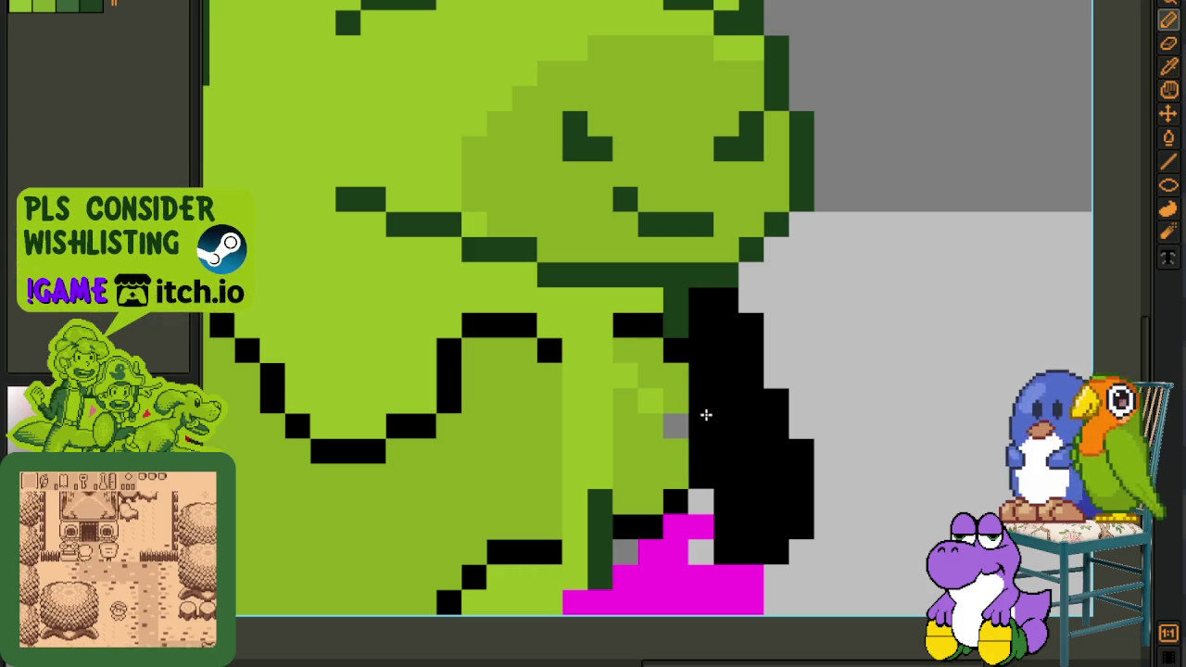
{"action": "left_click", "coordinate": [600, 326]}
{"action": "left_click", "coordinate": [575, 350]}
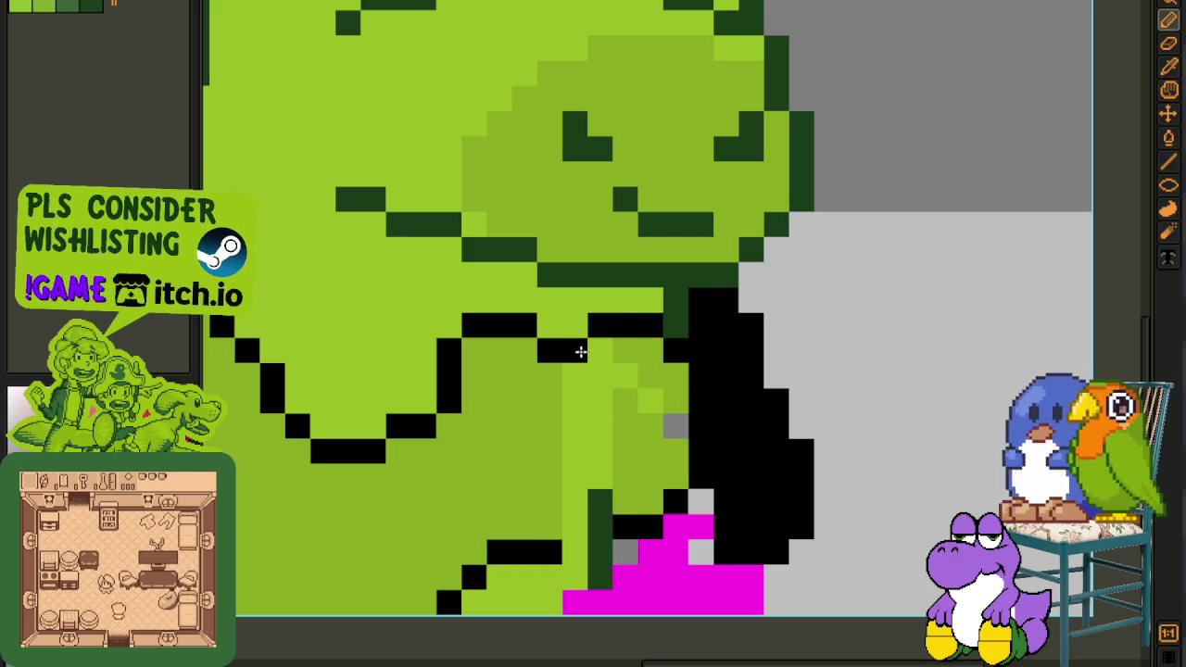
{"action": "left_click", "coordinate": [573, 543]}
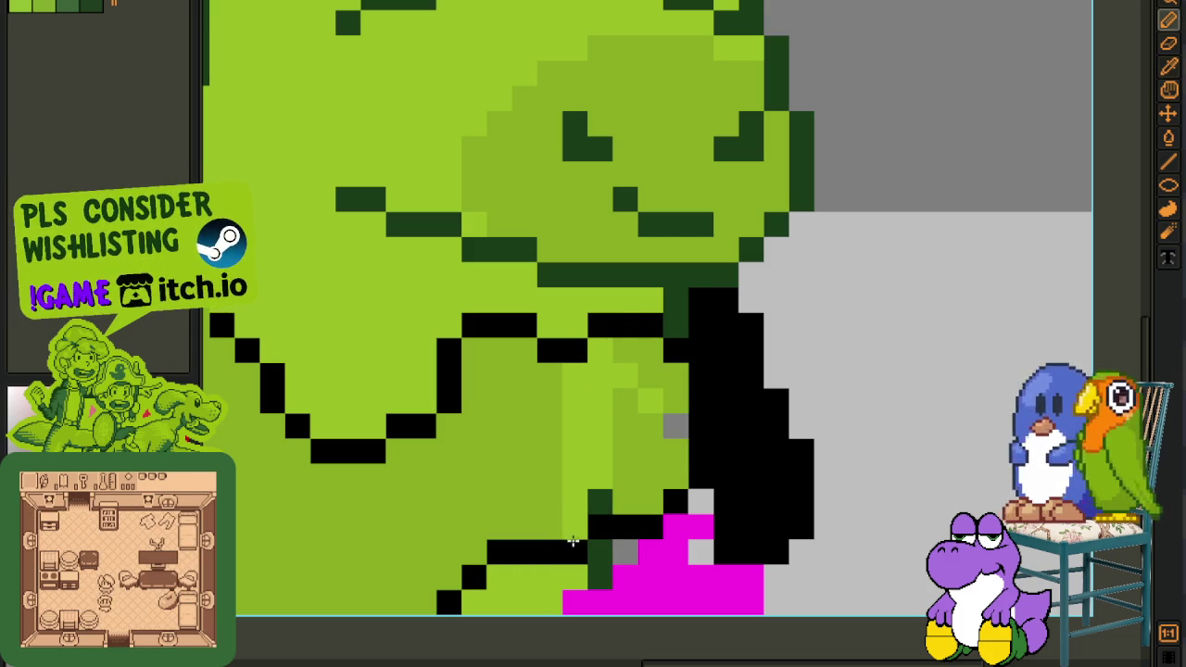
Bucket-fill the arm column and stray grey pixels mid-green, then save the sprite
{"action": "key", "text": "g"}
{"action": "left_click", "coordinate": [574, 505]}
{"action": "left_click", "coordinate": [600, 502]}
{"action": "left_click", "coordinate": [676, 426]}
{"action": "left_click", "coordinate": [651, 402]}
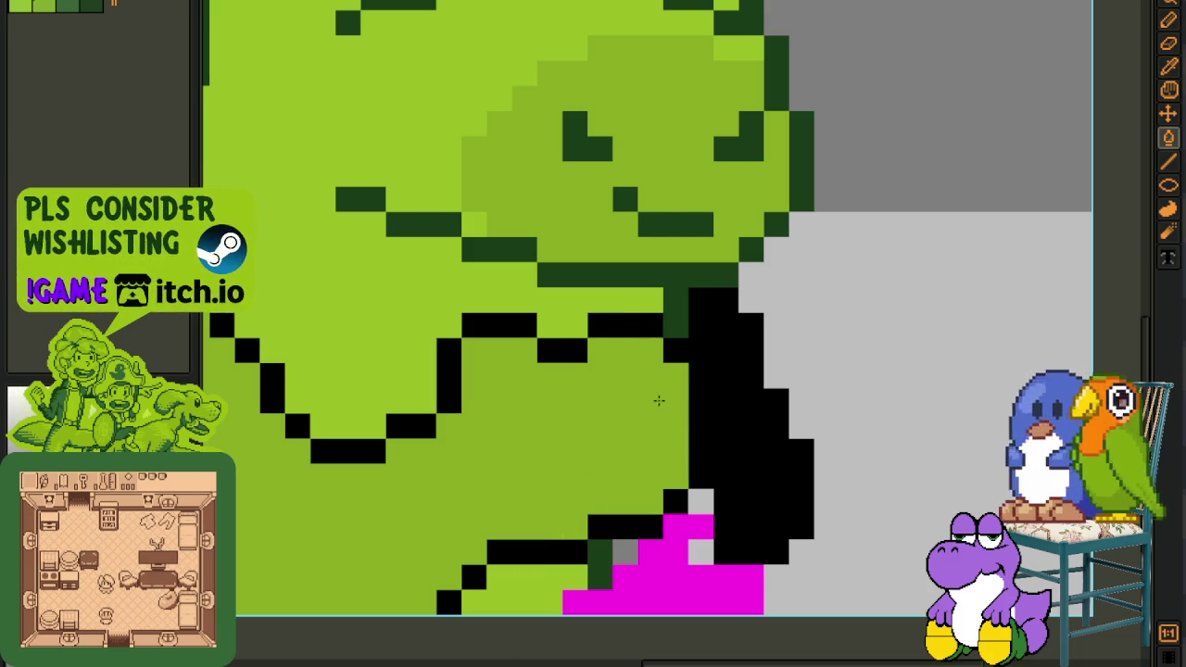
{"action": "scroll", "coordinate": [659, 400], "scroll_direction": "down", "scroll_amount": 5}
{"action": "key", "text": "ctrl+s"}
Paint the black arm block light grey with the pencil, leaving only a thin outline
{"action": "key", "text": "b"}
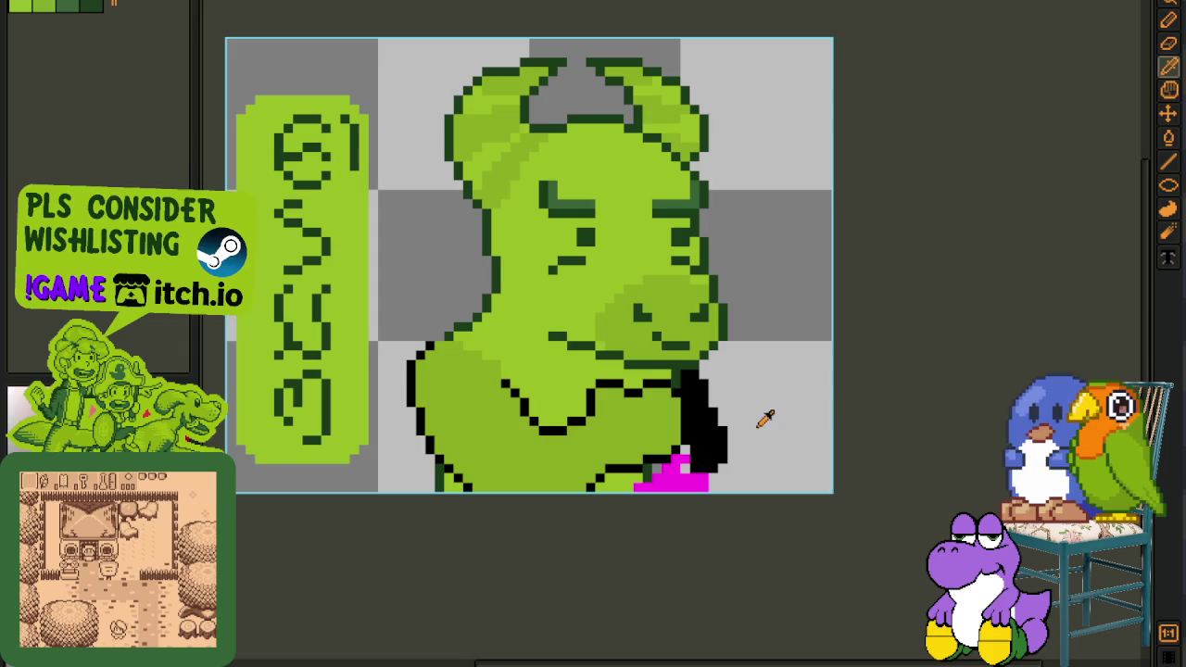
{"action": "scroll", "coordinate": [741, 417], "scroll_direction": "up", "scroll_amount": 1}
{"action": "scroll", "coordinate": [729, 416], "scroll_direction": "up", "scroll_amount": 2}
{"action": "scroll", "coordinate": [635, 386], "scroll_direction": "up", "scroll_amount": 2}
{"action": "left_click_drag", "start_coordinate": [636, 340], "coordinate": [662, 393]}
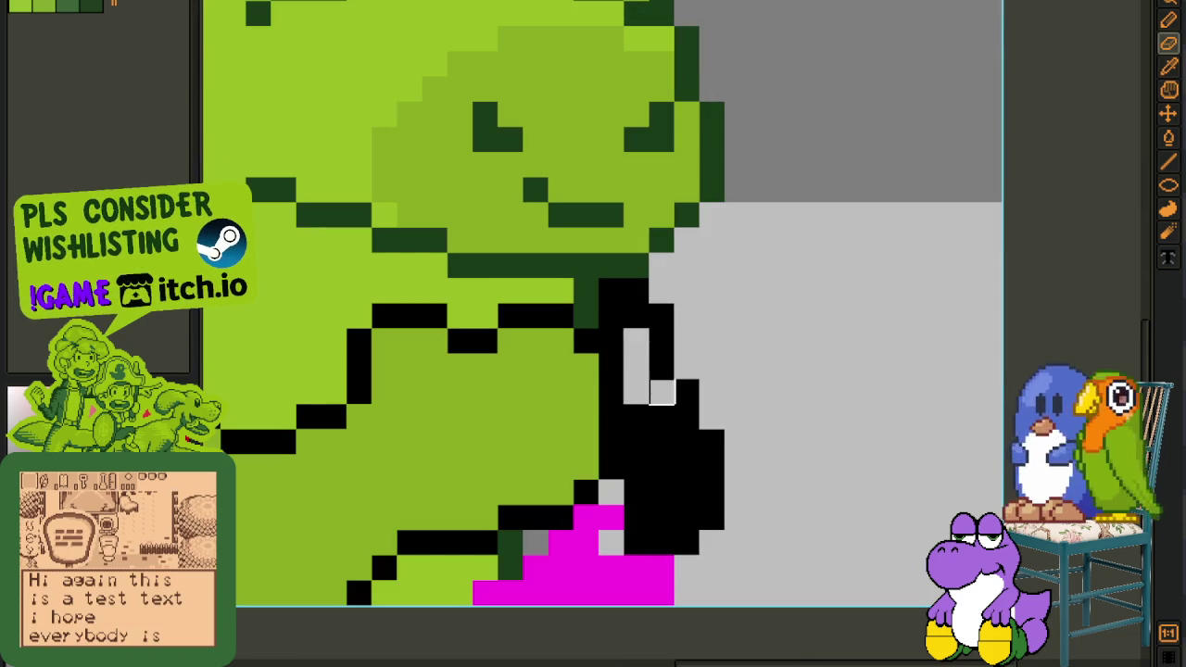
{"action": "left_click_drag", "start_coordinate": [612, 341], "coordinate": [612, 315]}
{"action": "left_click_drag", "start_coordinate": [661, 407], "coordinate": [662, 544]}
{"action": "left_click_drag", "start_coordinate": [636, 464], "coordinate": [636, 544]}
{"action": "left_click_drag", "start_coordinate": [686, 440], "coordinate": [686, 568]}
{"action": "left_click_drag", "start_coordinate": [712, 463], "coordinate": [712, 519]}
Touch up the arm outline with black pixels and erase the leftover magenta pixels
{"action": "right_click", "coordinate": [687, 442]}
{"action": "left_click", "coordinate": [712, 441]}
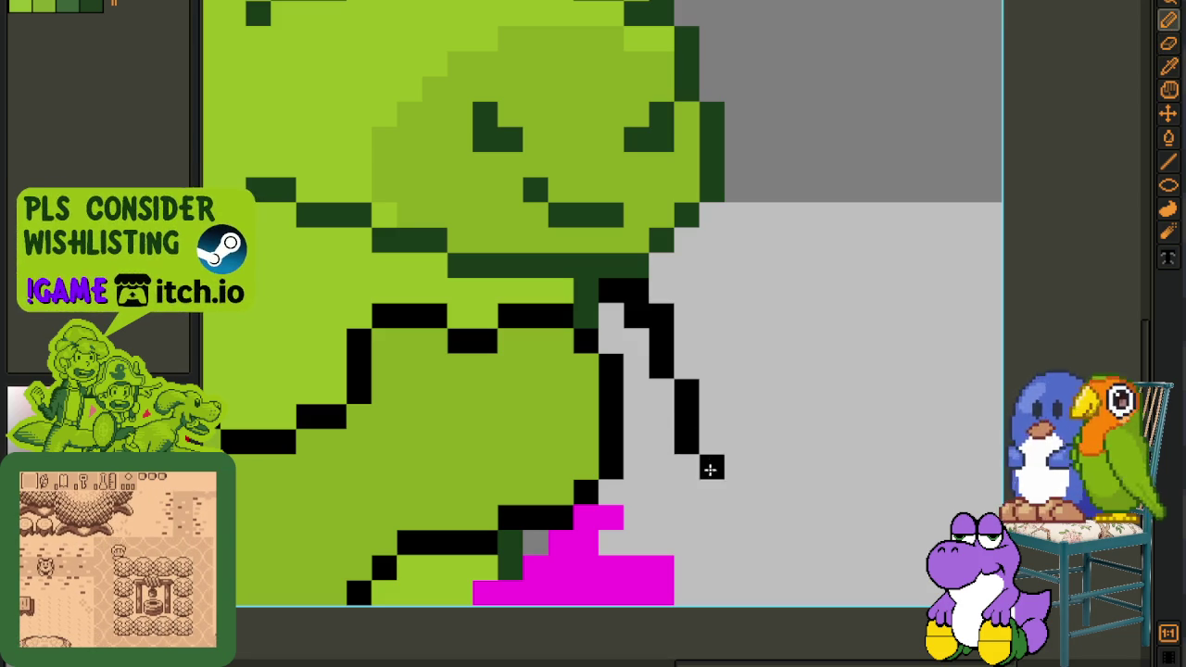
{"action": "left_click_drag", "start_coordinate": [711, 466], "coordinate": [711, 546]}
{"action": "scroll", "coordinate": [652, 308], "scroll_direction": "down", "scroll_amount": 1}
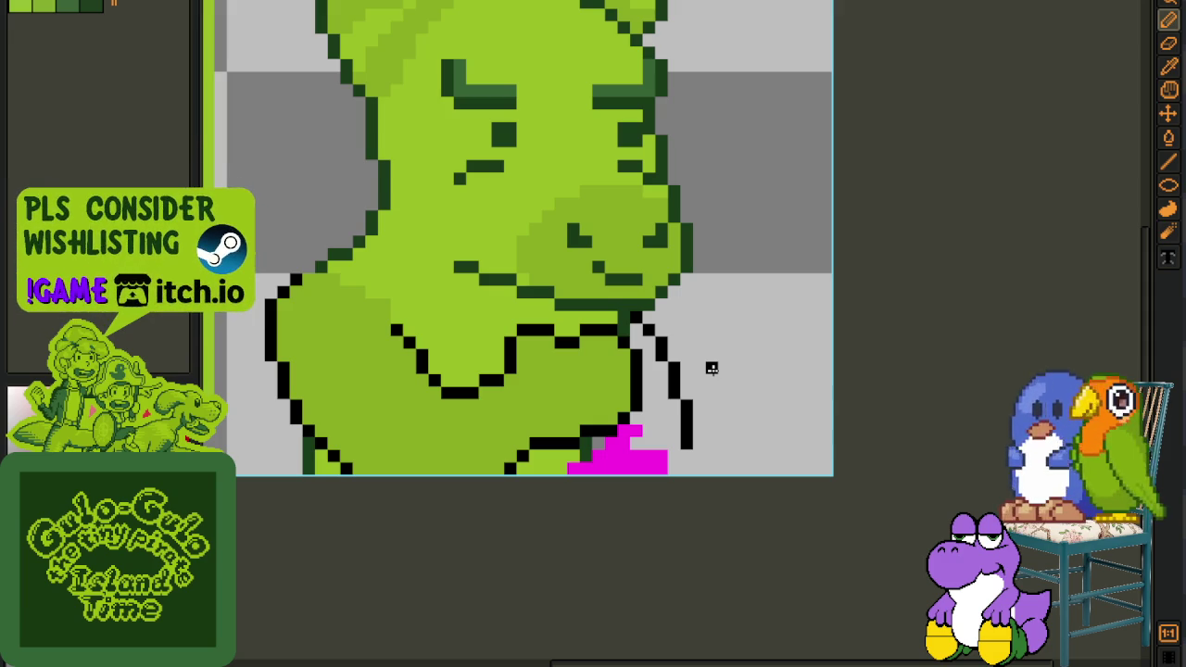
{"action": "scroll", "coordinate": [712, 368], "scroll_direction": "up", "scroll_amount": 3}
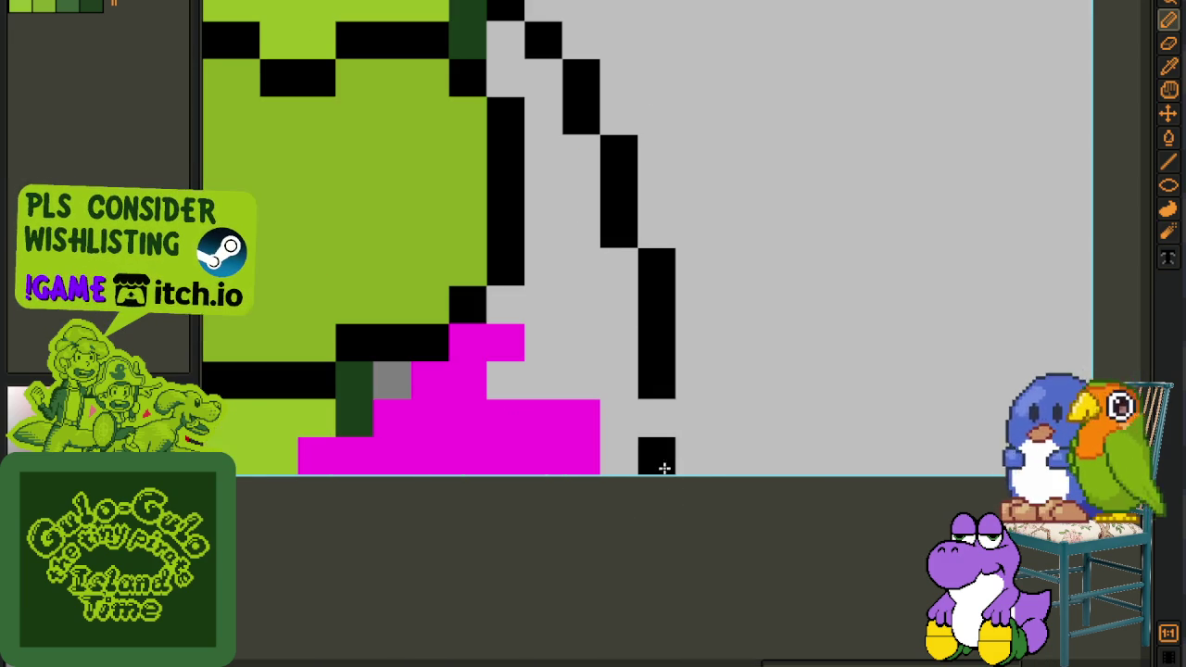
{"action": "left_click", "coordinate": [627, 267]}
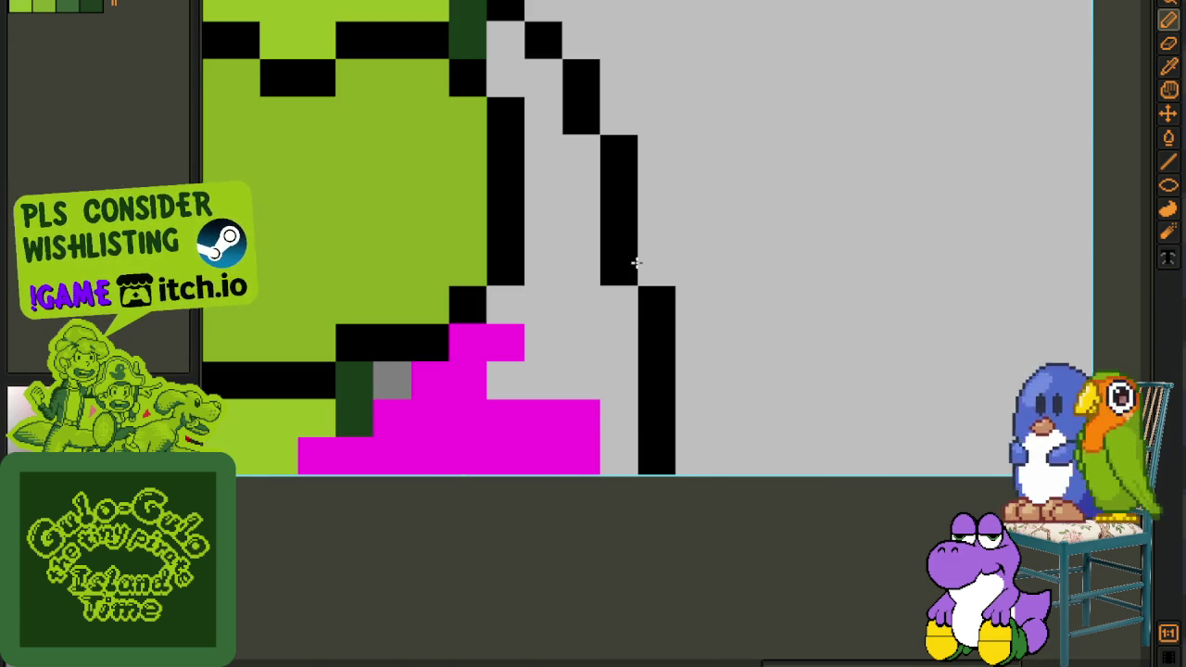
{"action": "left_click_drag", "start_coordinate": [519, 341], "coordinate": [463, 341]}
{"action": "mouse_move", "coordinate": [543, 417]}
{"action": "left_mouse_down"}
{"action": "mouse_move", "coordinate": [575, 444]}
{"action": "mouse_move", "coordinate": [466, 378]}
{"action": "mouse_move", "coordinate": [519, 429]}
{"action": "mouse_move", "coordinate": [394, 422]}
{"action": "mouse_move", "coordinate": [320, 462]}
{"action": "left_mouse_up"}
Redraw the black arm line, extending it down to the stroke and up toward the right
{"action": "scroll", "coordinate": [455, 432], "scroll_direction": "down", "scroll_amount": 2}
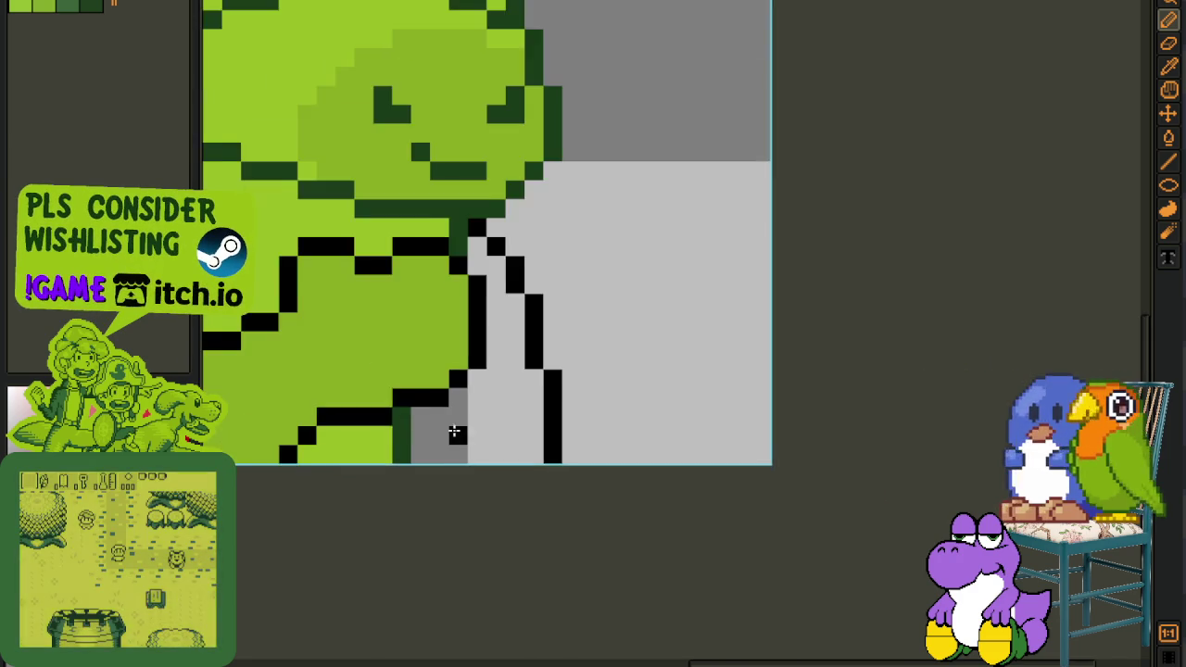
{"action": "scroll", "coordinate": [529, 482], "scroll_direction": "down", "scroll_amount": 1}
{"action": "scroll", "coordinate": [529, 463], "scroll_direction": "down", "scroll_amount": 2}
{"action": "scroll", "coordinate": [454, 371], "scroll_direction": "up", "scroll_amount": 2}
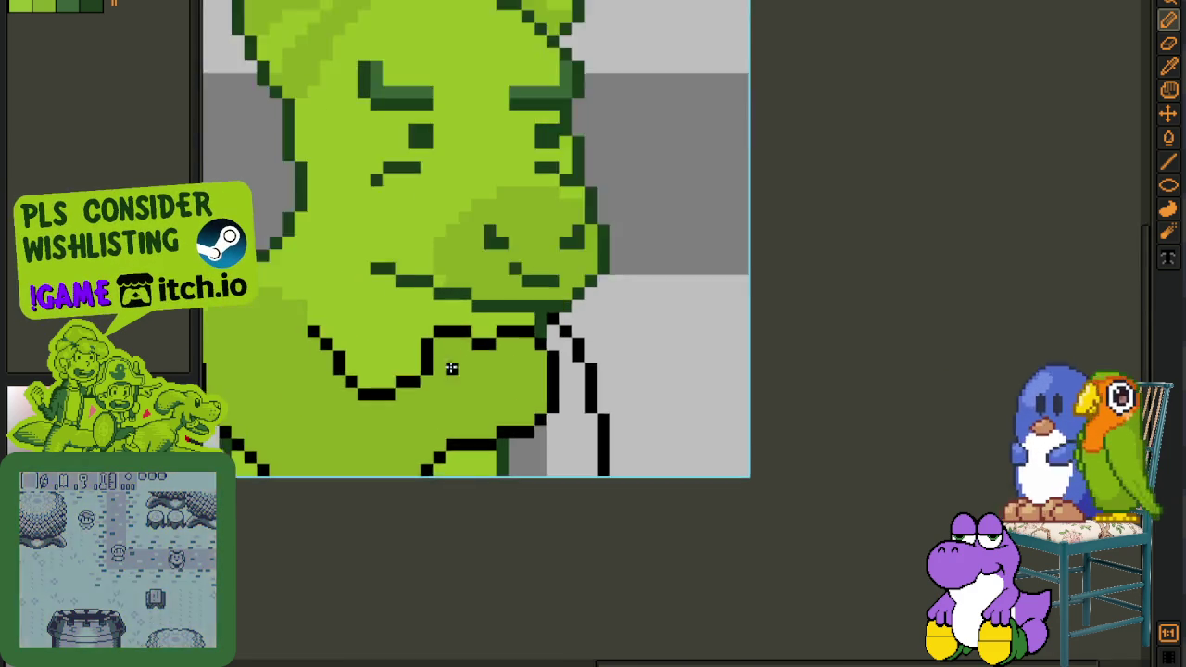
{"action": "scroll", "coordinate": [454, 324], "scroll_direction": "up", "scroll_amount": 2}
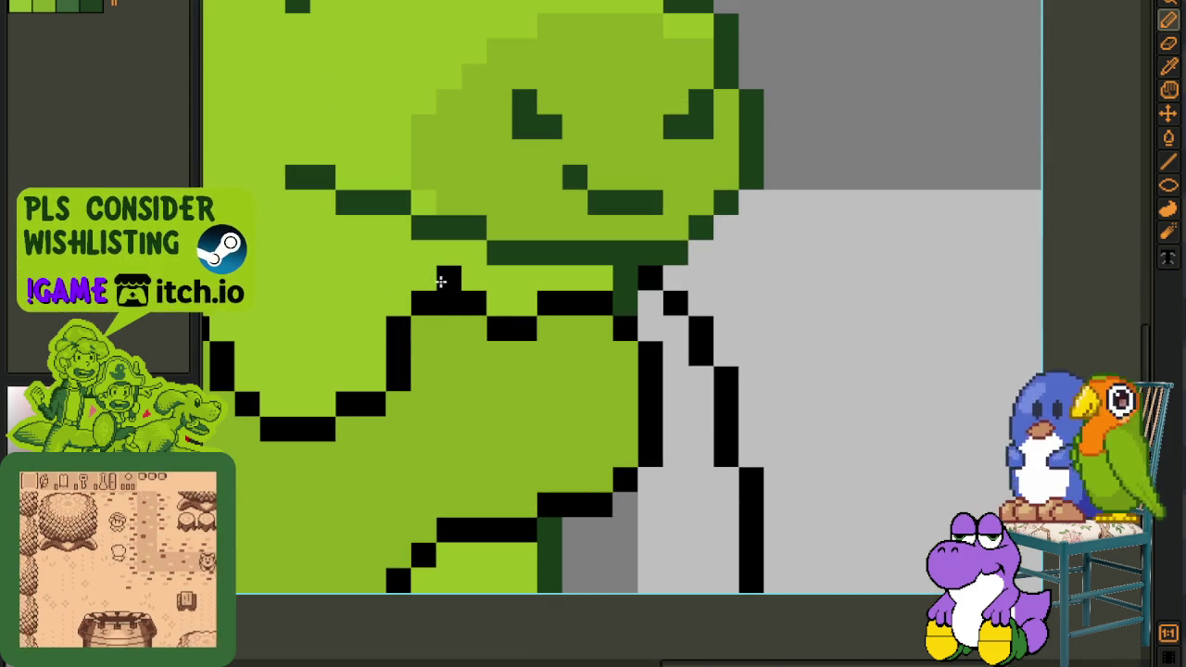
{"action": "left_click", "coordinate": [430, 274]}
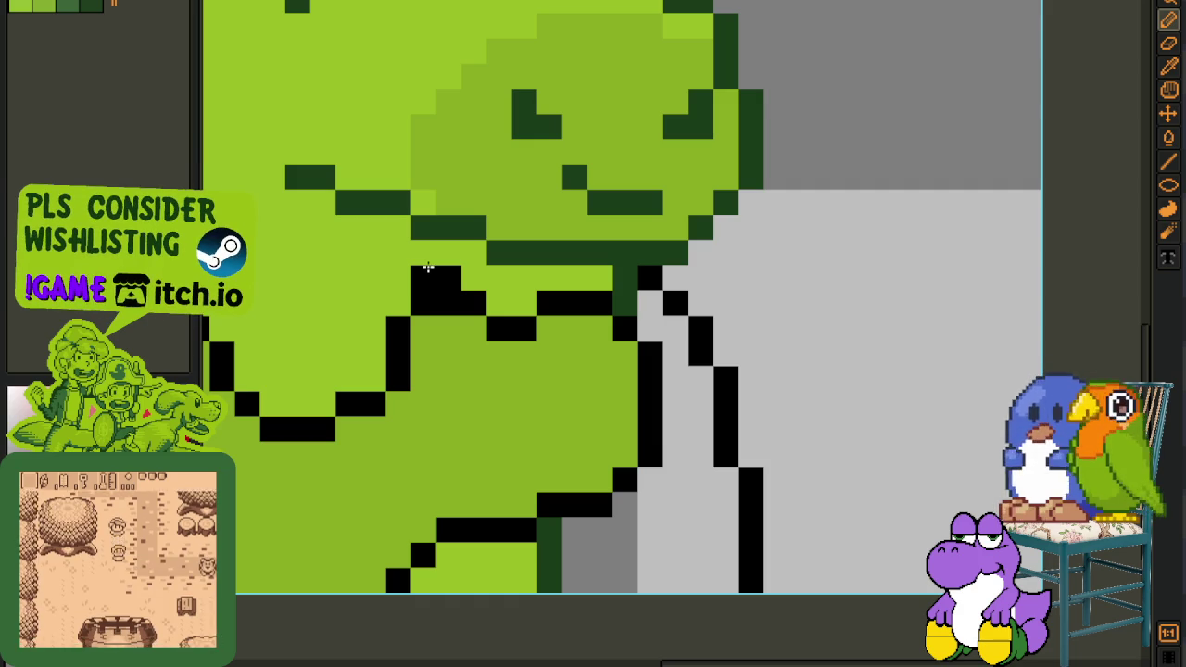
{"action": "key", "text": "ctrl+z"}
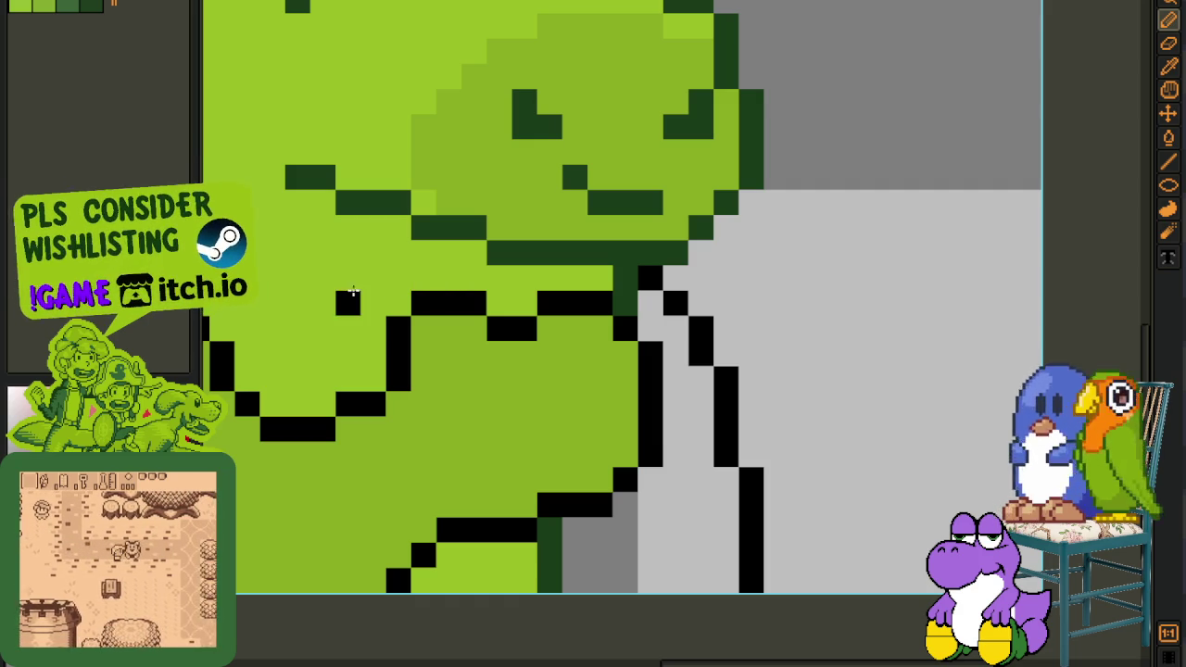
{"action": "left_click_drag", "start_coordinate": [347, 354], "coordinate": [348, 379]}
{"action": "left_click", "coordinate": [349, 328]}
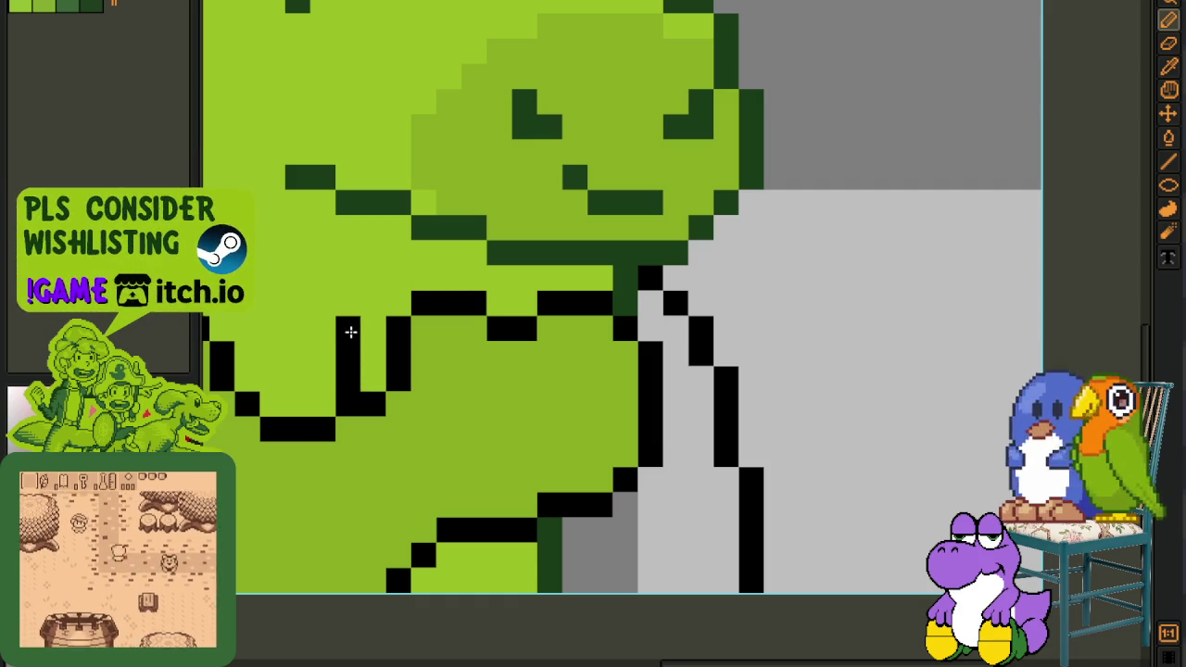
{"action": "left_click", "coordinate": [374, 303]}
{"action": "left_click_drag", "start_coordinate": [398, 280], "coordinate": [449, 278]}
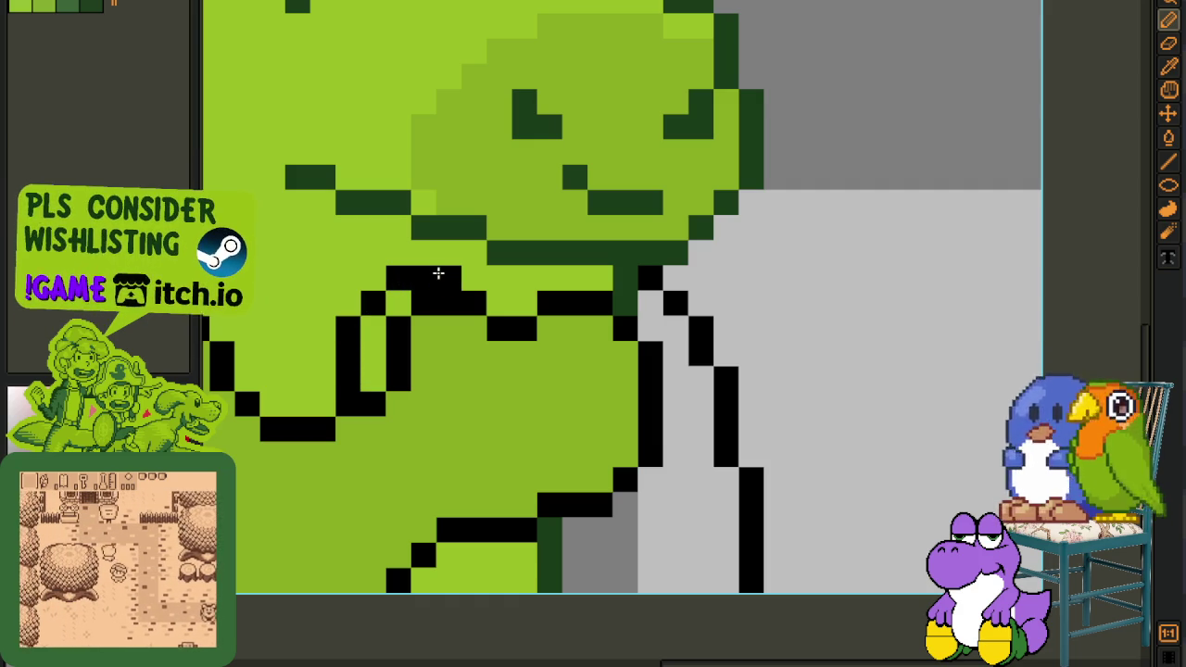
{"action": "scroll", "coordinate": [448, 278], "scroll_direction": "down", "scroll_amount": 3}
{"action": "scroll", "coordinate": [387, 413], "scroll_direction": "up", "scroll_amount": 3}
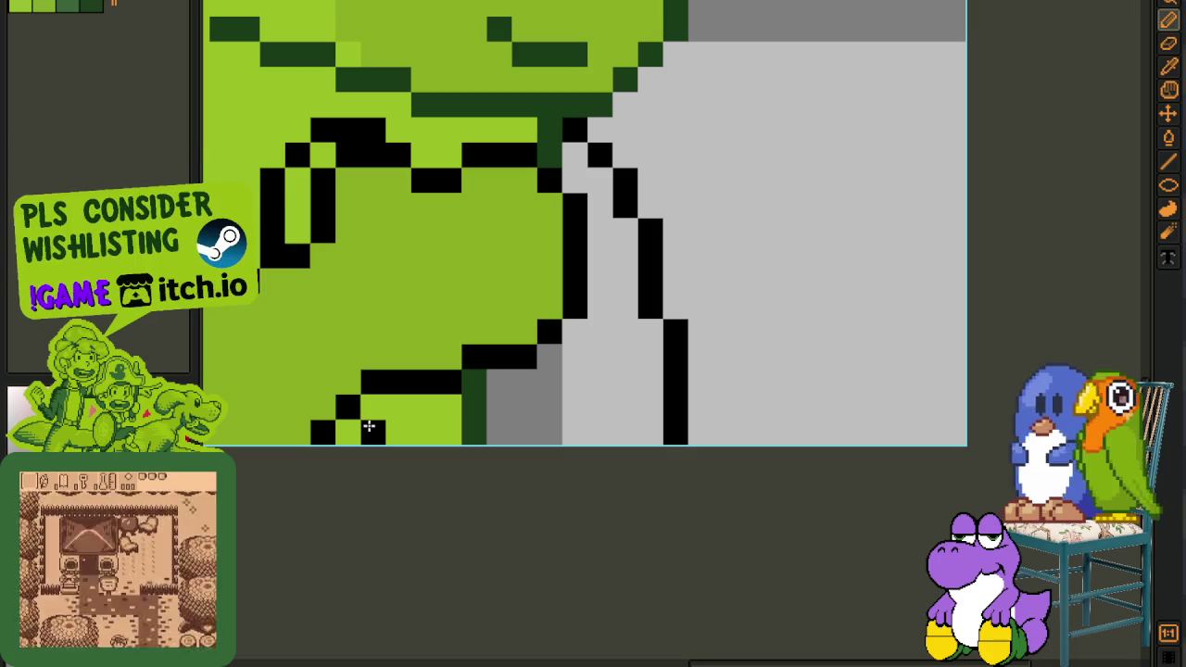
{"action": "scroll", "coordinate": [492, 404], "scroll_direction": "down", "scroll_amount": 1}
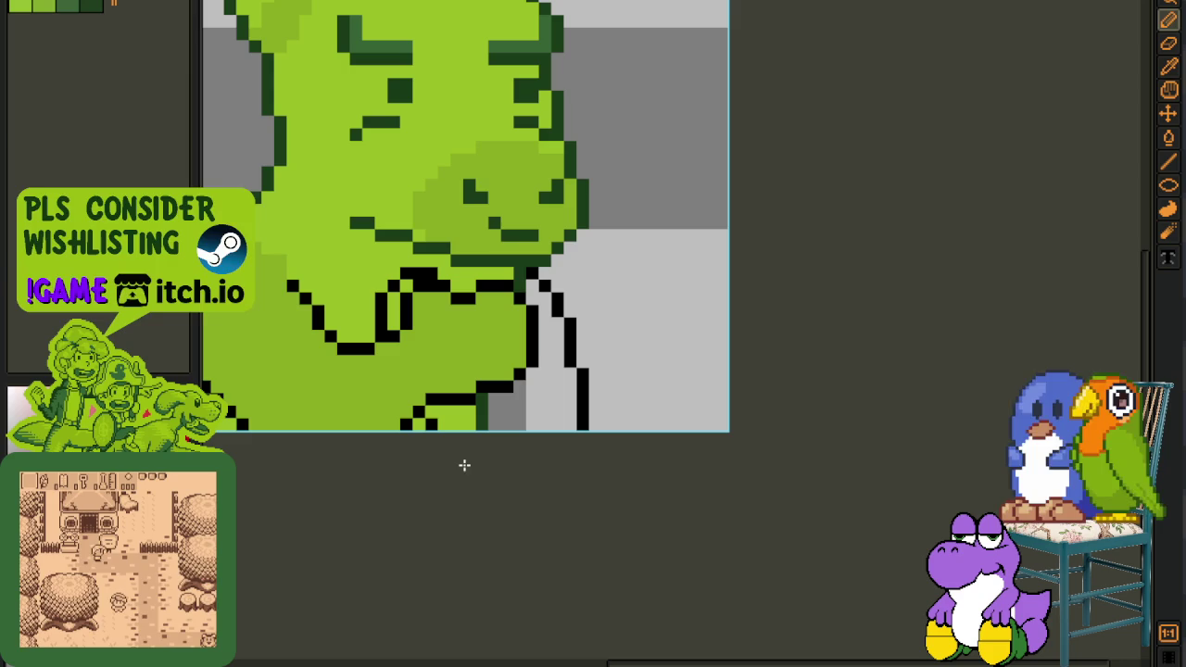
Bucket-fill the enclosed arm area and the grey inside the arm with green
{"action": "key", "text": "u"}
{"action": "key", "text": "i"}
{"action": "scroll", "coordinate": [450, 358], "scroll_direction": "up", "scroll_amount": 1}
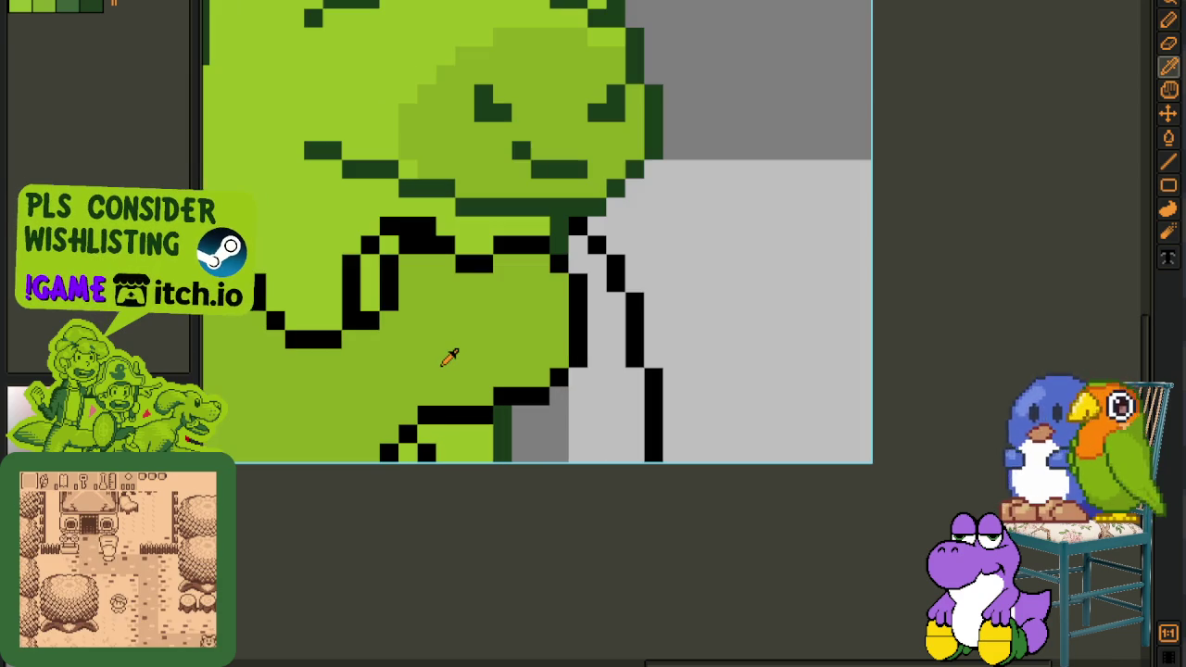
{"action": "key", "text": "g"}
{"action": "left_click", "coordinate": [362, 283]}
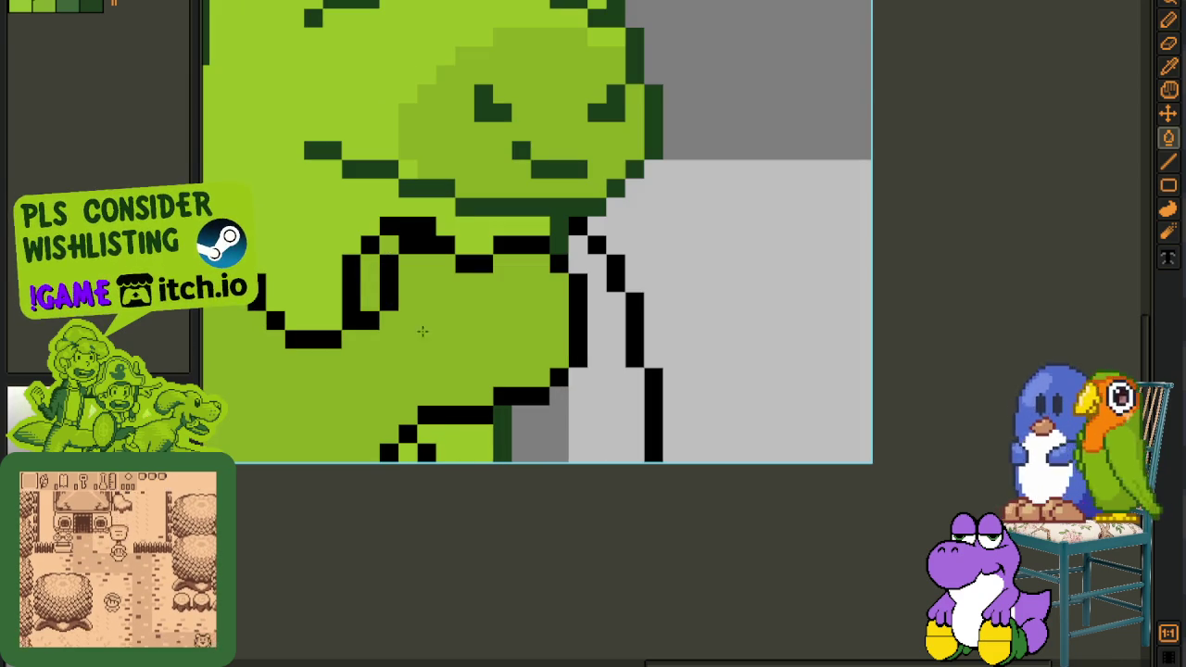
{"action": "left_click", "coordinate": [607, 370]}
{"action": "scroll", "coordinate": [576, 329], "scroll_direction": "down", "scroll_amount": 2}
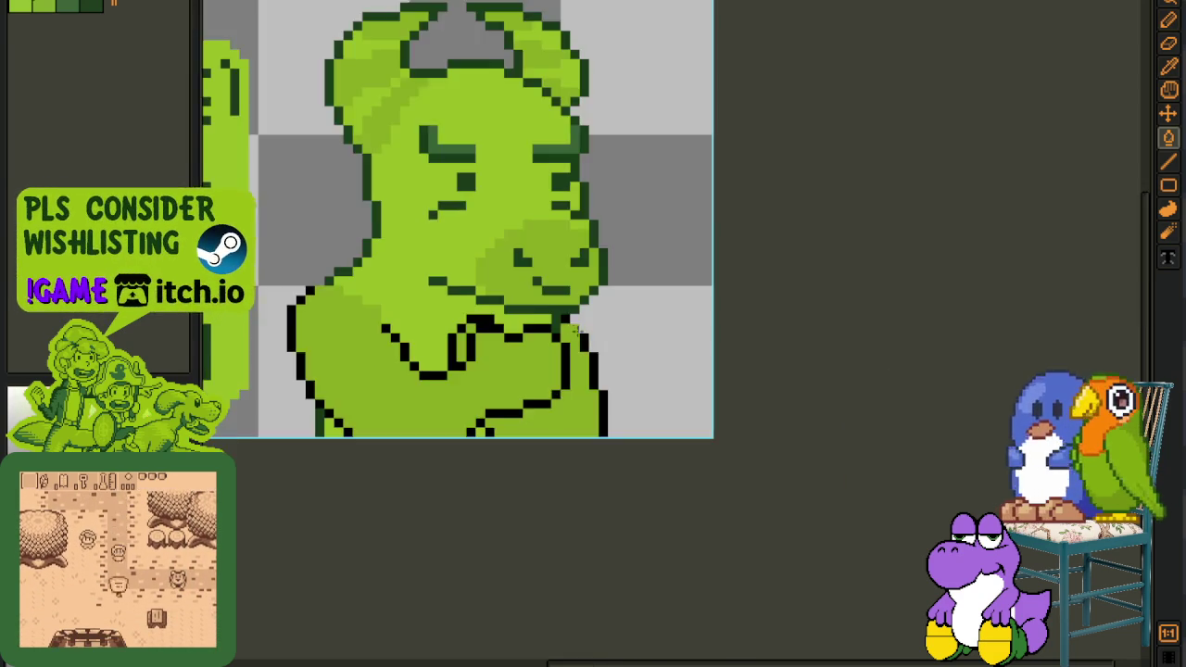
{"action": "scroll", "coordinate": [576, 331], "scroll_direction": "up", "scroll_amount": 1}
{"action": "scroll", "coordinate": [556, 370], "scroll_direction": "down", "scroll_amount": 2}
Save the sprite with the finished arm outline and green fill
{"action": "key", "text": "i"}
{"action": "scroll", "coordinate": [612, 383], "scroll_direction": "down", "scroll_amount": 1}
{"action": "scroll", "coordinate": [607, 385], "scroll_direction": "up", "scroll_amount": 1}
{"action": "scroll", "coordinate": [591, 379], "scroll_direction": "up", "scroll_amount": 1}
{"action": "scroll", "coordinate": [556, 375], "scroll_direction": "up", "scroll_amount": 2}
{"action": "key", "text": "l"}
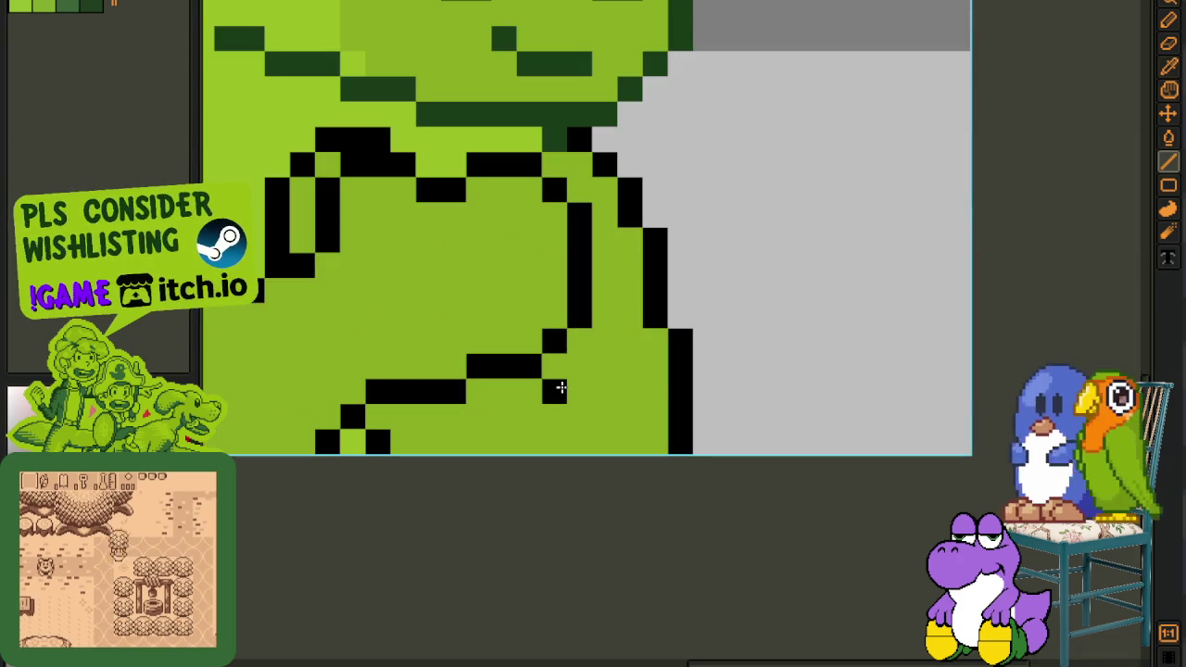
{"action": "key", "text": "i"}
{"action": "scroll", "coordinate": [580, 392], "scroll_direction": "down", "scroll_amount": 3}
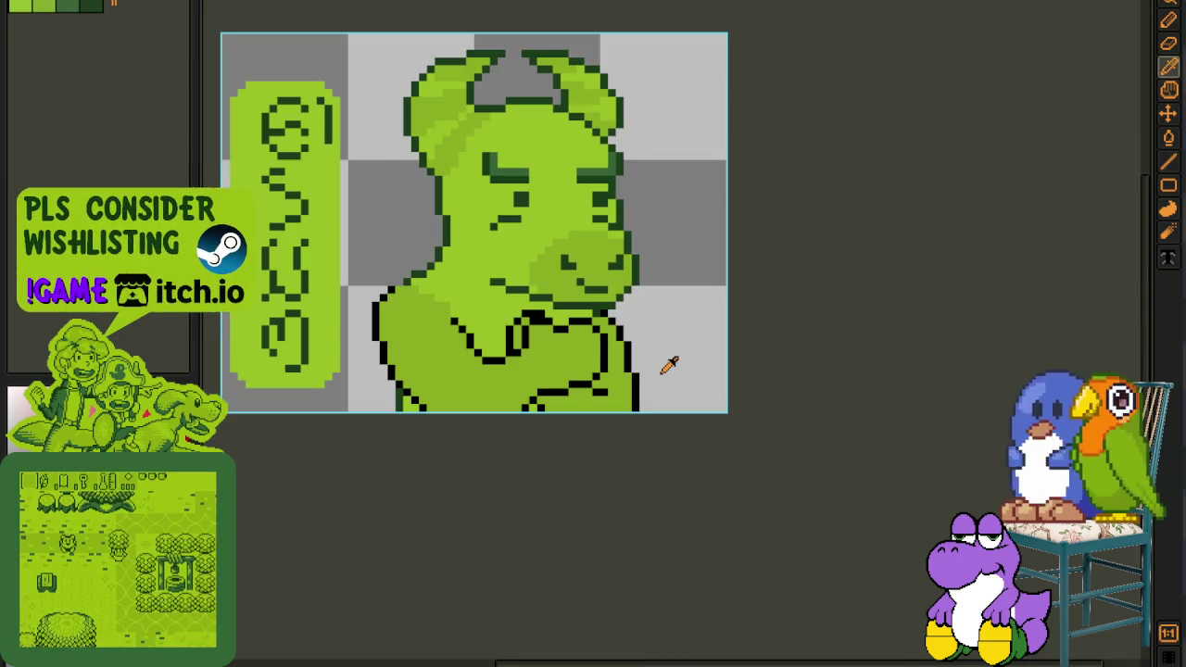
{"action": "key", "text": "ctrl+s"}
{"action": "key", "text": "h"}
{"action": "left_click_drag", "start_coordinate": [662, 359], "coordinate": [648, 375]}
{"action": "key", "text": "i"}
{"action": "scroll", "coordinate": [648, 375], "scroll_direction": "down", "scroll_amount": 1}
{"action": "key", "text": "ctrl+s"}
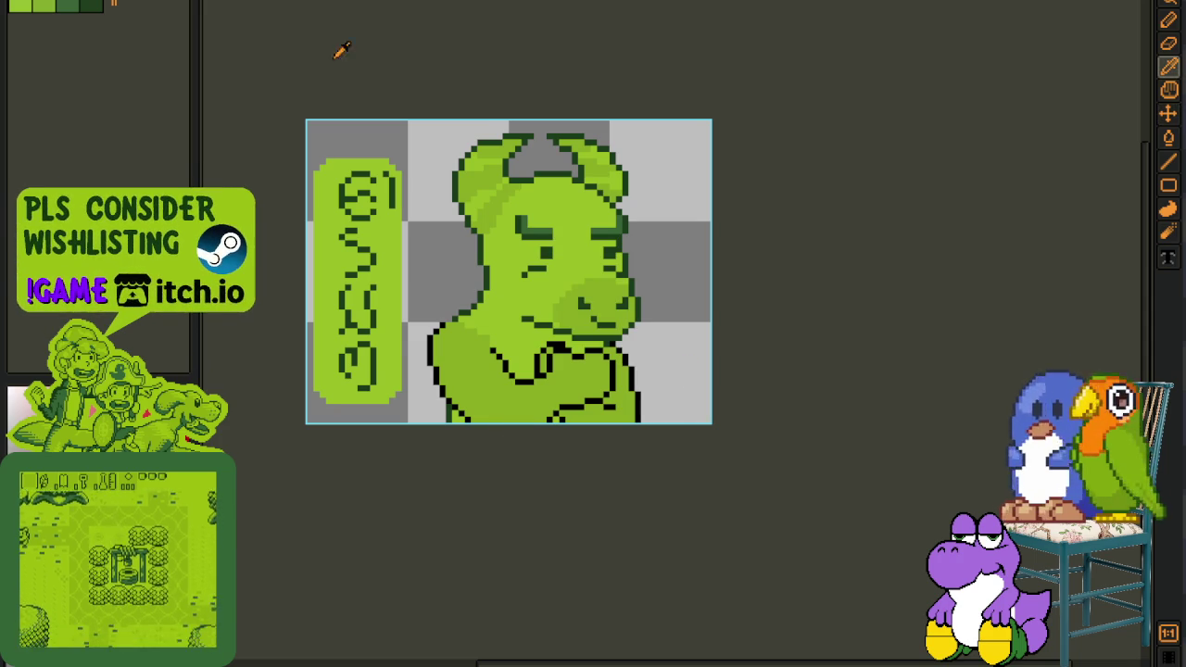
Switch to the green character sprite sheet and dock it in its own right-hand pane
{"action": "key", "text": "ctrl+Tab"}
{"action": "key", "text": "ctrl+Tab"}
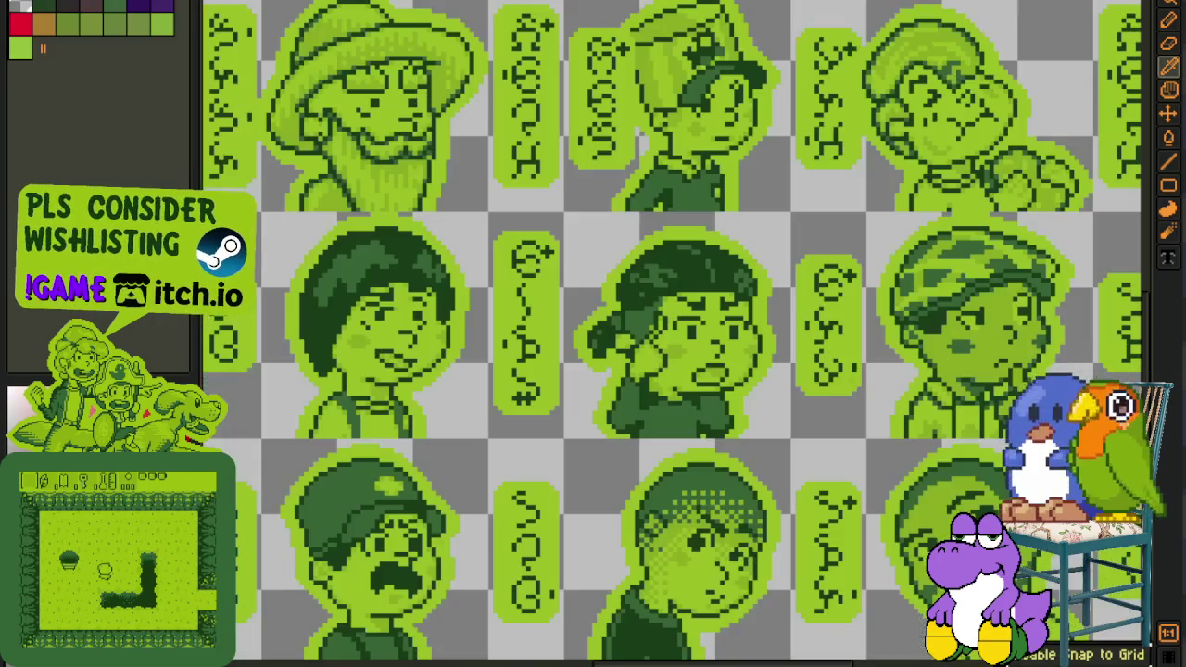
{"action": "key", "text": "ctrl+Tab"}
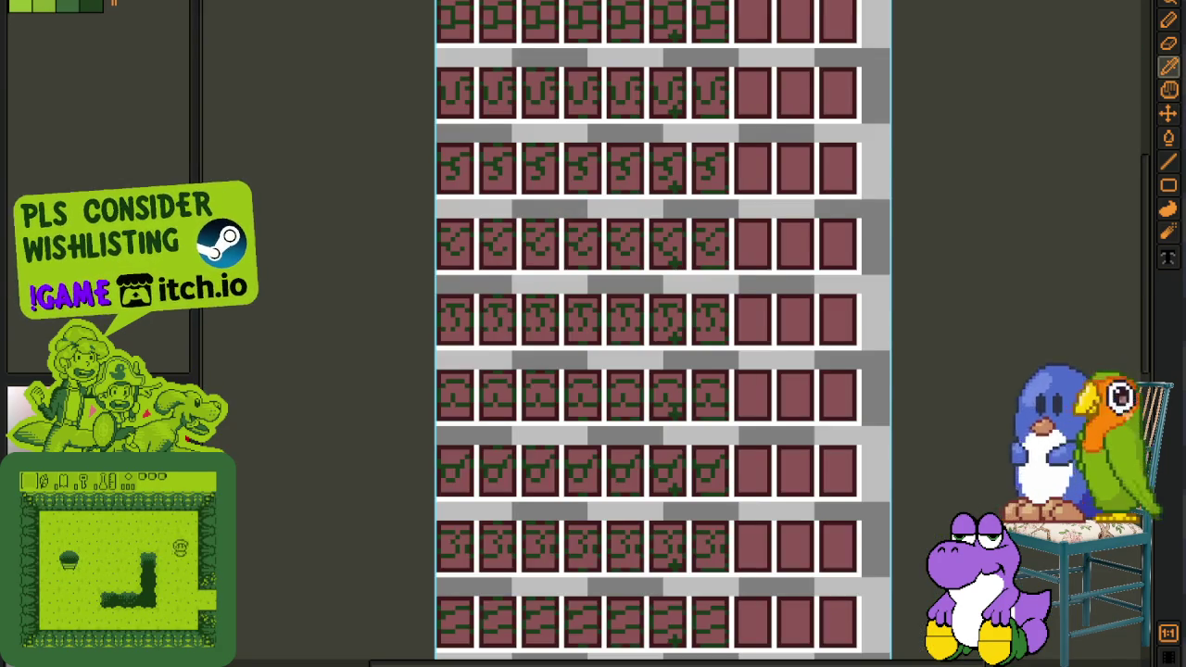
{"action": "key", "text": "ctrl+Tab"}
{"action": "scroll", "coordinate": [508, 227], "scroll_direction": "up", "scroll_amount": 2}
{"action": "scroll", "coordinate": [455, 266], "scroll_direction": "up", "scroll_amount": 2}
{"action": "scroll", "coordinate": [398, 278], "scroll_direction": "up", "scroll_amount": 2}
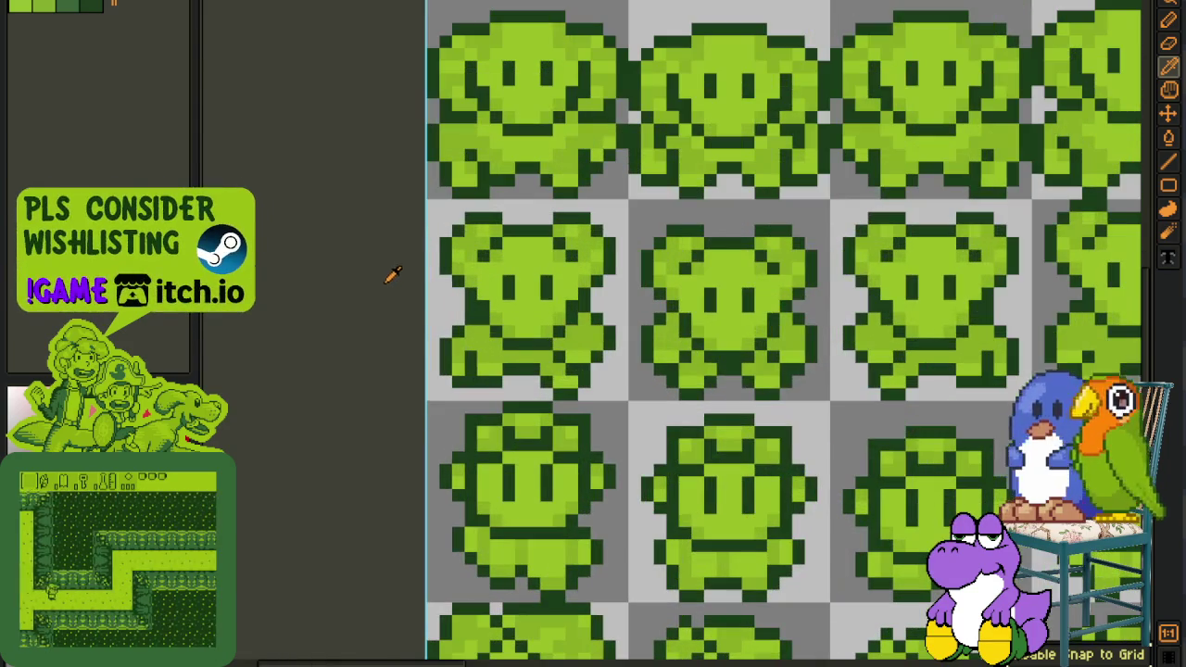
{"action": "left_click_drag", "start_coordinate": [900, 172], "coordinate": [1045, 313]}
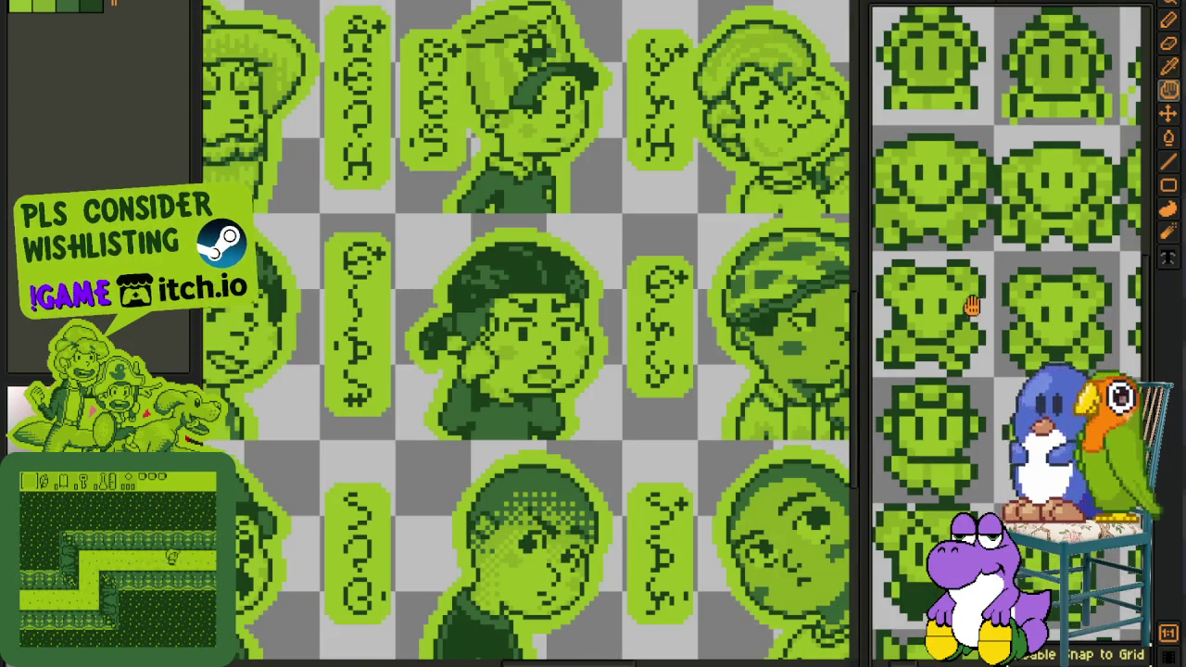
{"action": "scroll", "coordinate": [1045, 313], "scroll_direction": "up", "scroll_amount": 1}
{"action": "scroll", "coordinate": [1045, 313], "scroll_direction": "up", "scroll_amount": 1}
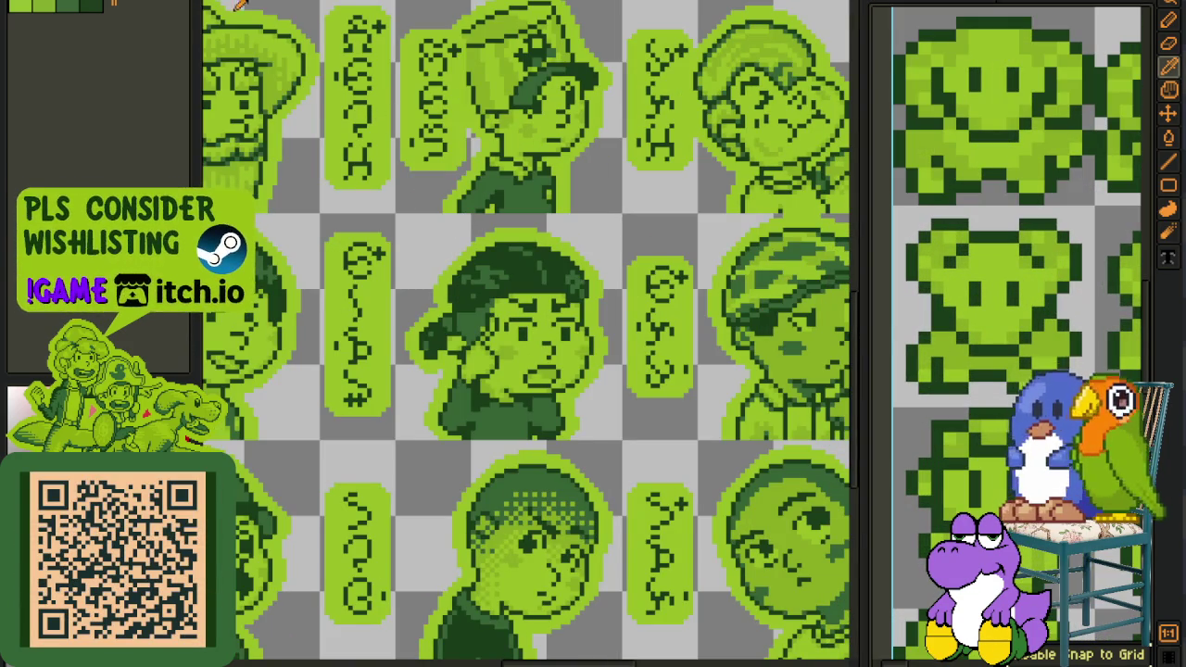
Bring the horned character portrait into the left pane and pan it into view
{"action": "key", "text": "ctrl+Tab"}
{"action": "left_click_drag", "start_coordinate": [596, 416], "coordinate": [497, 381]}
{"action": "scroll", "coordinate": [410, 336], "scroll_direction": "up", "scroll_amount": 1}
{"action": "scroll", "coordinate": [370, 324], "scroll_direction": "down", "scroll_amount": 2}
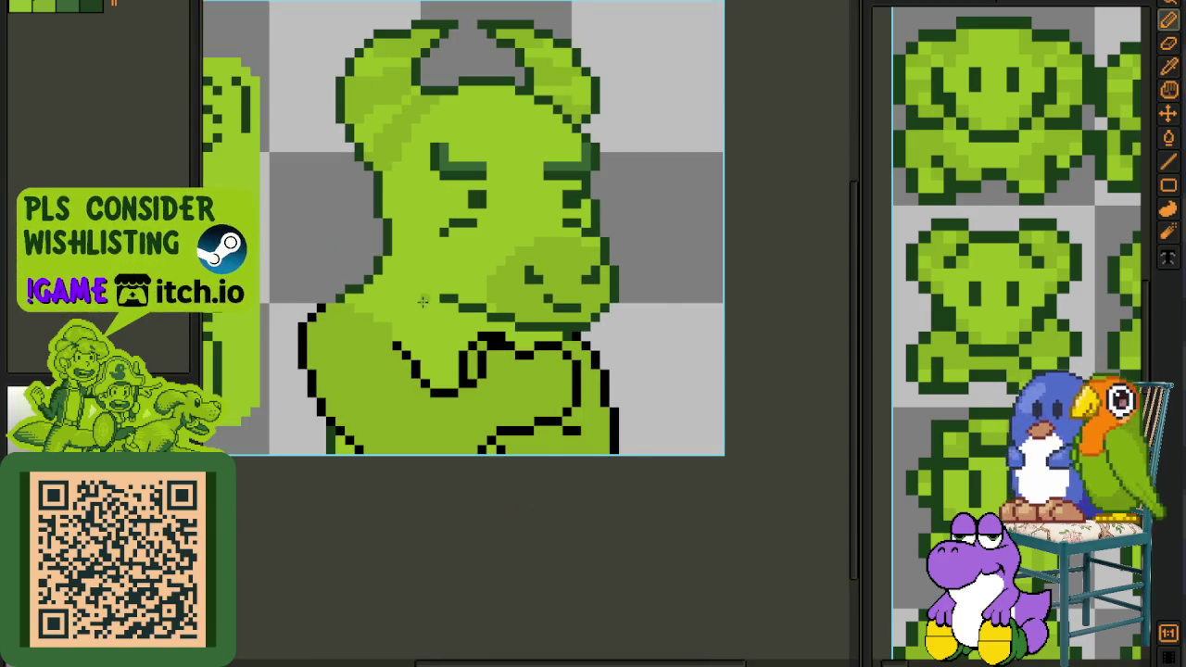
Draw one lighter-green pencil stroke from the snout up along the head's left edge
{"action": "scroll", "coordinate": [423, 302], "scroll_direction": "up", "scroll_amount": 1}
{"action": "scroll", "coordinate": [417, 306], "scroll_direction": "up", "scroll_amount": 2}
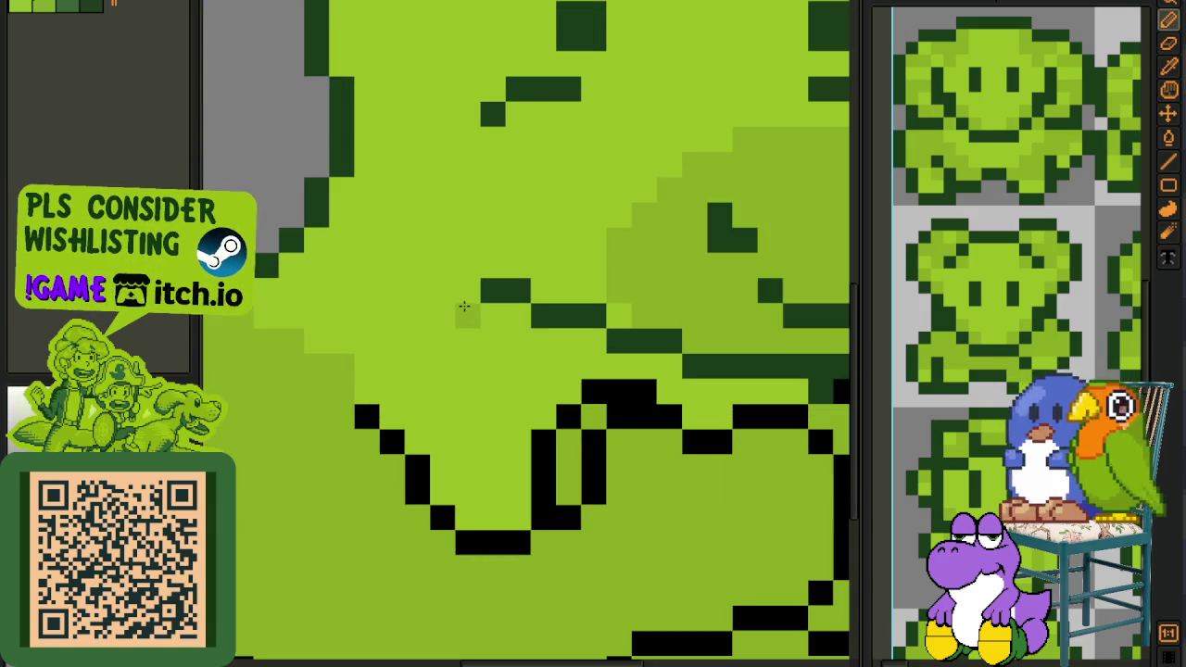
{"action": "mouse_move", "coordinate": [463, 291]}
{"action": "left_mouse_down"}
{"action": "mouse_move", "coordinate": [392, 285]}
{"action": "mouse_move", "coordinate": [341, 190]}
{"action": "left_mouse_up"}
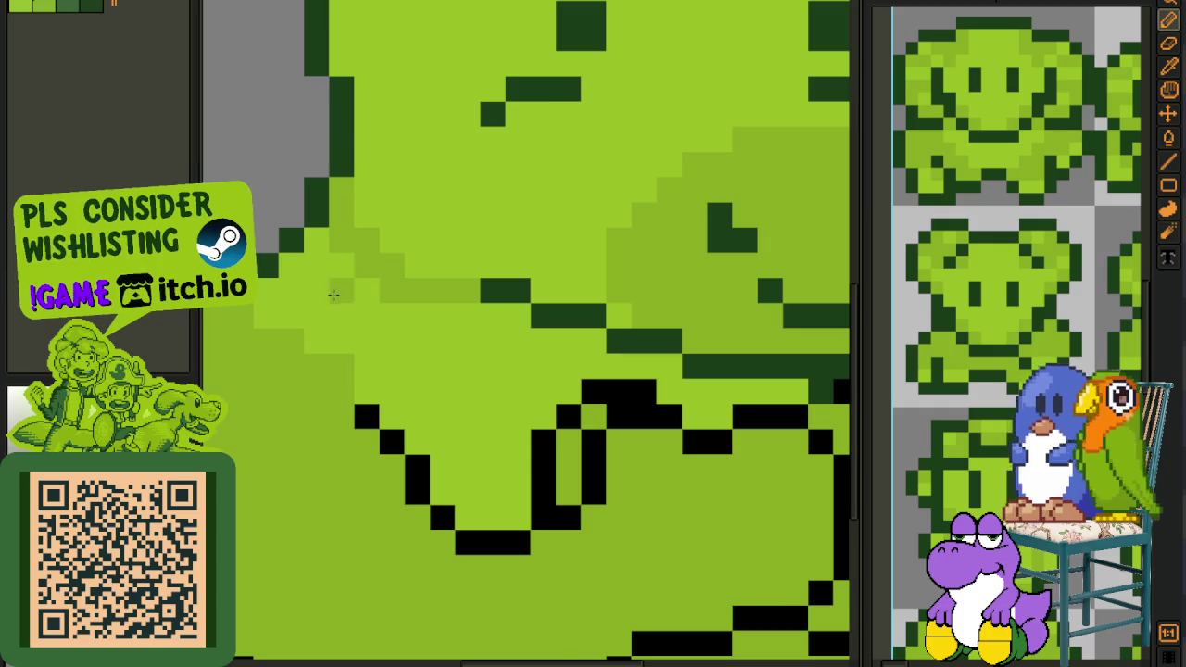
{"action": "scroll", "coordinate": [334, 295], "scroll_direction": "down", "scroll_amount": 2}
{"action": "scroll", "coordinate": [417, 306], "scroll_direction": "down", "scroll_amount": 1}
{"action": "scroll", "coordinate": [509, 315], "scroll_direction": "down", "scroll_amount": 1}
{"action": "key", "text": "i"}
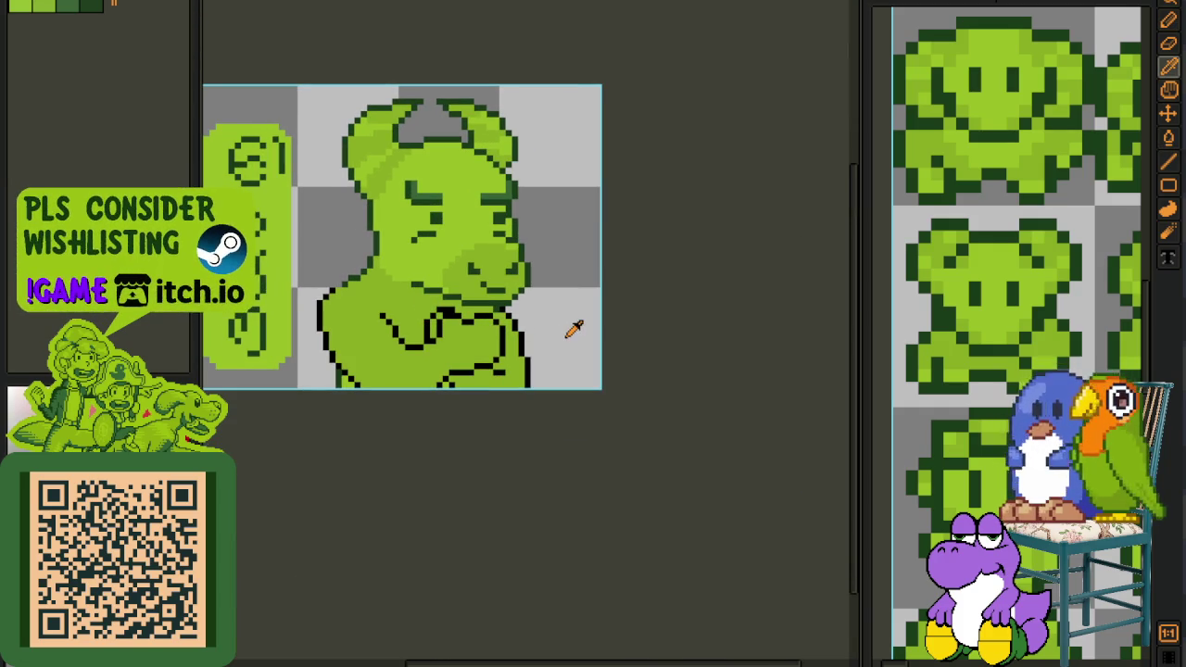
{"action": "scroll", "coordinate": [567, 325], "scroll_direction": "down", "scroll_amount": 1}
{"action": "scroll", "coordinate": [537, 319], "scroll_direction": "up", "scroll_amount": 2}
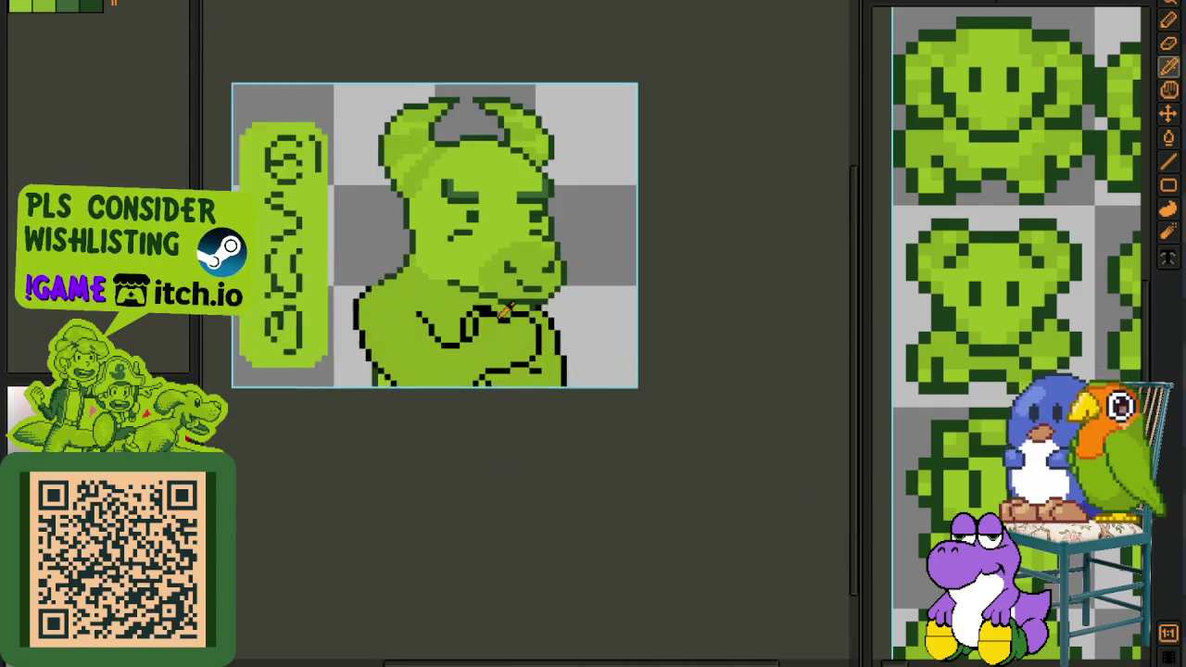
{"action": "scroll", "coordinate": [499, 320], "scroll_direction": "up", "scroll_amount": 1}
{"action": "scroll", "coordinate": [398, 296], "scroll_direction": "up", "scroll_amount": 1}
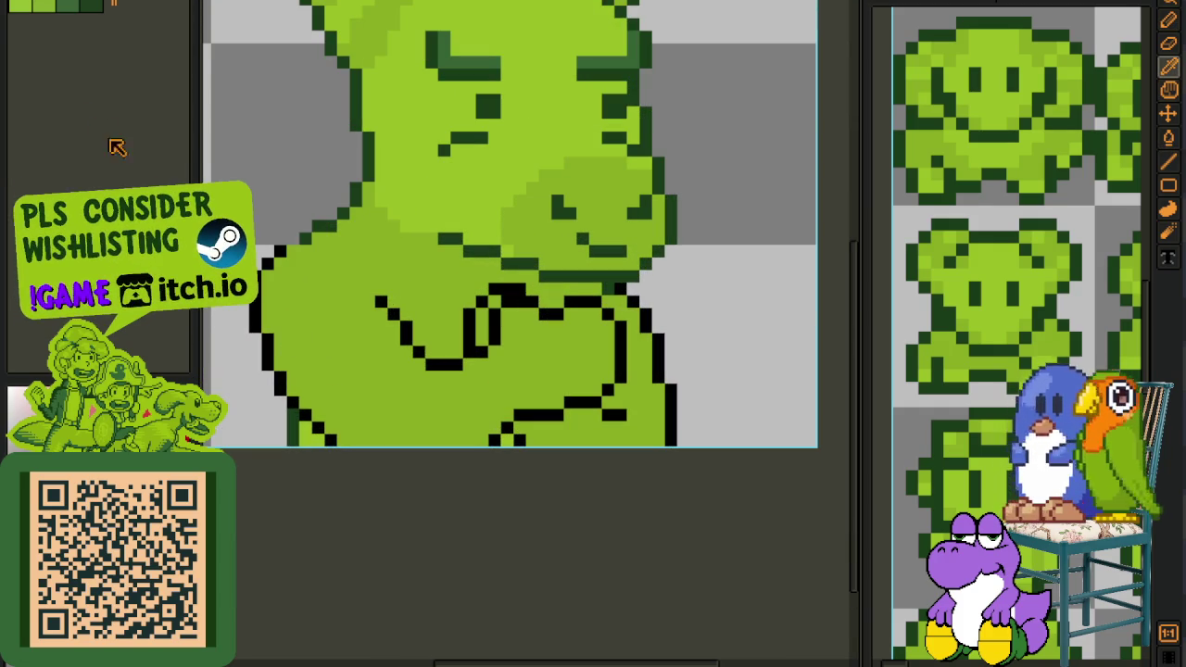
{"action": "scroll", "coordinate": [296, 408], "scroll_direction": "up", "scroll_amount": 1}
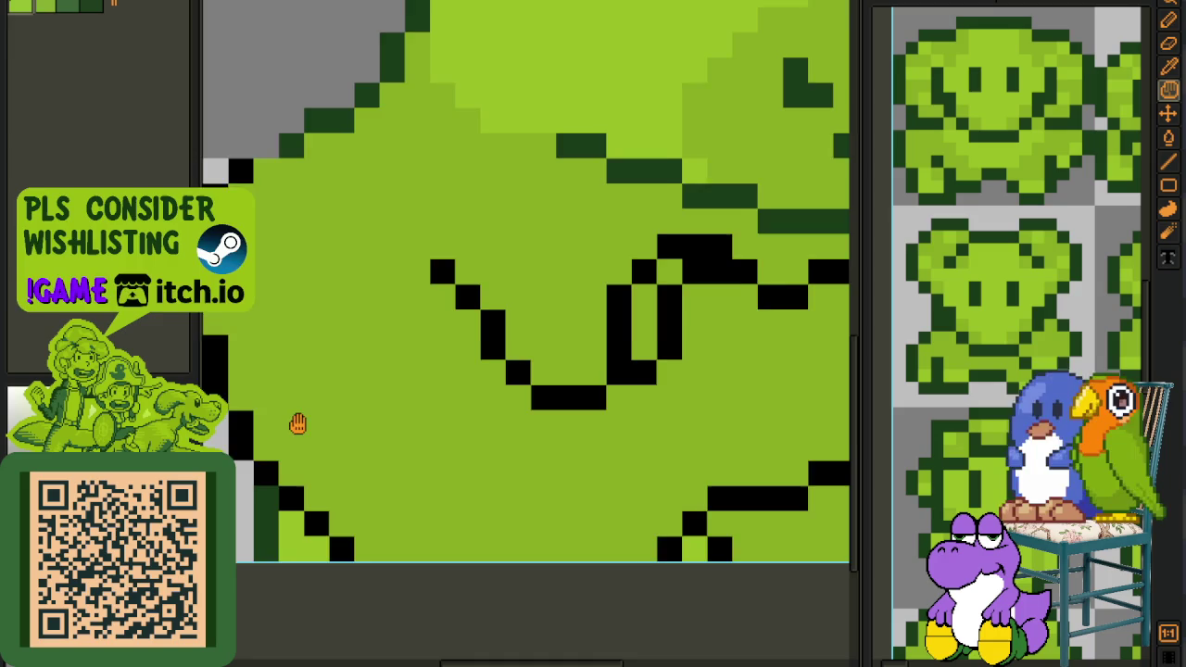
{"action": "scroll", "coordinate": [370, 447], "scroll_direction": "up", "scroll_amount": 1}
{"action": "scroll", "coordinate": [369, 447], "scroll_direction": "down", "scroll_amount": 2}
{"action": "key", "text": "b"}
{"action": "scroll", "coordinate": [495, 522], "scroll_direction": "down", "scroll_amount": 1}
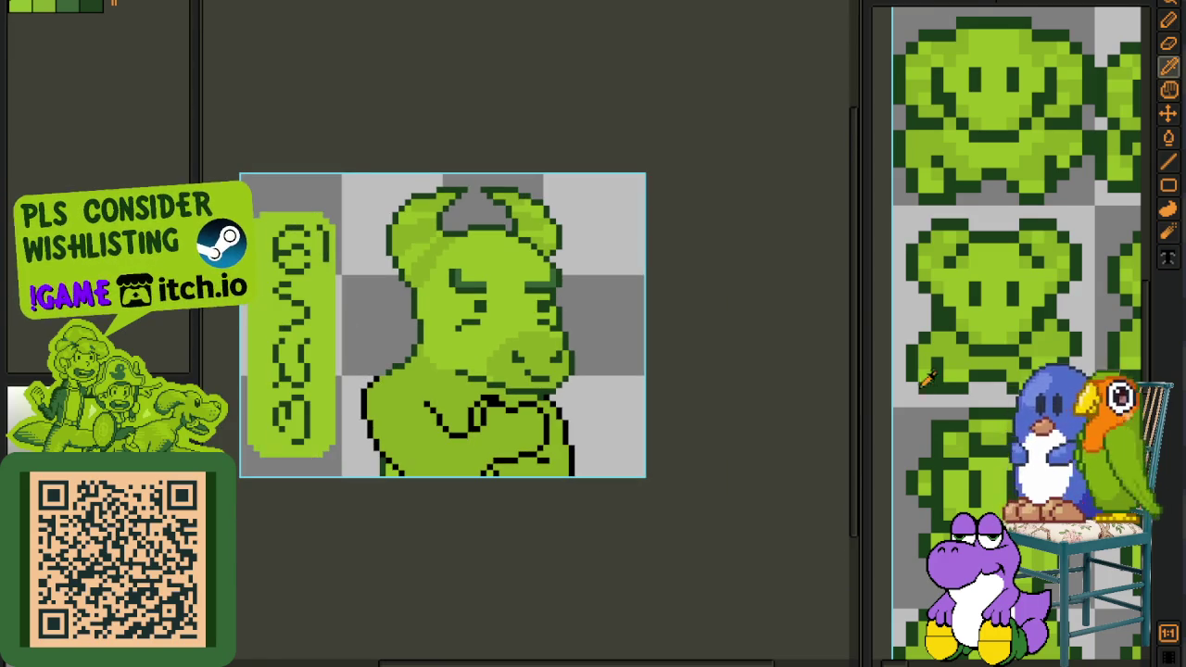
{"action": "scroll", "coordinate": [927, 381], "scroll_direction": "down", "scroll_amount": 2}
{"action": "scroll", "coordinate": [967, 389], "scroll_direction": "up", "scroll_amount": 1}
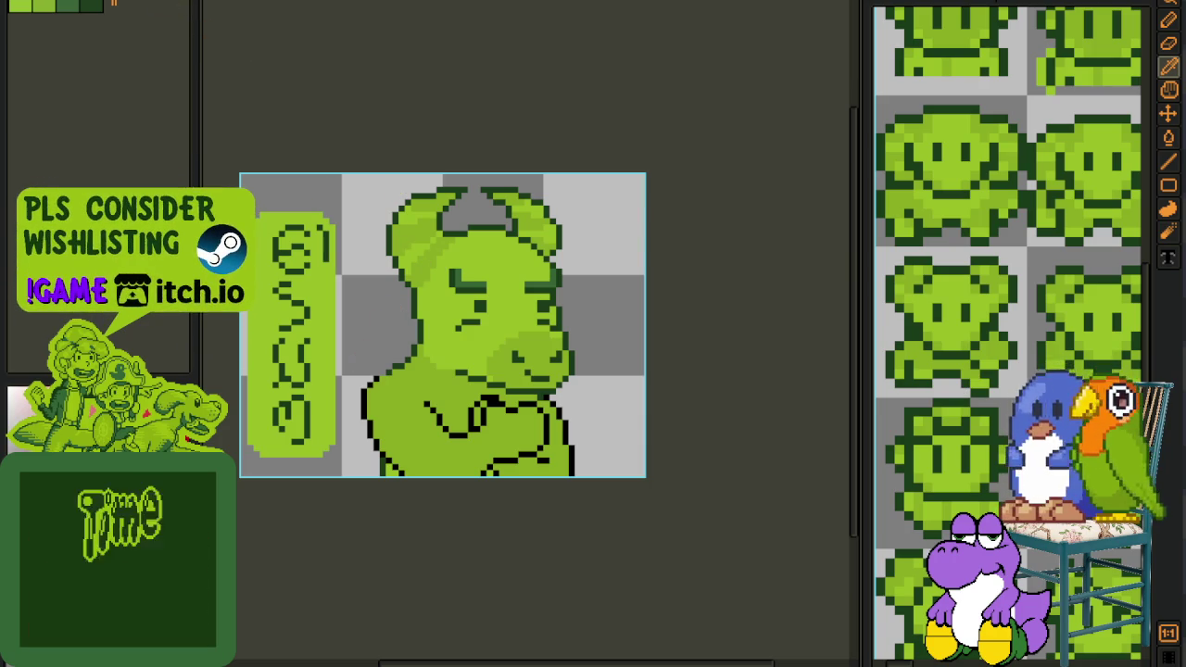
{"action": "scroll", "coordinate": [412, 218], "scroll_direction": "up", "scroll_amount": 2}
{"action": "scroll", "coordinate": [423, 283], "scroll_direction": "up", "scroll_amount": 2}
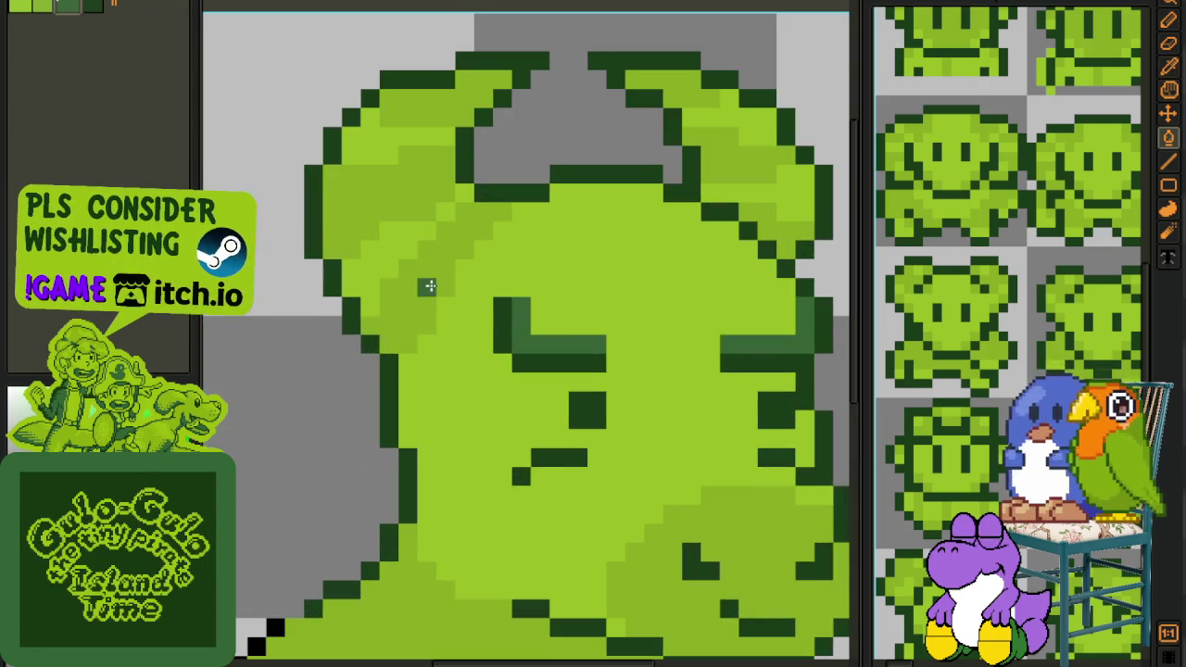
Bucket-fill three shading bands on each horn with dark green
{"action": "key", "text": "g"}
{"action": "left_click", "coordinate": [435, 250]}
{"action": "left_click", "coordinate": [371, 195]}
{"action": "left_click", "coordinate": [421, 117]}
{"action": "left_click_drag", "start_coordinate": [722, 185], "coordinate": [507, 239]}
{"action": "left_click", "coordinate": [556, 281]}
{"action": "left_click", "coordinate": [516, 216]}
{"action": "left_click", "coordinate": [475, 152]}
{"action": "scroll", "coordinate": [475, 153], "scroll_direction": "down", "scroll_amount": 3}
Fill the snout and an adjacent face area with dark green
{"action": "key", "text": "b"}
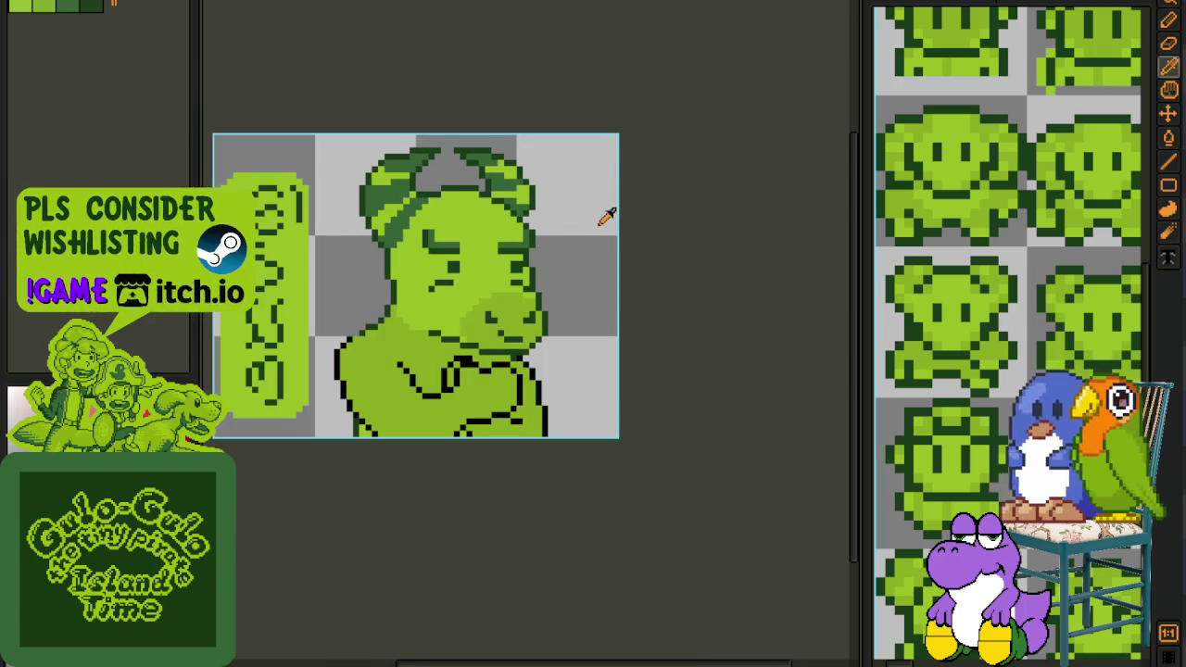
{"action": "scroll", "coordinate": [441, 325], "scroll_direction": "up", "scroll_amount": 1}
{"action": "key", "text": "g"}
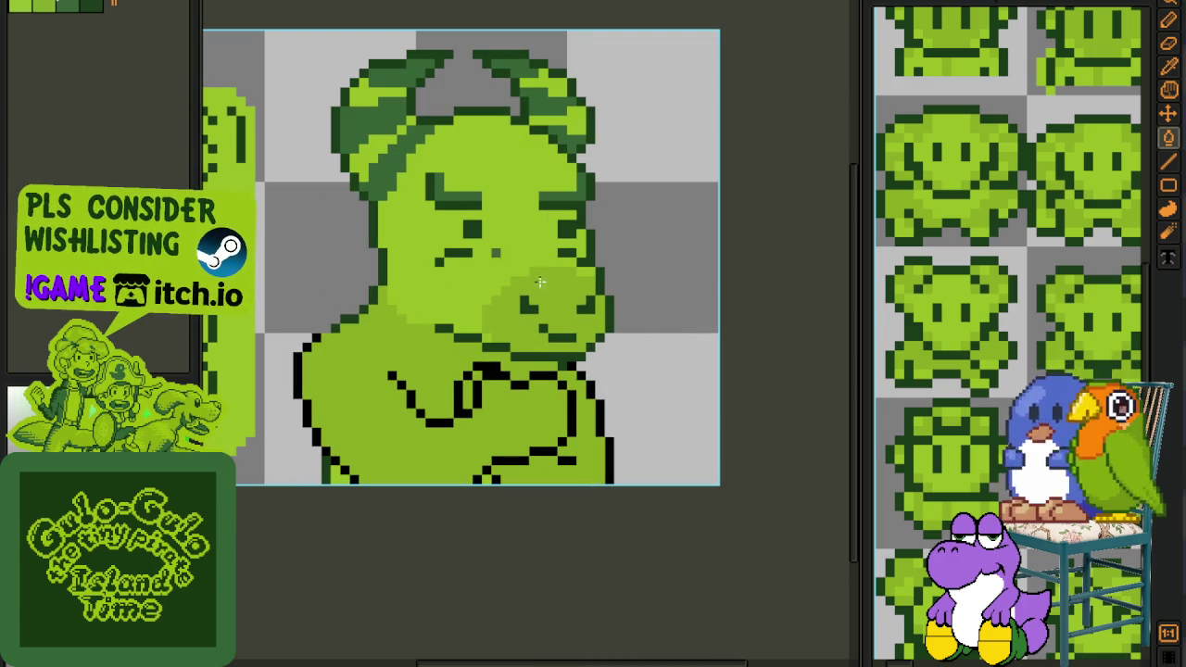
{"action": "left_click", "coordinate": [542, 290]}
{"action": "key", "text": "b"}
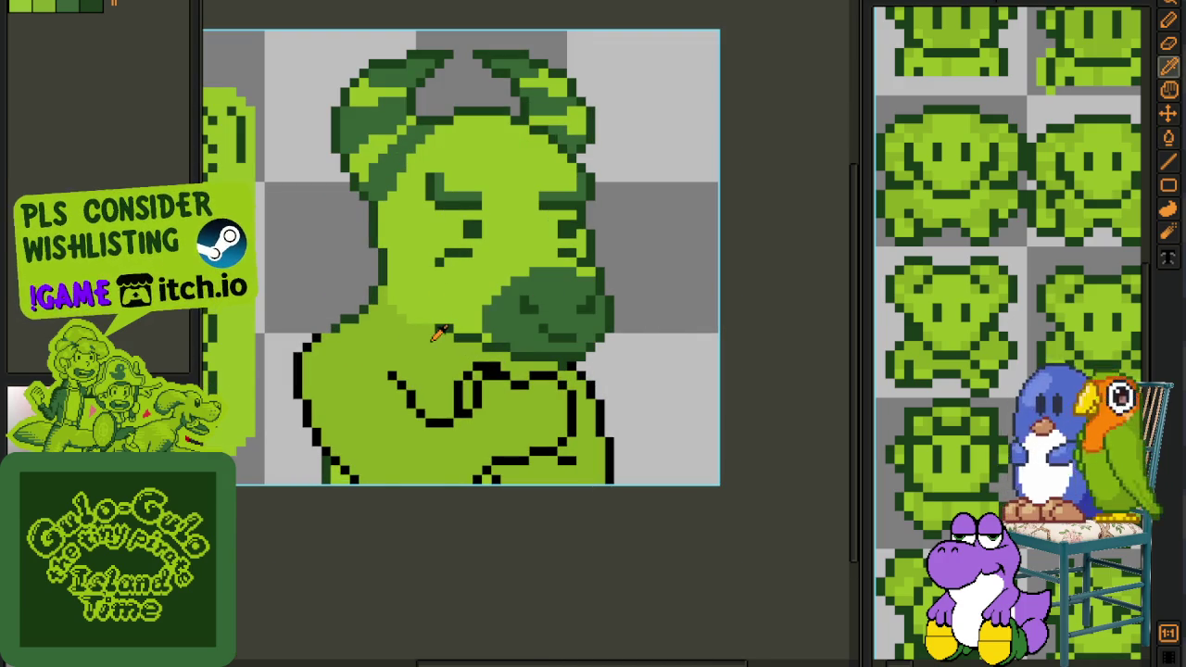
{"action": "key", "text": "g"}
{"action": "left_click", "coordinate": [457, 316]}
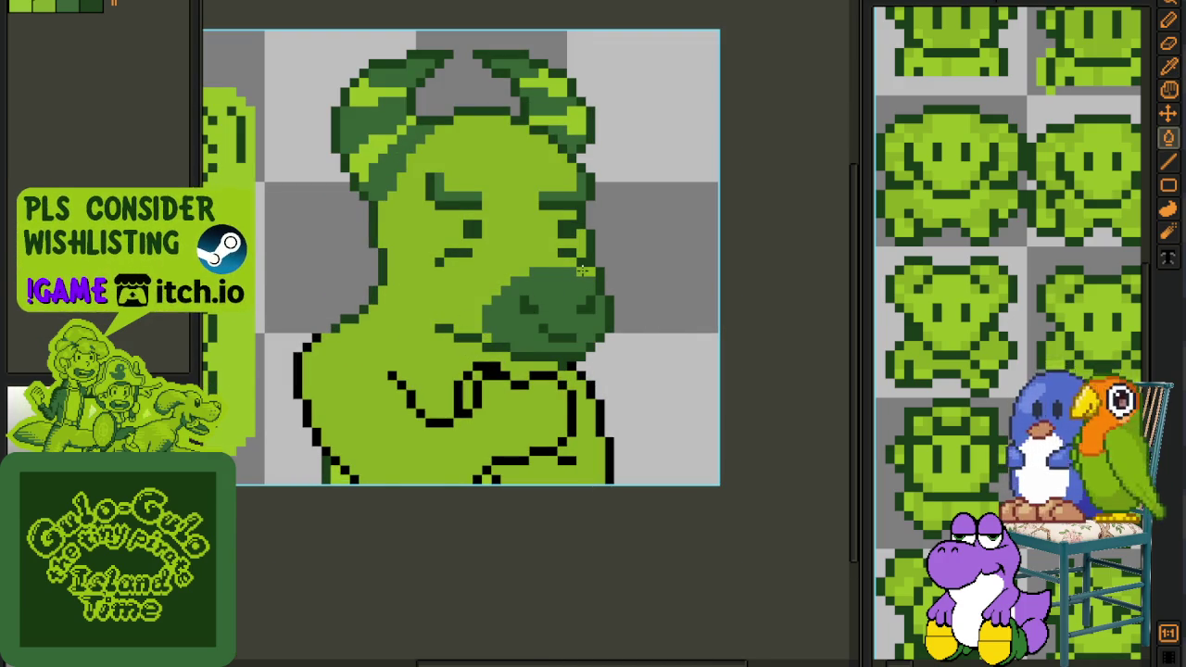
{"action": "scroll", "coordinate": [593, 278], "scroll_direction": "down", "scroll_amount": 2}
Save the portrait and show the layers and frames timeline
{"action": "key", "text": "b"}
{"action": "scroll", "coordinate": [612, 289], "scroll_direction": "down", "scroll_amount": 1}
{"action": "scroll", "coordinate": [612, 289], "scroll_direction": "down", "scroll_amount": 1}
{"action": "scroll", "coordinate": [604, 280], "scroll_direction": "up", "scroll_amount": 1}
{"action": "key", "text": "ctrl+s"}
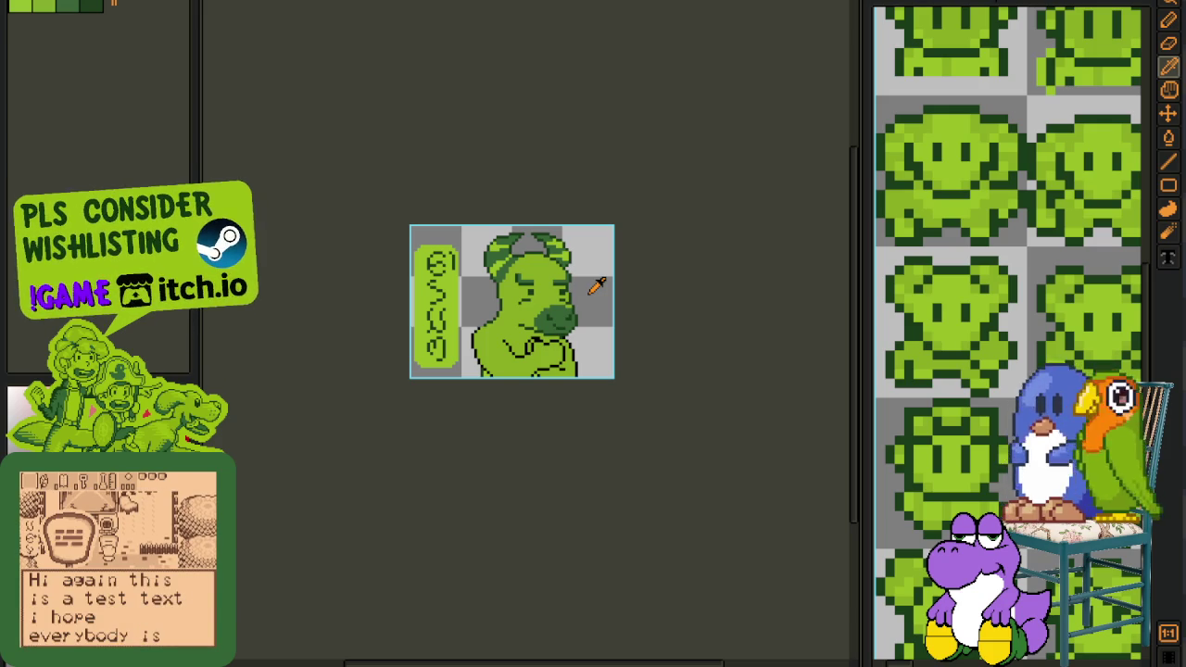
{"action": "key", "text": "Tab"}
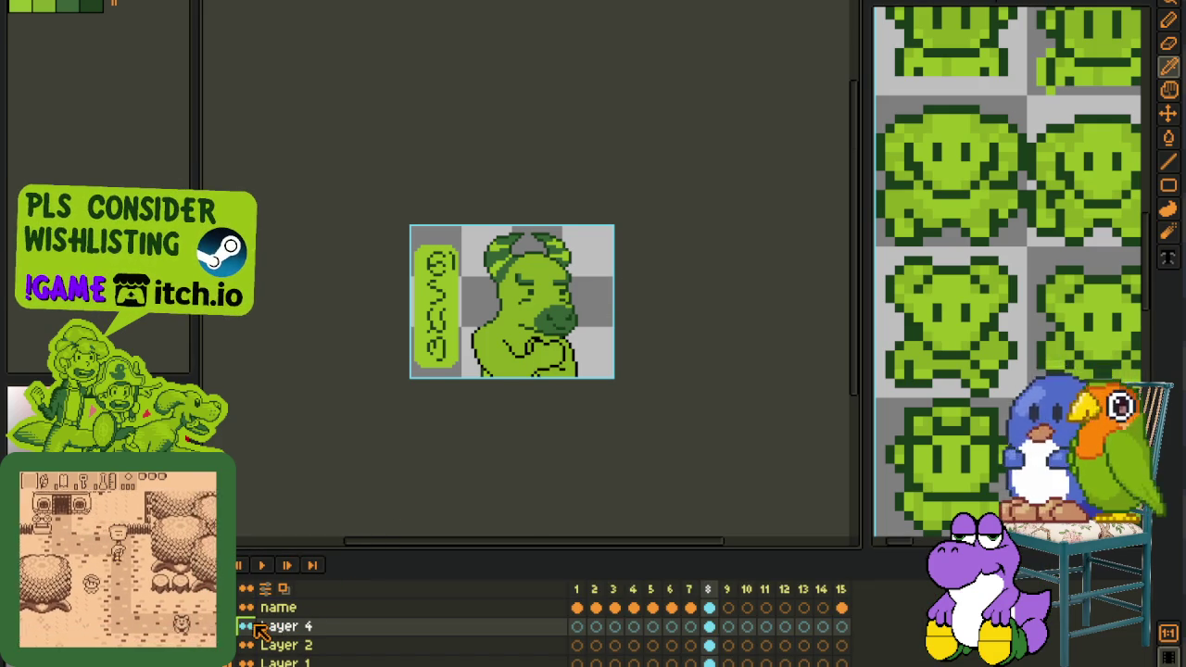
Merge Layer 4 down into Layer 2 and add a dark-green pixel to the diagonal edge
{"action": "right_click", "coordinate": [278, 626]}
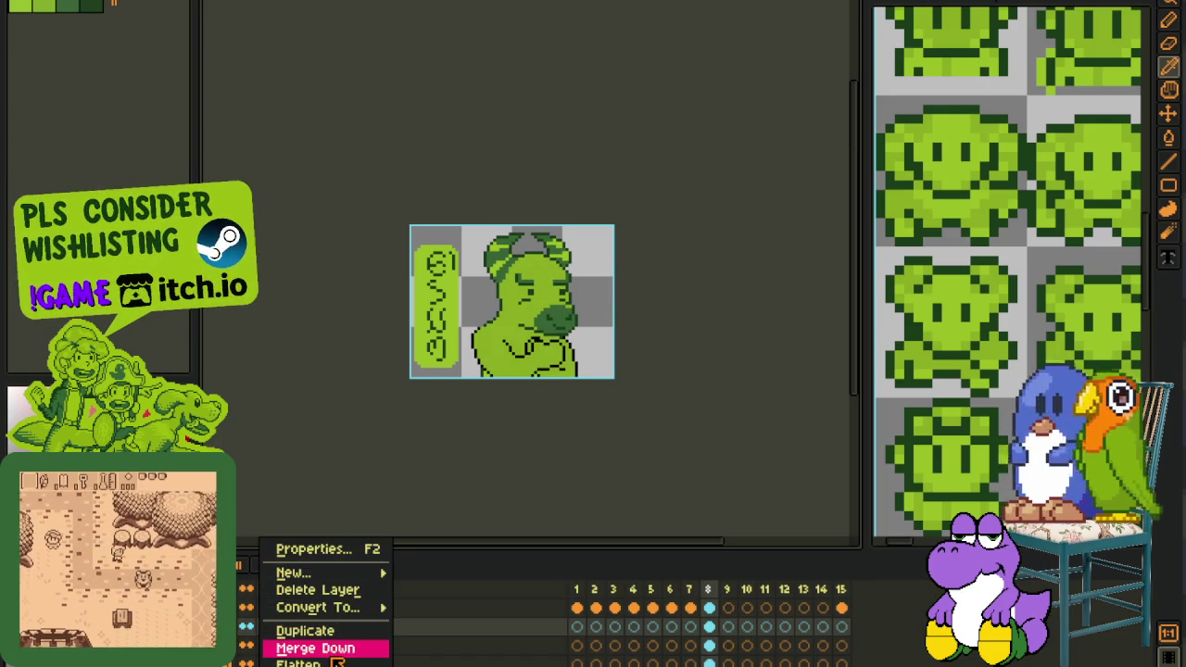
{"action": "left_click", "coordinate": [306, 643]}
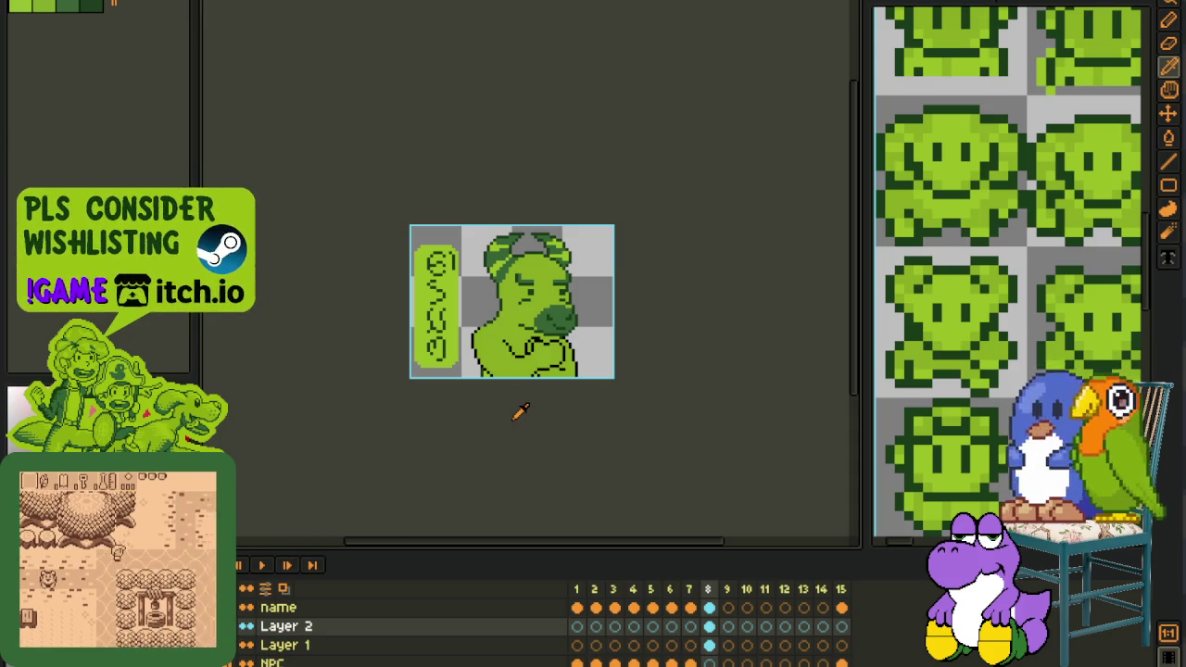
{"action": "scroll", "coordinate": [519, 407], "scroll_direction": "up", "scroll_amount": 3}
{"action": "scroll", "coordinate": [492, 343], "scroll_direction": "up", "scroll_amount": 3}
{"action": "left_click", "coordinate": [454, 350]}
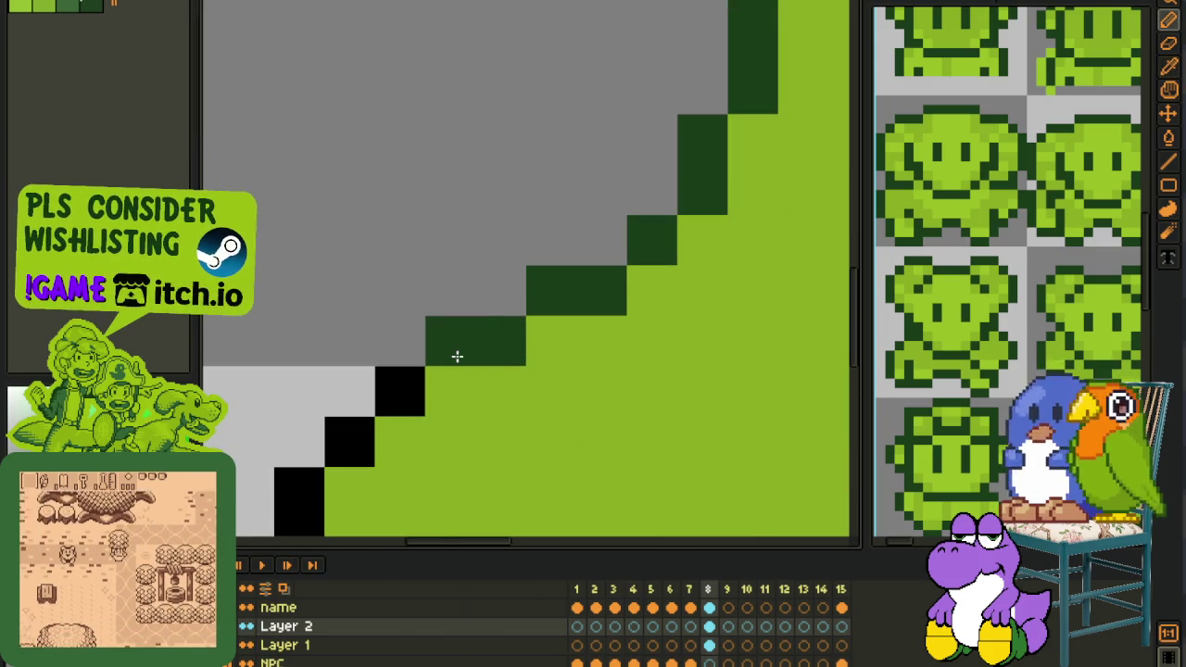
Replace black #000000 with dark green #0F380F across the portrait and save it
{"action": "key", "text": "shift+r"}
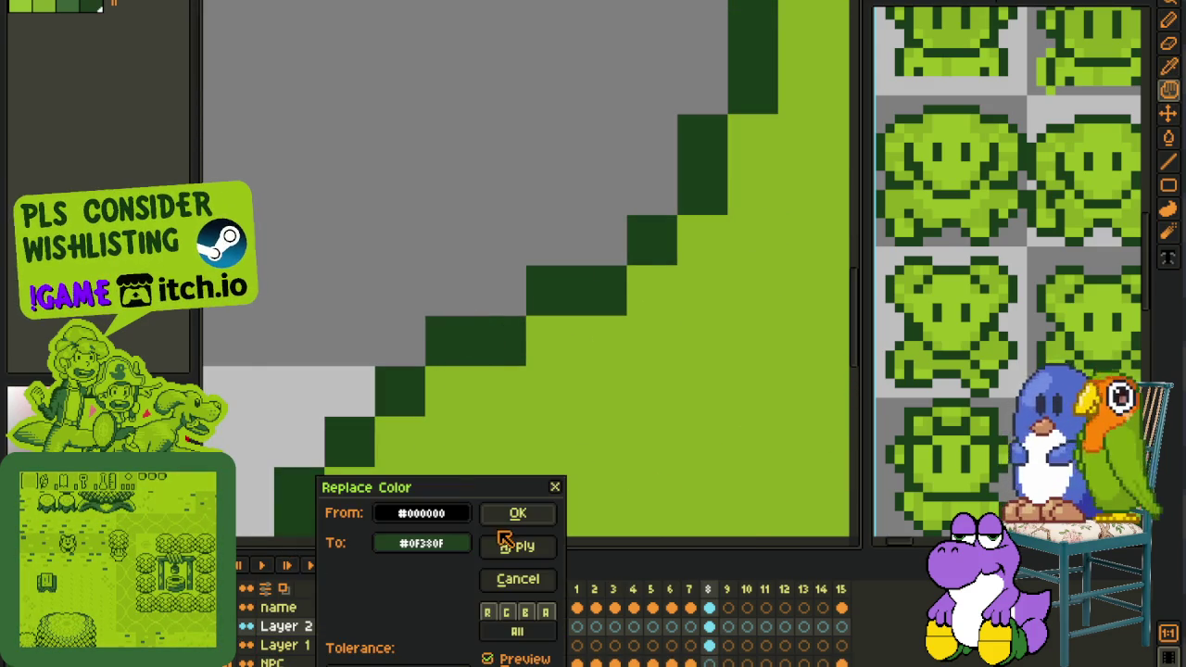
{"action": "left_click", "coordinate": [519, 514]}
{"action": "scroll", "coordinate": [385, 333], "scroll_direction": "down", "scroll_amount": 4}
{"action": "key", "text": "ctrl+s"}
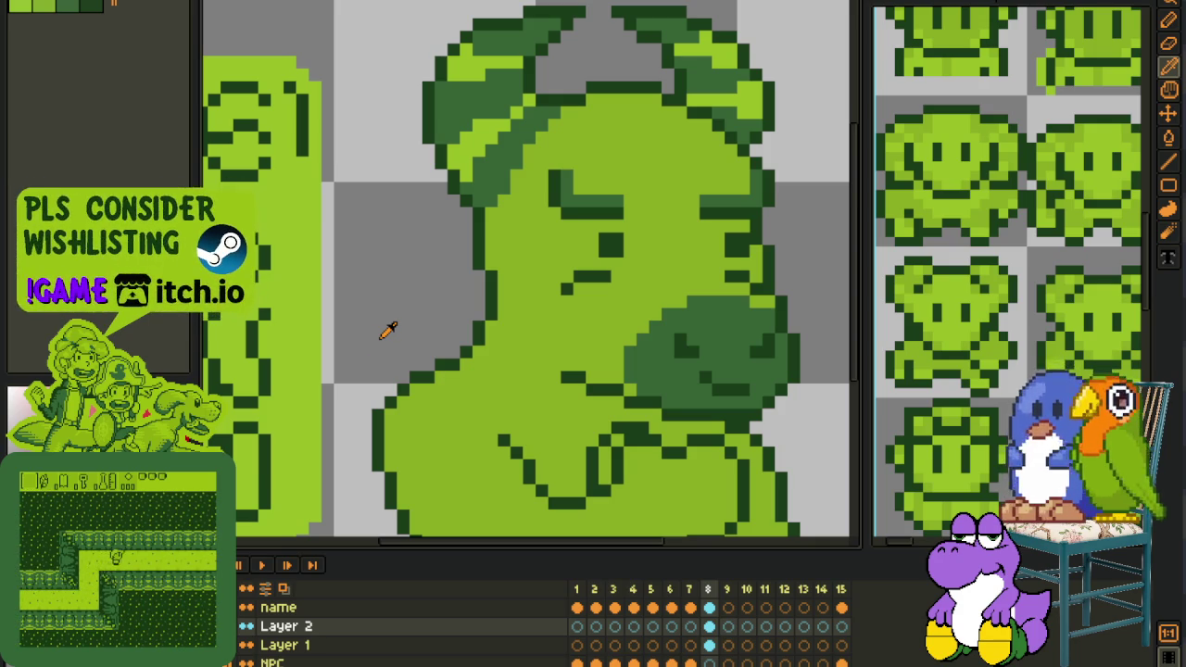
{"action": "key", "text": "ctrl+s"}
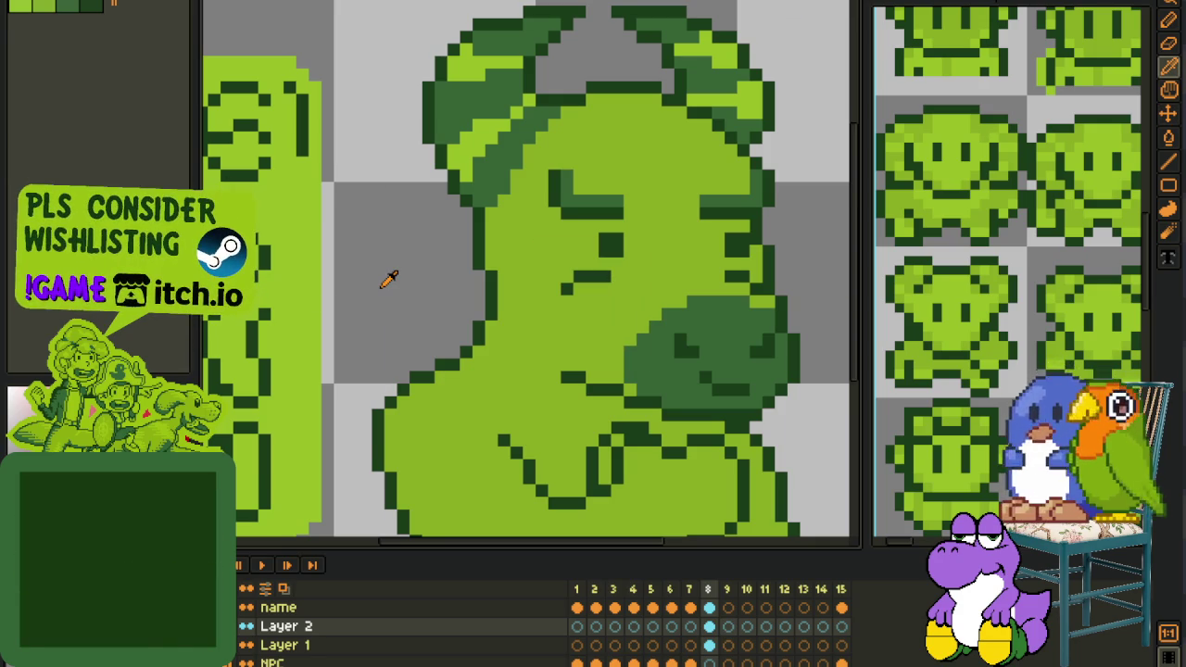
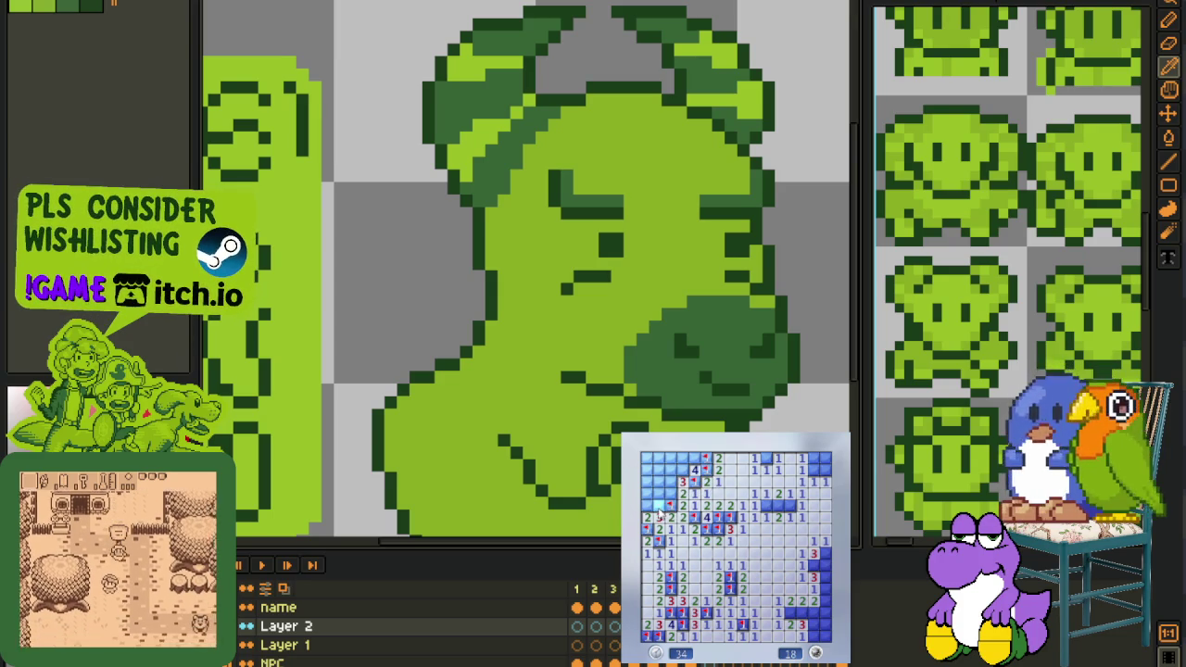
Make a last Minesweeper reveal and flag, then return to Aseprite
{"action": "left_click", "coordinate": [673, 491]}
{"action": "right_click", "coordinate": [666, 482]}
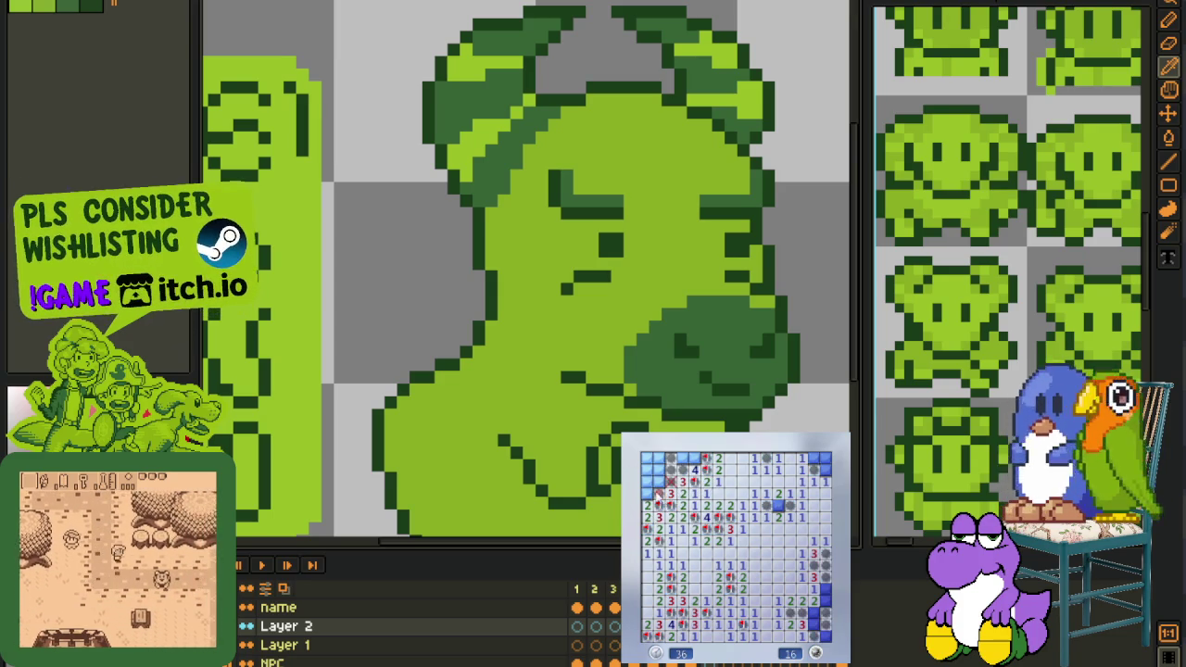
{"action": "key", "text": "alt+Tab"}
Recentre the full sprite in view and save the portrait file with Ctrl+S
{"action": "scroll", "coordinate": [565, 340], "scroll_direction": "down", "scroll_amount": 1}
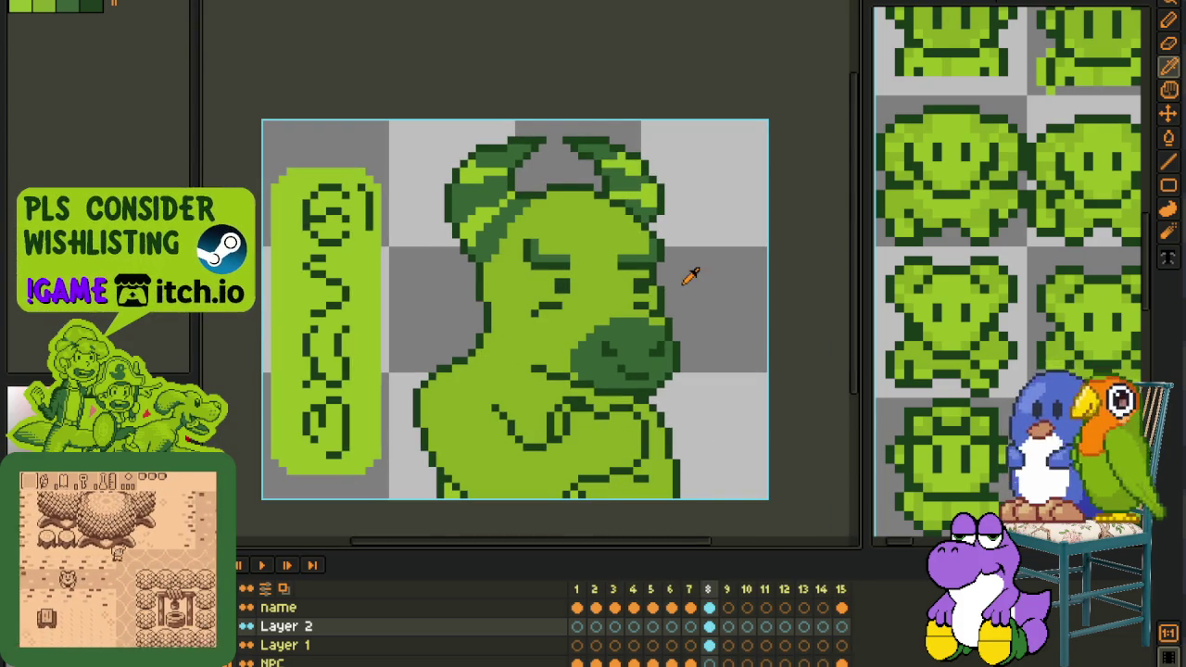
{"action": "key", "text": "h"}
{"action": "scroll", "coordinate": [547, 276], "scroll_direction": "up", "scroll_amount": 1}
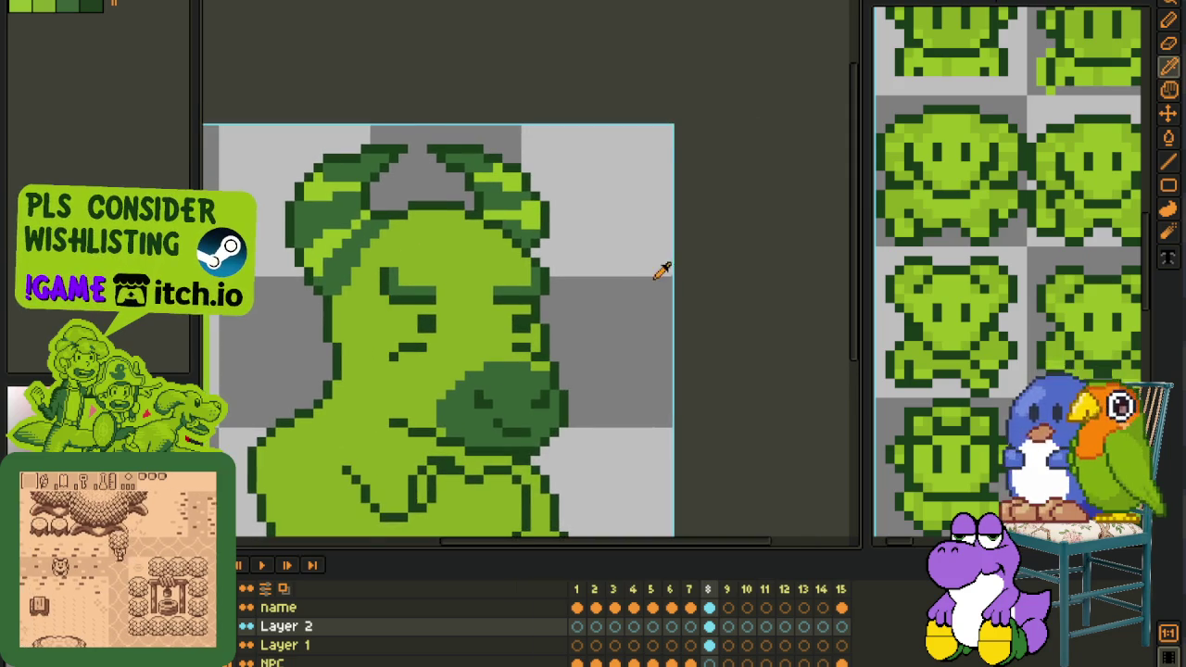
{"action": "scroll", "coordinate": [640, 278], "scroll_direction": "down", "scroll_amount": 2}
{"action": "left_click_drag", "start_coordinate": [611, 289], "coordinate": [618, 264]}
{"action": "key", "text": "ctrl+s"}
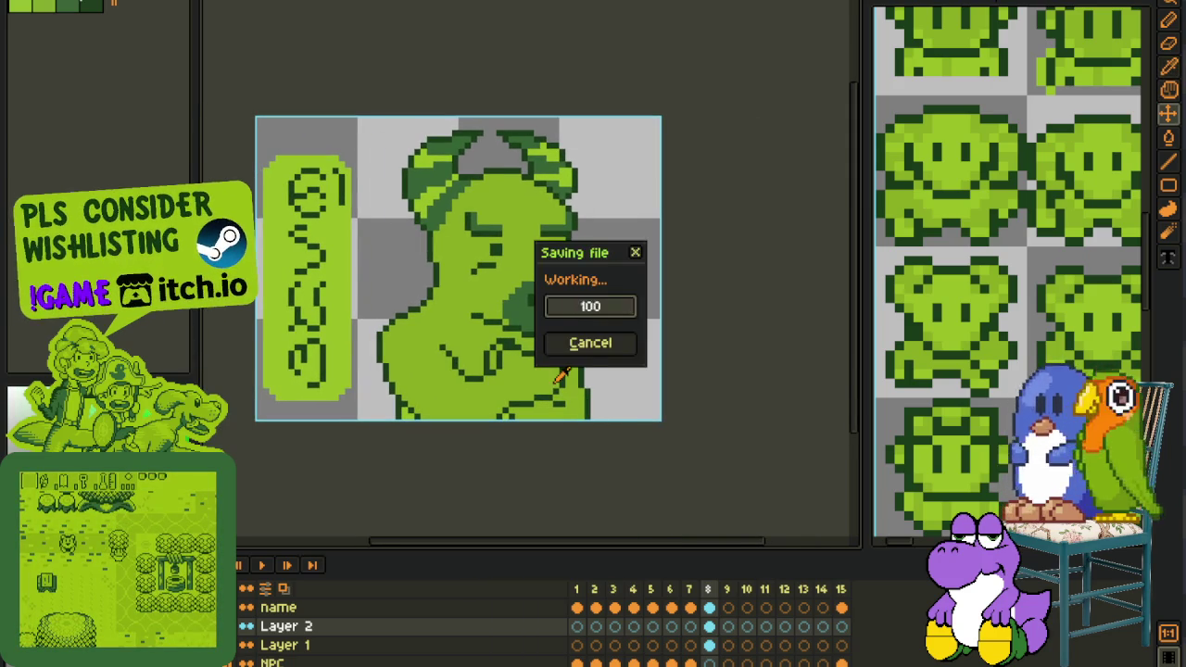
Cycle through the Eyedropper and Rectangle tools, ending on the Pencil with the timeline shown
{"action": "key", "text": "b"}
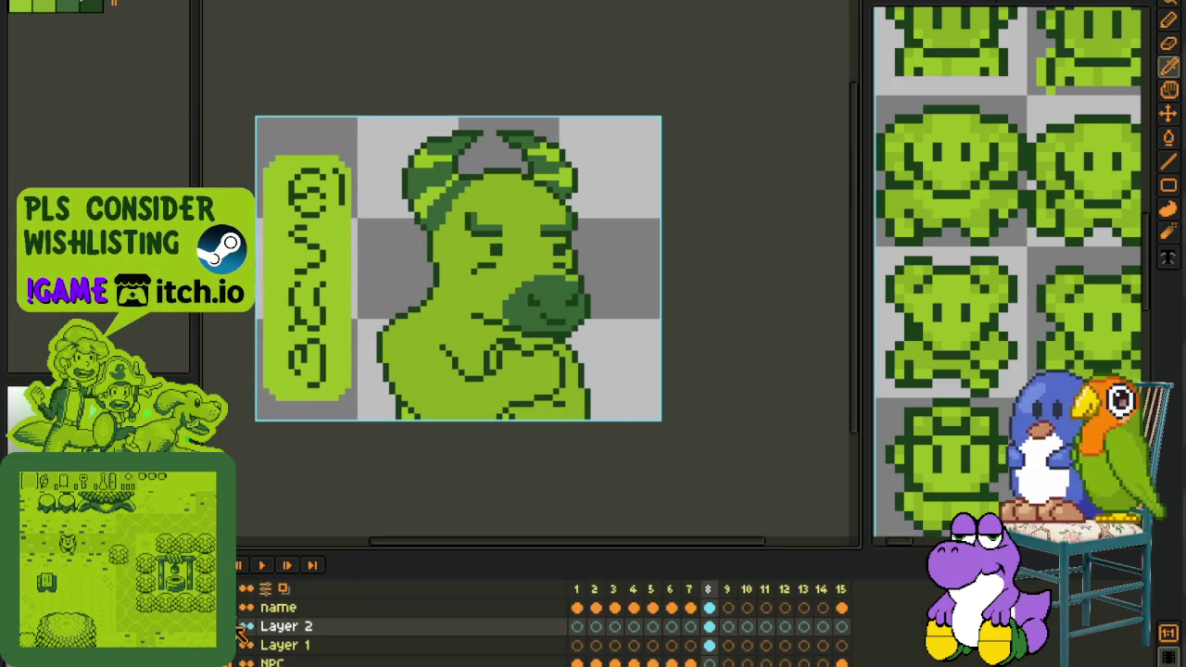
{"action": "key", "text": "Tab"}
{"action": "scroll", "coordinate": [416, 397], "scroll_direction": "up", "scroll_amount": 2}
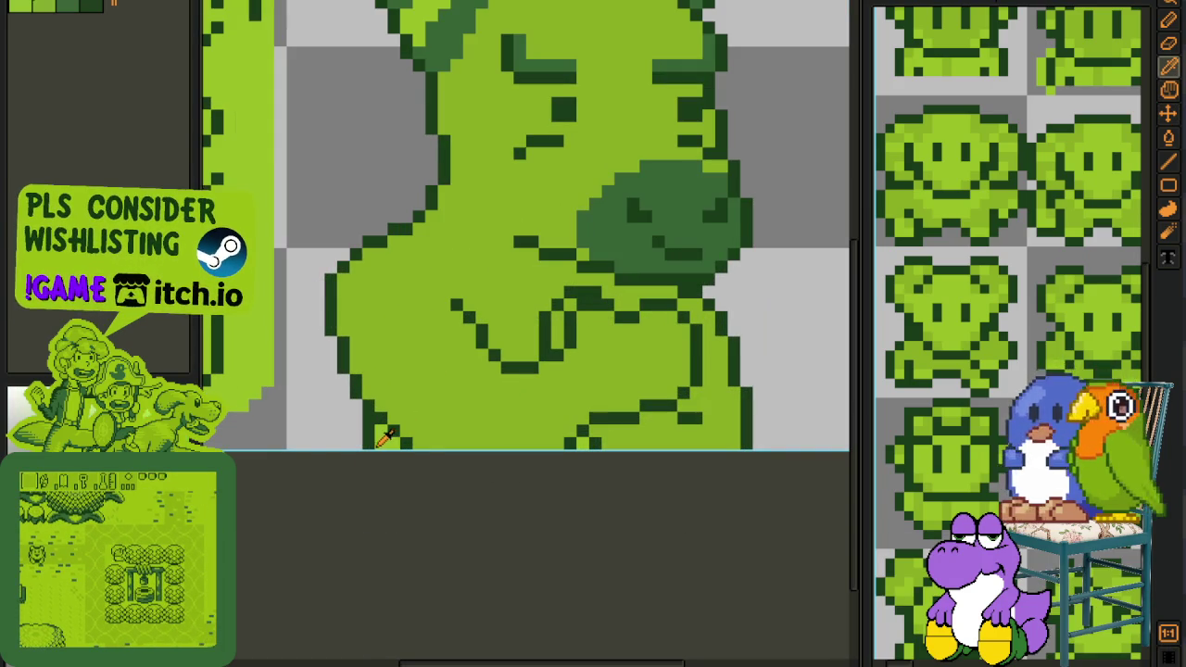
{"action": "key", "text": "i"}
{"action": "scroll", "coordinate": [575, 454], "scroll_direction": "down", "scroll_amount": 2}
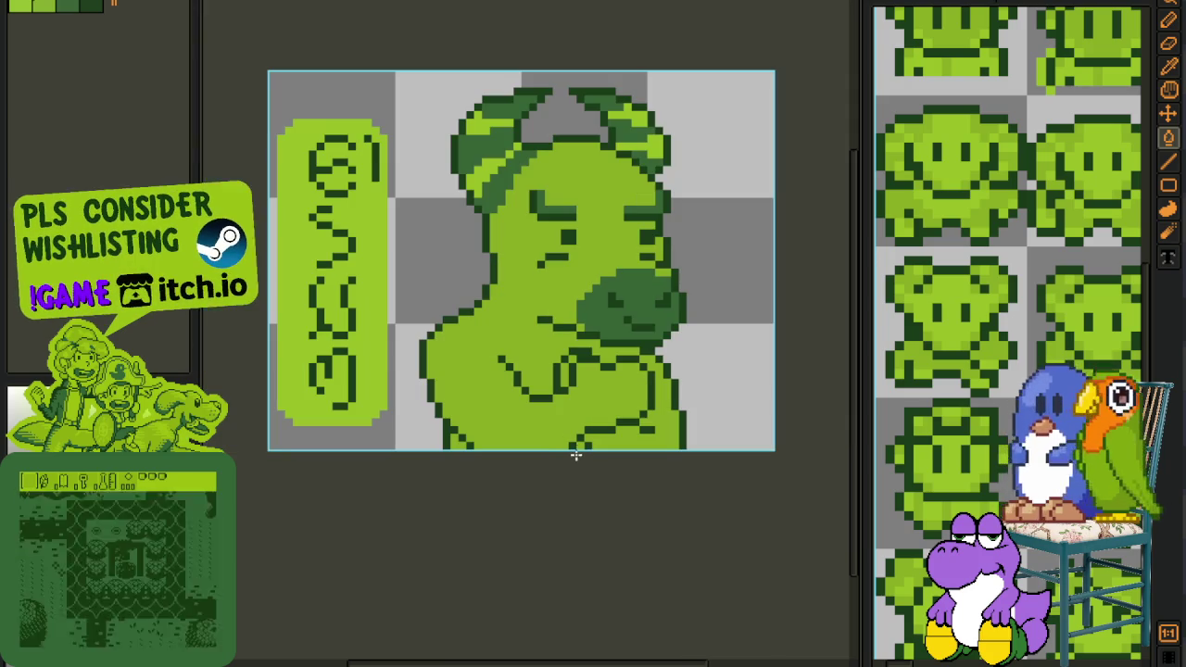
{"action": "key", "text": "z"}
{"action": "key", "text": "u"}
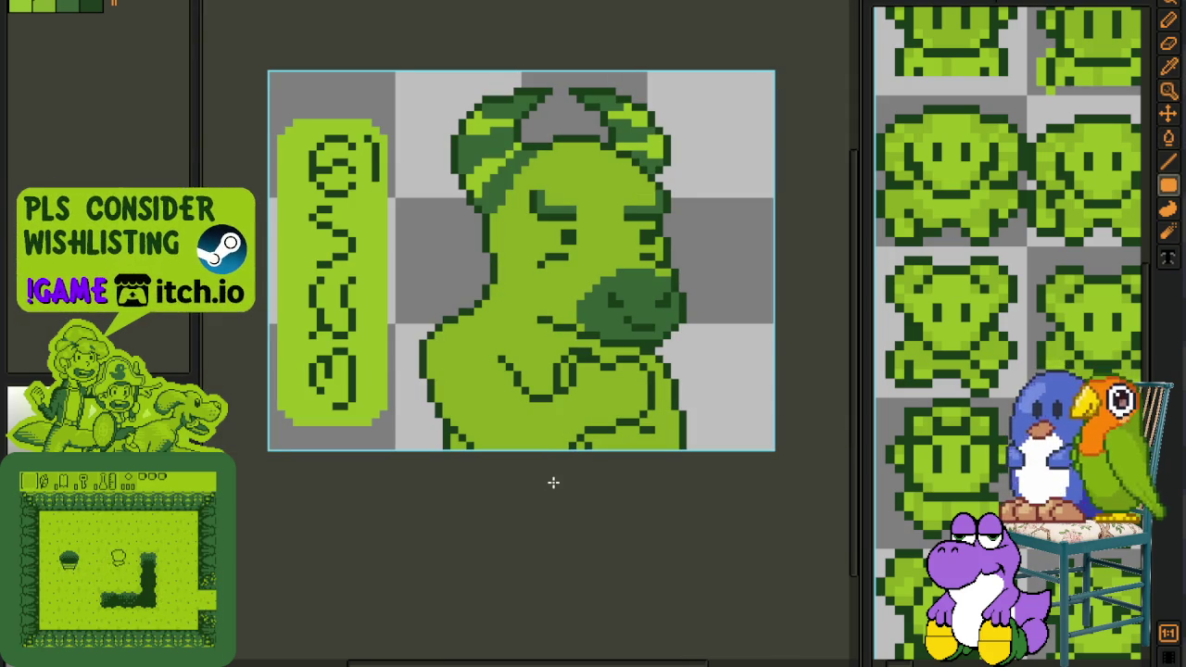
{"action": "key", "text": "b"}
{"action": "key", "text": "Tab"}
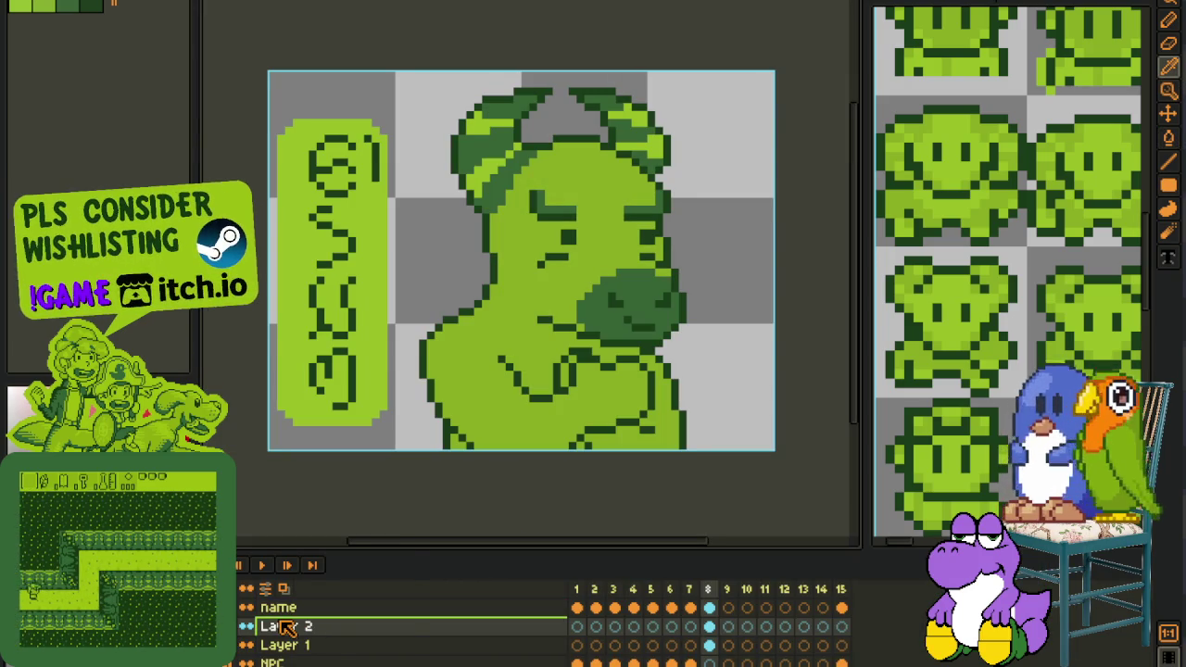
Merge Layer 2 down into Layer 1, add a new empty layer, and hide the timeline
{"action": "right_click", "coordinate": [282, 627]}
{"action": "left_click", "coordinate": [339, 649]}
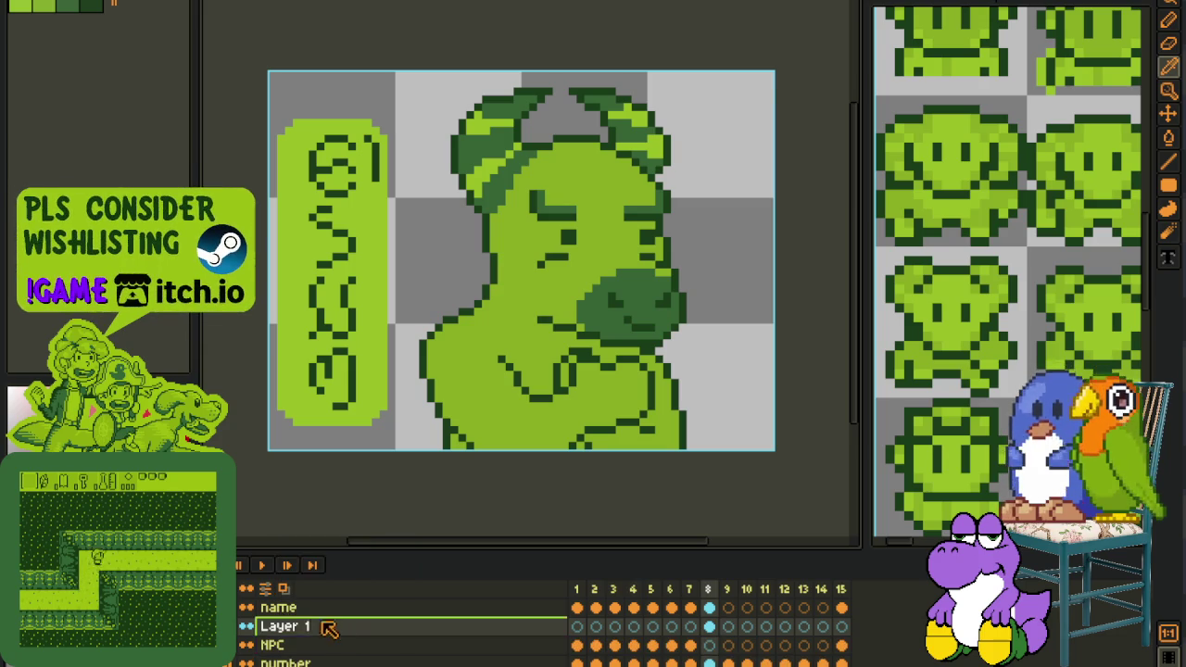
{"action": "right_click", "coordinate": [286, 626]}
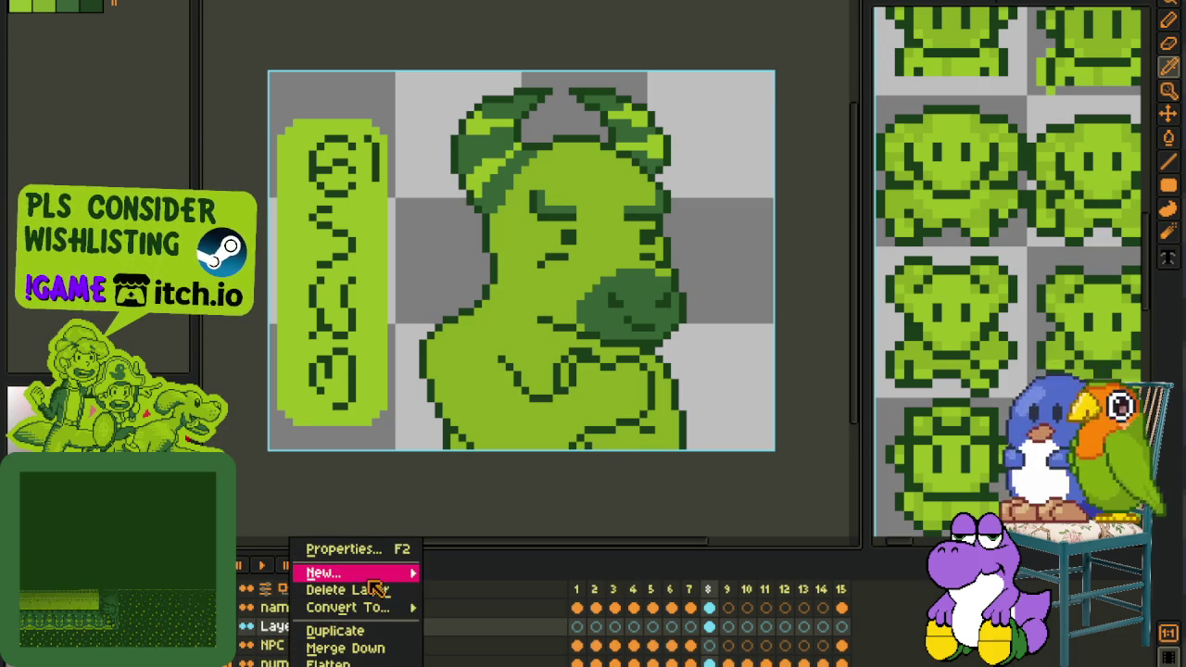
{"action": "left_click", "coordinate": [460, 582]}
{"action": "key", "text": "Tab"}
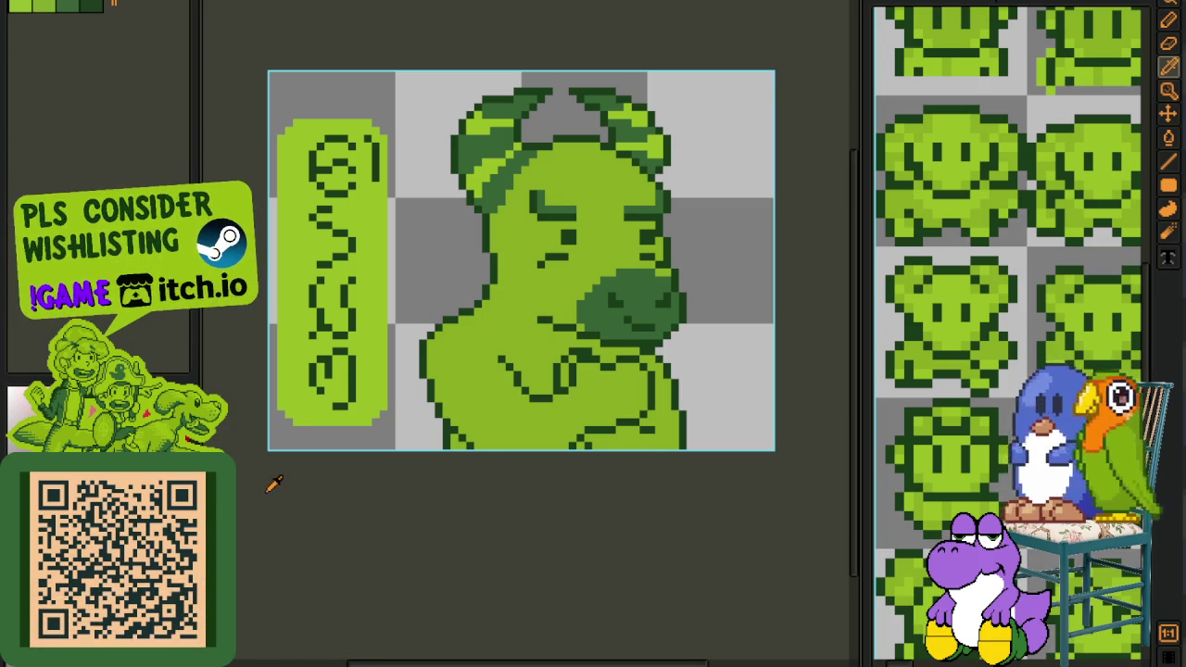
{"action": "scroll", "coordinate": [587, 461], "scroll_direction": "up", "scroll_amount": 1}
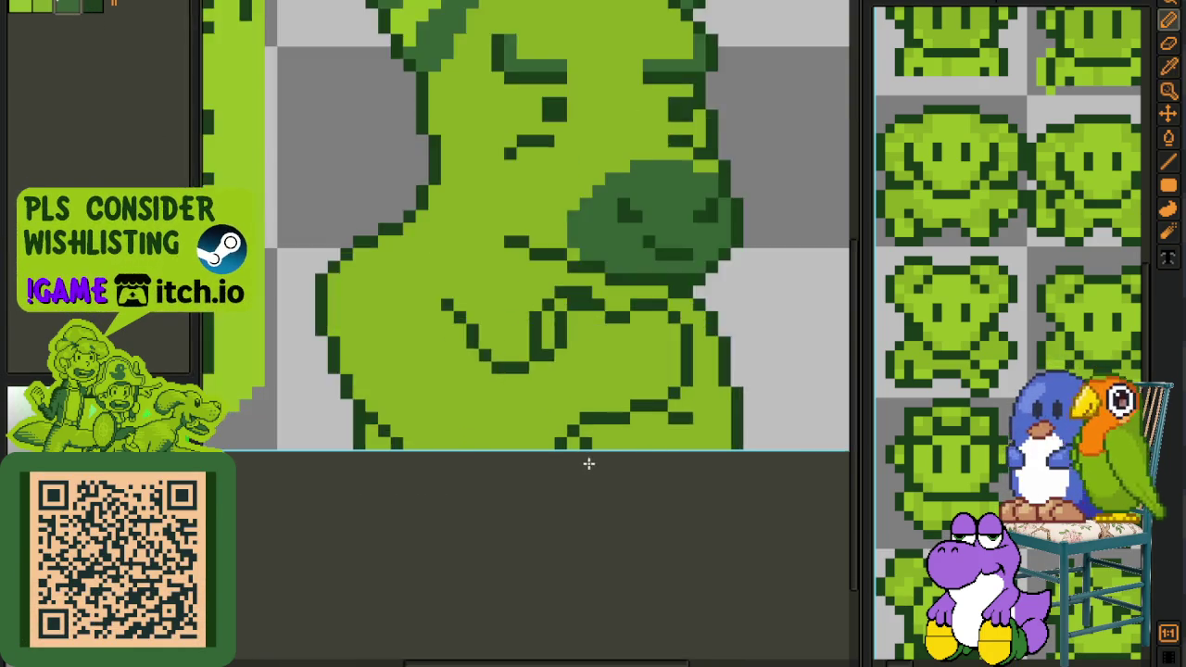
Add medium-green pixels along the lower body and diagonal arm outline, plus one dark outline pixel
{"action": "scroll", "coordinate": [587, 461], "scroll_direction": "up", "scroll_amount": 2}
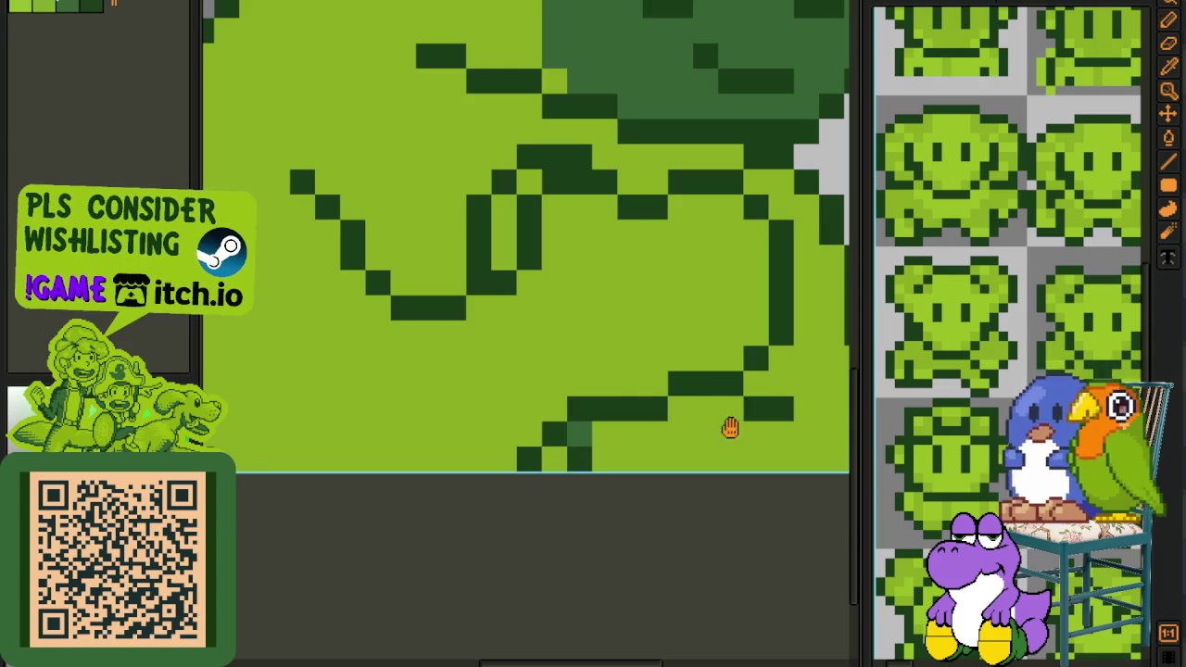
{"action": "left_click_drag", "start_coordinate": [728, 426], "coordinate": [538, 488]}
{"action": "left_click", "coordinate": [464, 469]}
{"action": "right_click", "coordinate": [491, 463]}
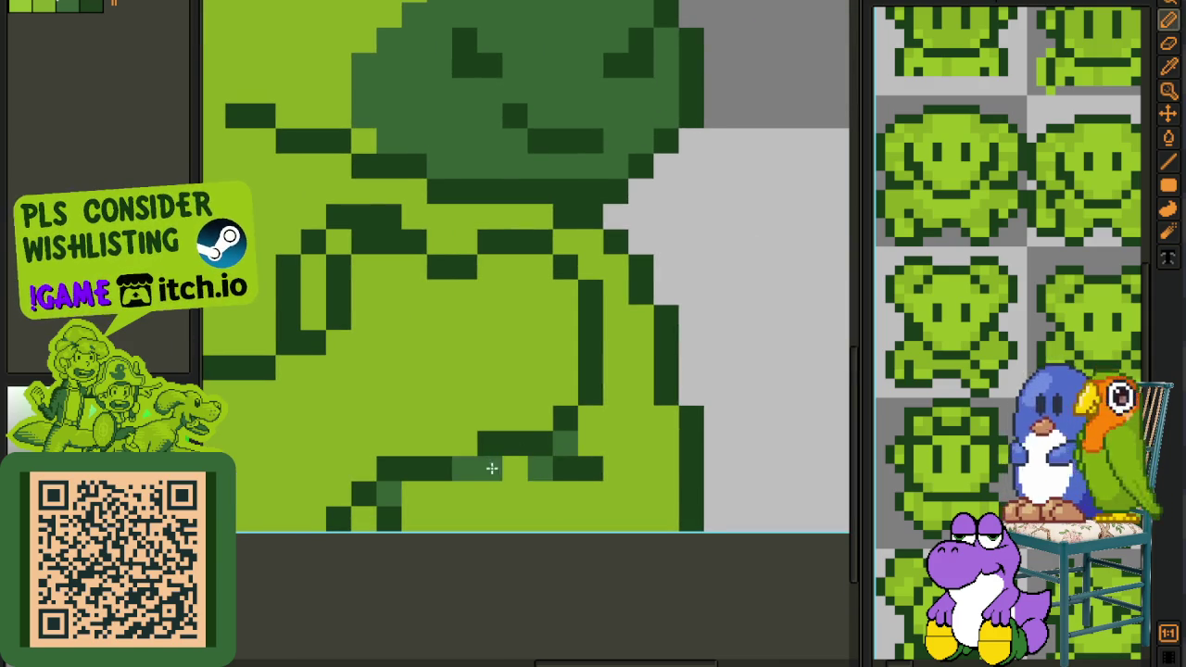
{"action": "left_click", "coordinate": [464, 443]}
{"action": "left_click", "coordinate": [542, 419]}
{"action": "left_click", "coordinate": [566, 342]}
{"action": "left_click", "coordinate": [541, 368]}
{"action": "left_click", "coordinate": [515, 367]}
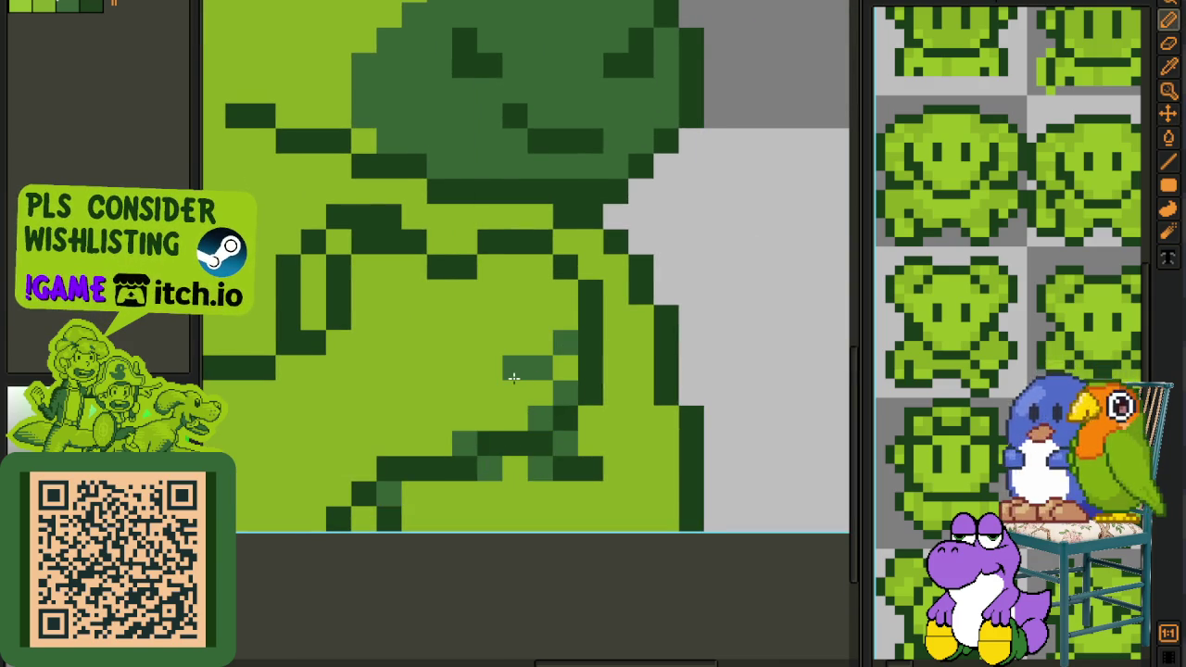
Shade inside the arm, the upper arm and shoulder edge, and darken a pixel under the snout
{"action": "left_click", "coordinate": [566, 293]}
{"action": "left_click", "coordinate": [540, 318]}
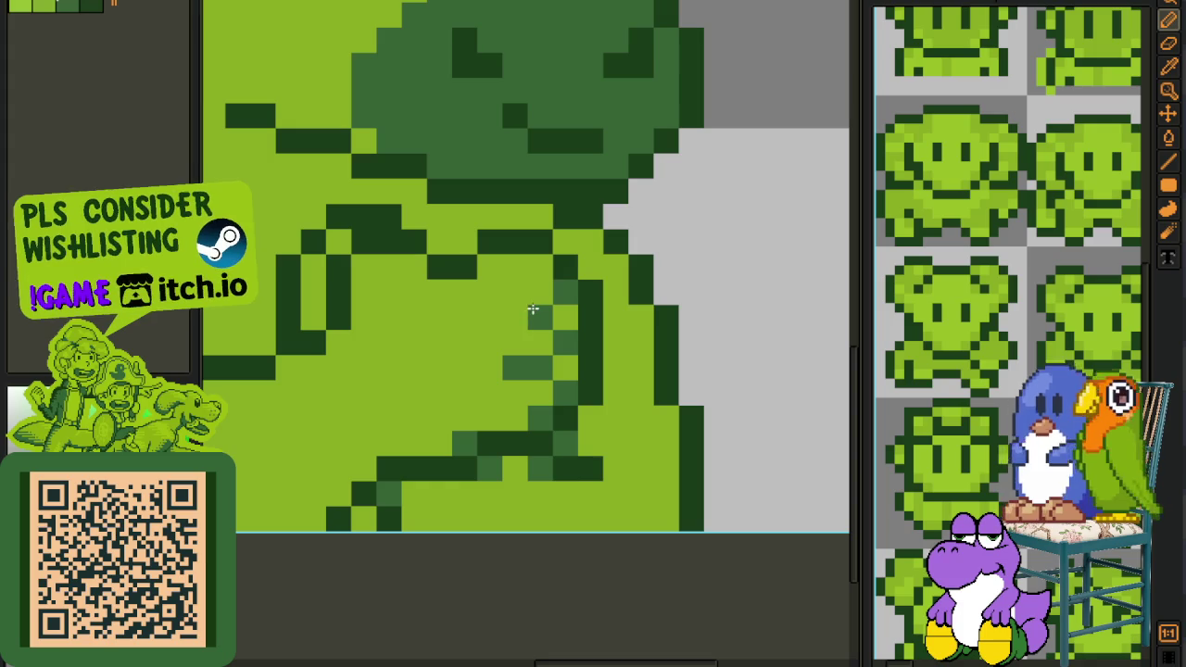
{"action": "left_click", "coordinate": [515, 318]}
{"action": "left_click", "coordinate": [540, 268]}
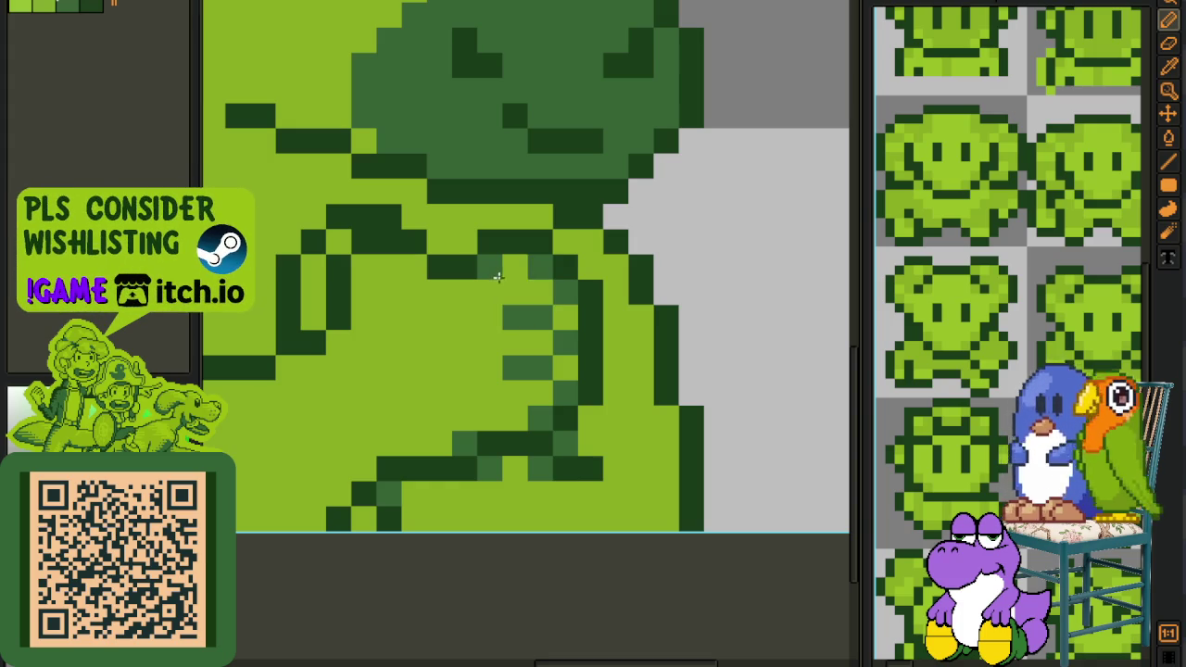
{"action": "left_click", "coordinate": [415, 268]}
{"action": "left_click", "coordinate": [362, 268]}
{"action": "left_click", "coordinate": [640, 318]}
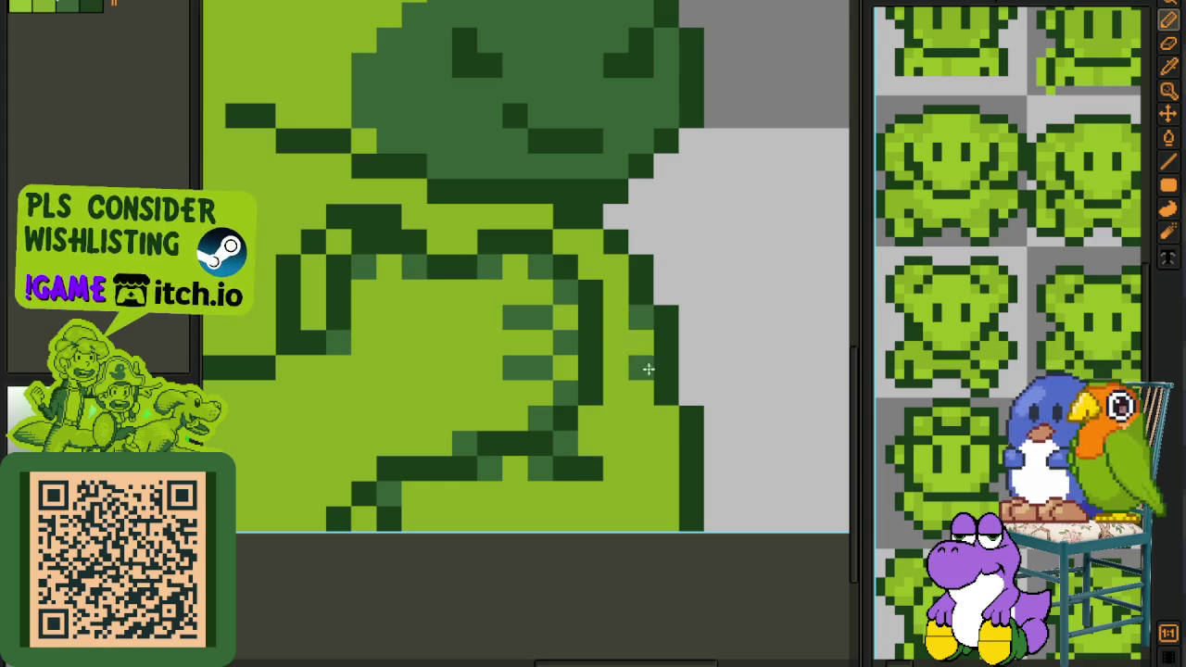
{"action": "left_click", "coordinate": [666, 418]}
{"action": "left_click", "coordinate": [615, 268]}
{"action": "left_click", "coordinate": [541, 216]}
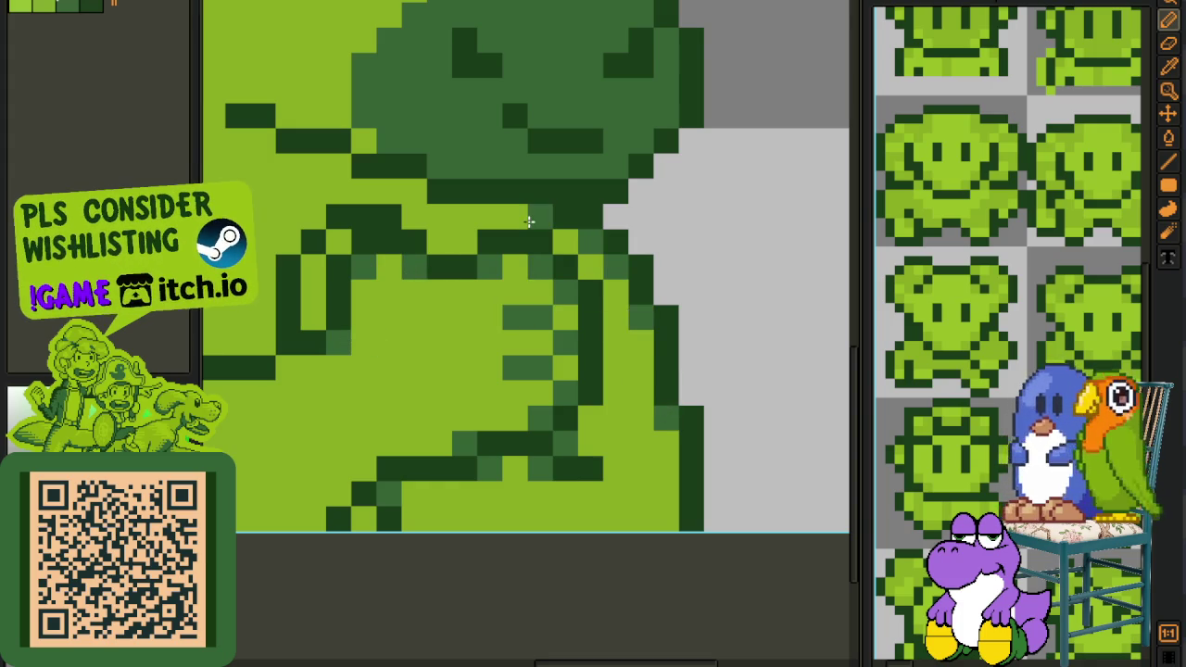
Anti-alias the lower-left diagonal and left body outline with medium-green pixels
{"action": "scroll", "coordinate": [540, 217], "scroll_direction": "down", "scroll_amount": 3}
{"action": "scroll", "coordinate": [476, 371], "scroll_direction": "up", "scroll_amount": 1}
{"action": "scroll", "coordinate": [476, 442], "scroll_direction": "up", "scroll_amount": 3}
{"action": "left_click", "coordinate": [468, 433]}
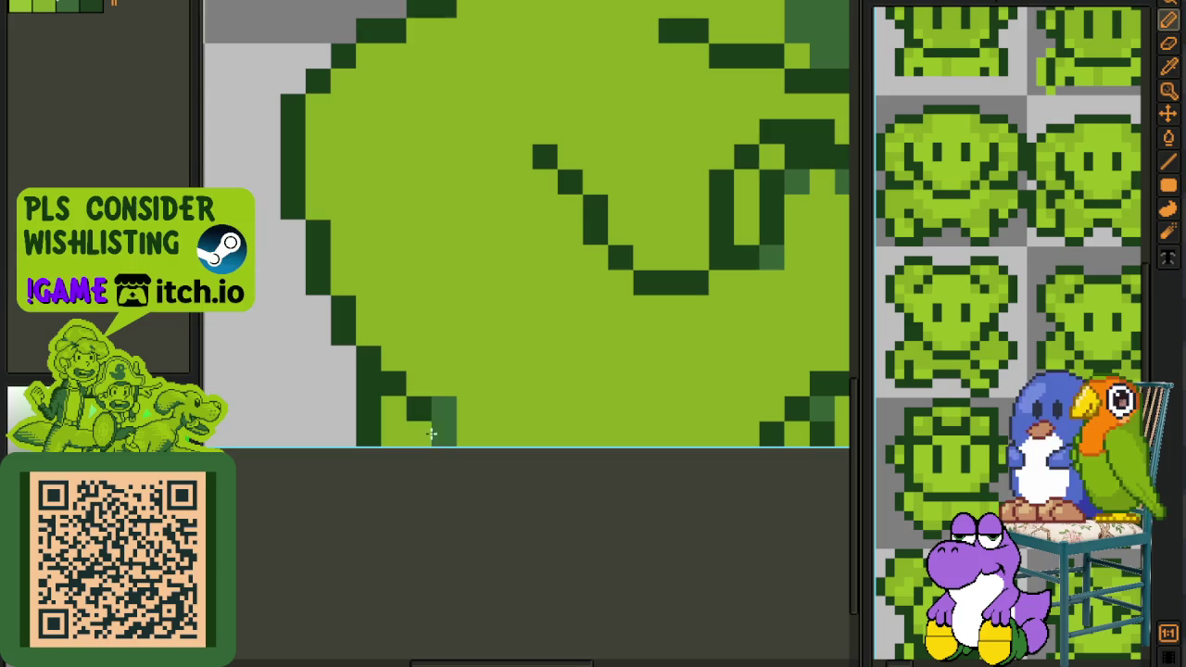
{"action": "left_click", "coordinate": [417, 383]}
{"action": "left_click", "coordinate": [392, 408]}
{"action": "left_click", "coordinate": [392, 358]}
{"action": "left_click", "coordinate": [361, 284]}
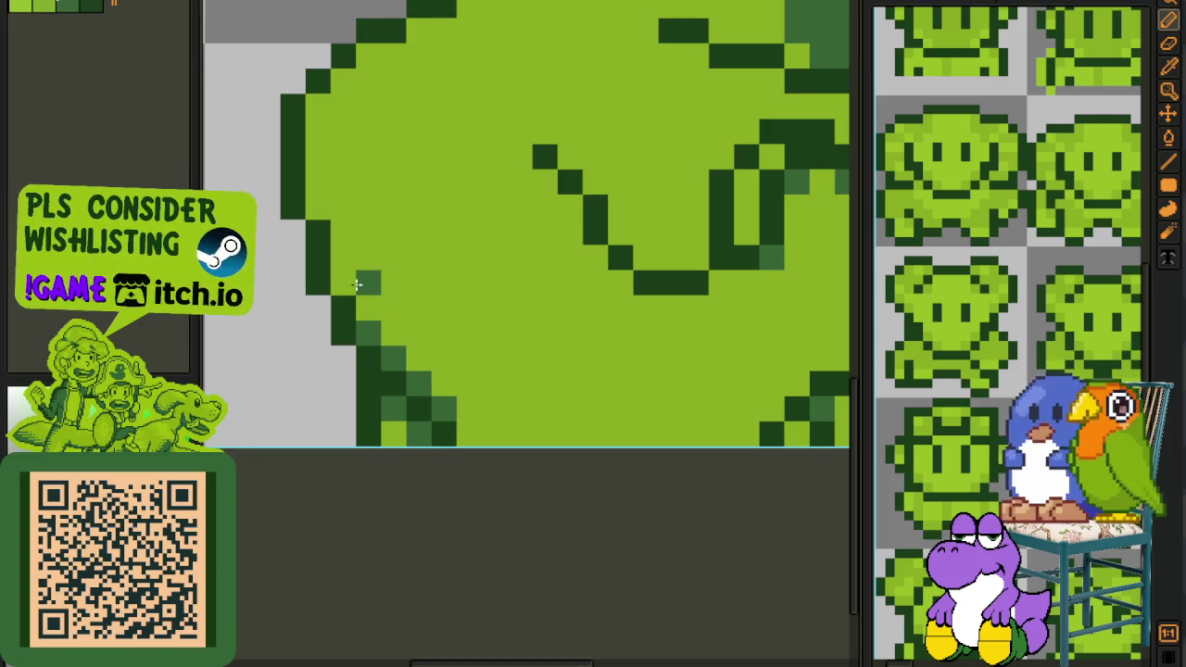
{"action": "left_click", "coordinate": [343, 283]}
{"action": "left_click", "coordinate": [318, 208]}
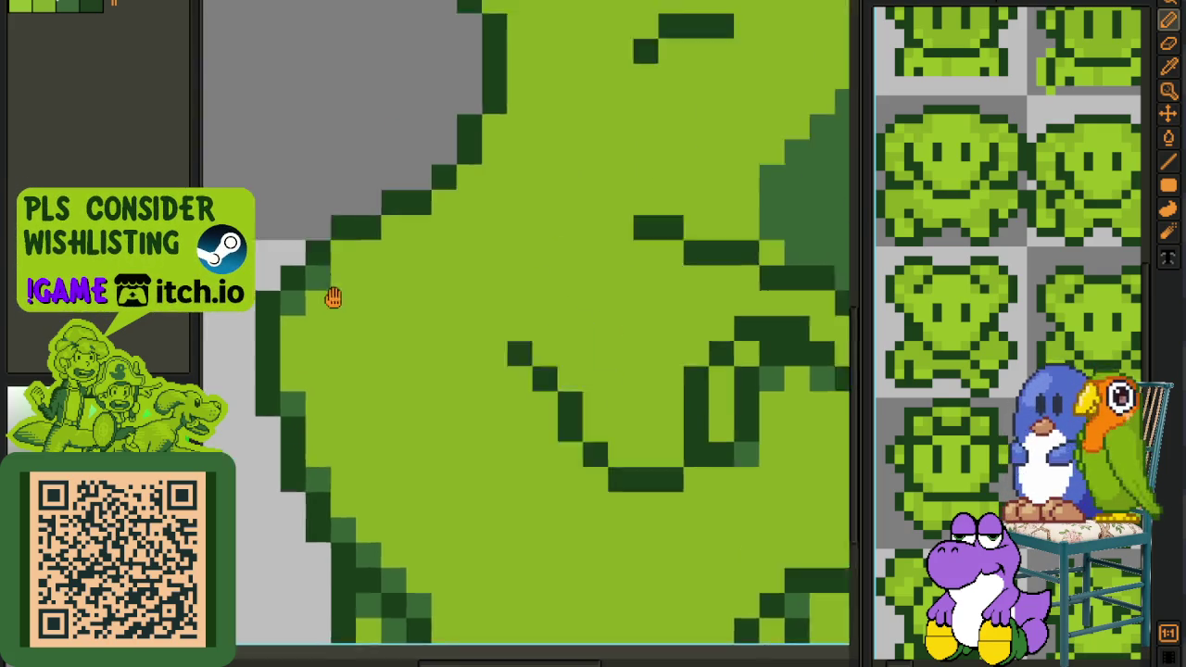
Anti-alias the left face outline with three medium-green pixels
{"action": "left_click_drag", "start_coordinate": [344, 74], "coordinate": [331, 371]}
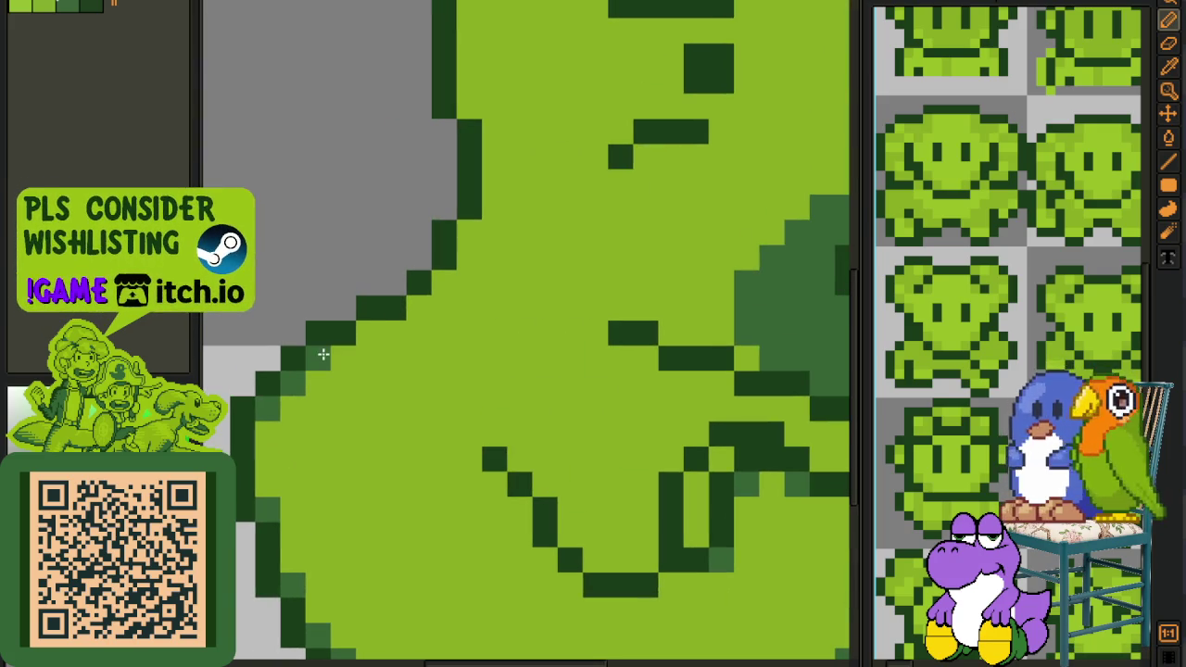
{"action": "left_click", "coordinate": [419, 307]}
{"action": "left_click", "coordinate": [445, 282]}
{"action": "left_click", "coordinate": [469, 232]}
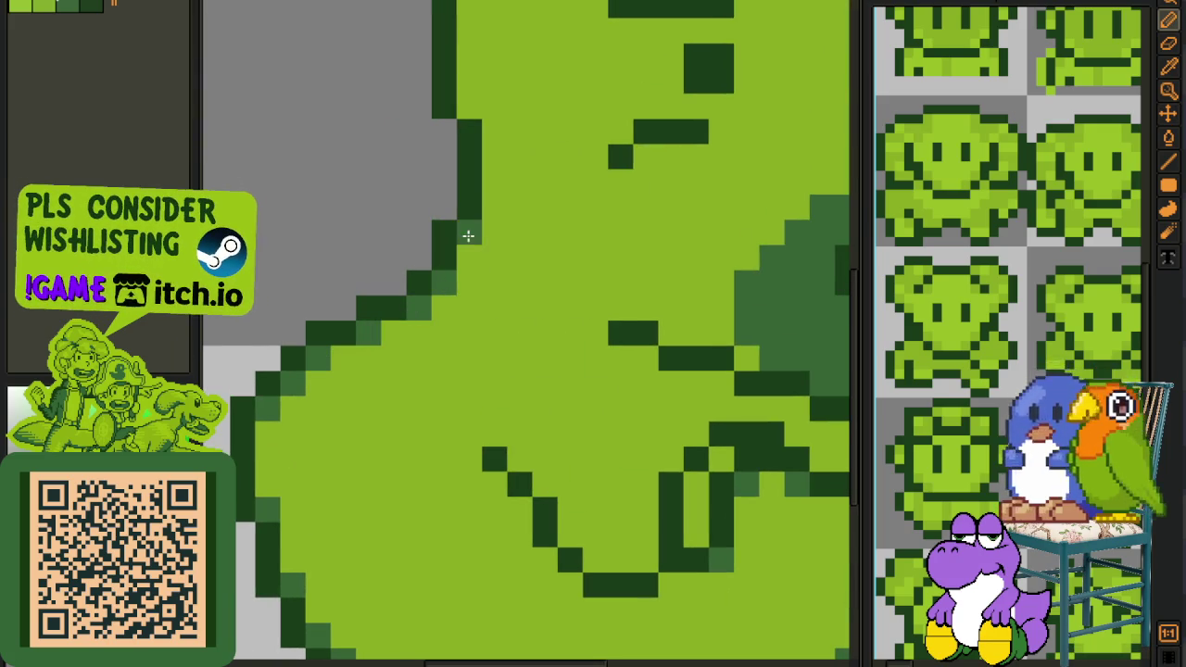
Place medium-green pixels beside the chin outline down to the chin bottom
{"action": "left_click", "coordinate": [519, 457]}
{"action": "left_click", "coordinate": [494, 484]}
{"action": "left_click", "coordinate": [545, 484]}
{"action": "left_click", "coordinate": [519, 509]}
{"action": "left_click", "coordinate": [595, 534]}
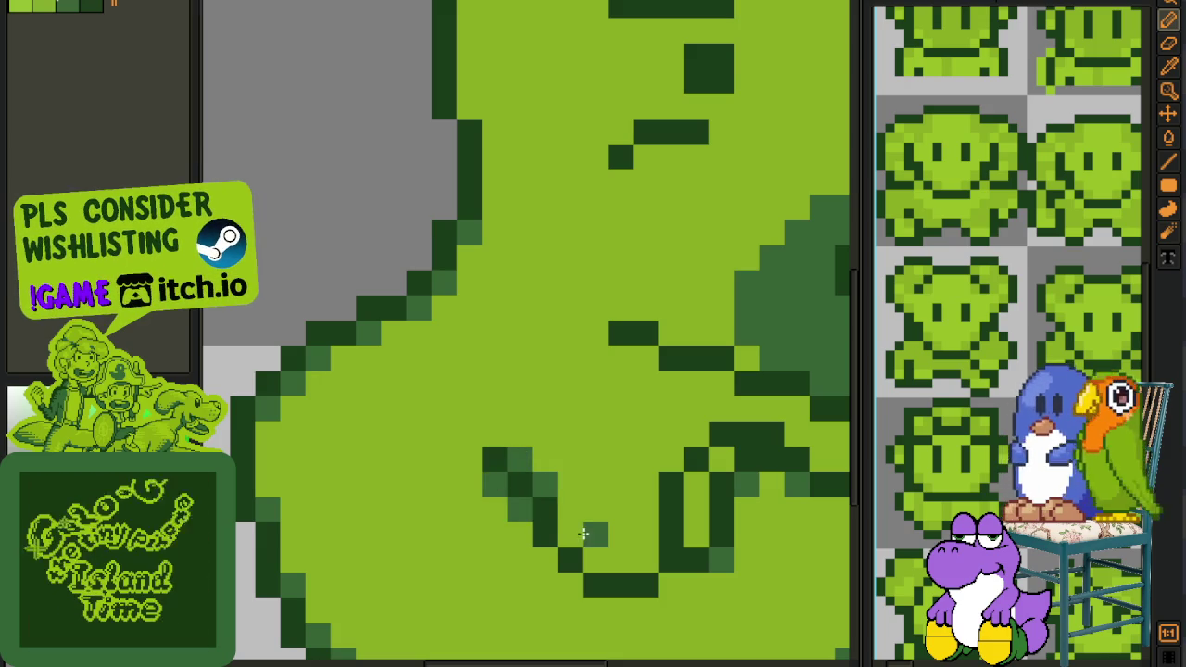
{"action": "left_click", "coordinate": [570, 534]}
{"action": "left_click", "coordinate": [545, 560]}
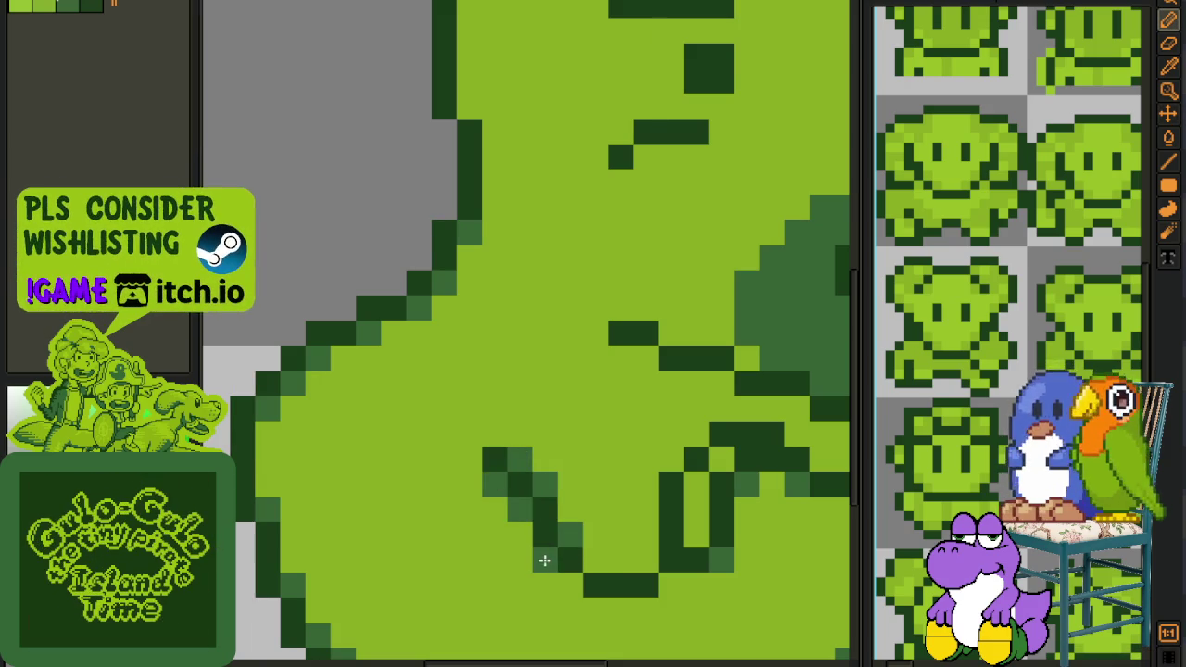
{"action": "left_click", "coordinate": [571, 586]}
{"action": "scroll", "coordinate": [646, 535], "scroll_direction": "down", "scroll_amount": 5}
{"action": "scroll", "coordinate": [636, 562], "scroll_direction": "up", "scroll_amount": 5}
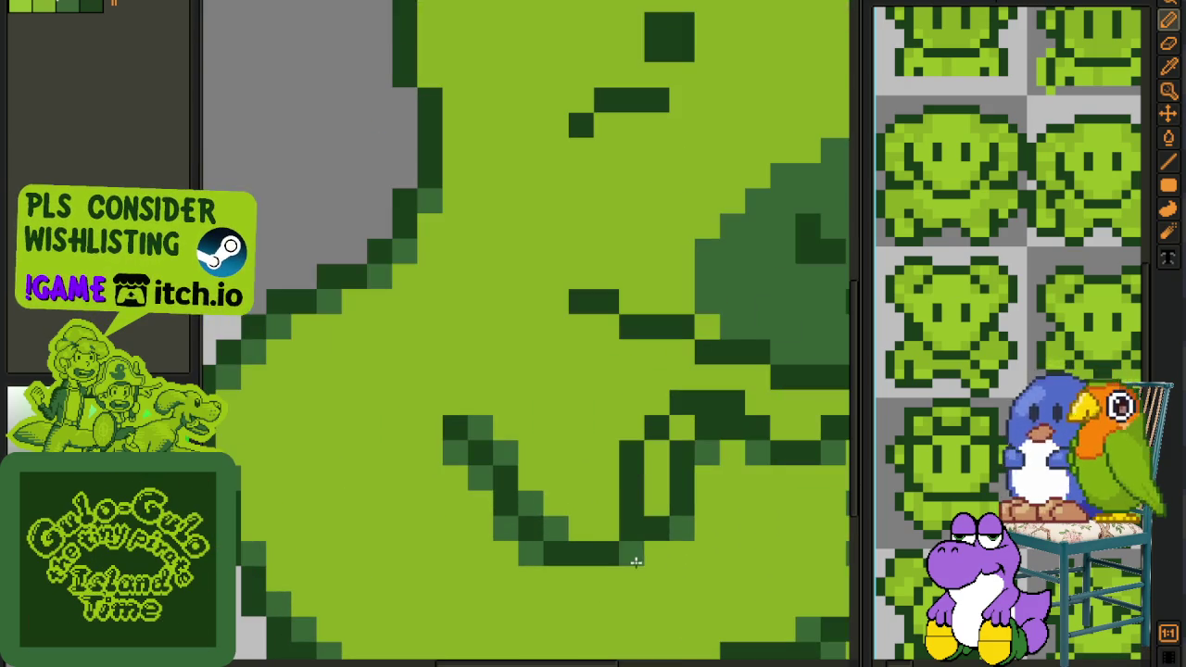
{"action": "left_click", "coordinate": [606, 529]}
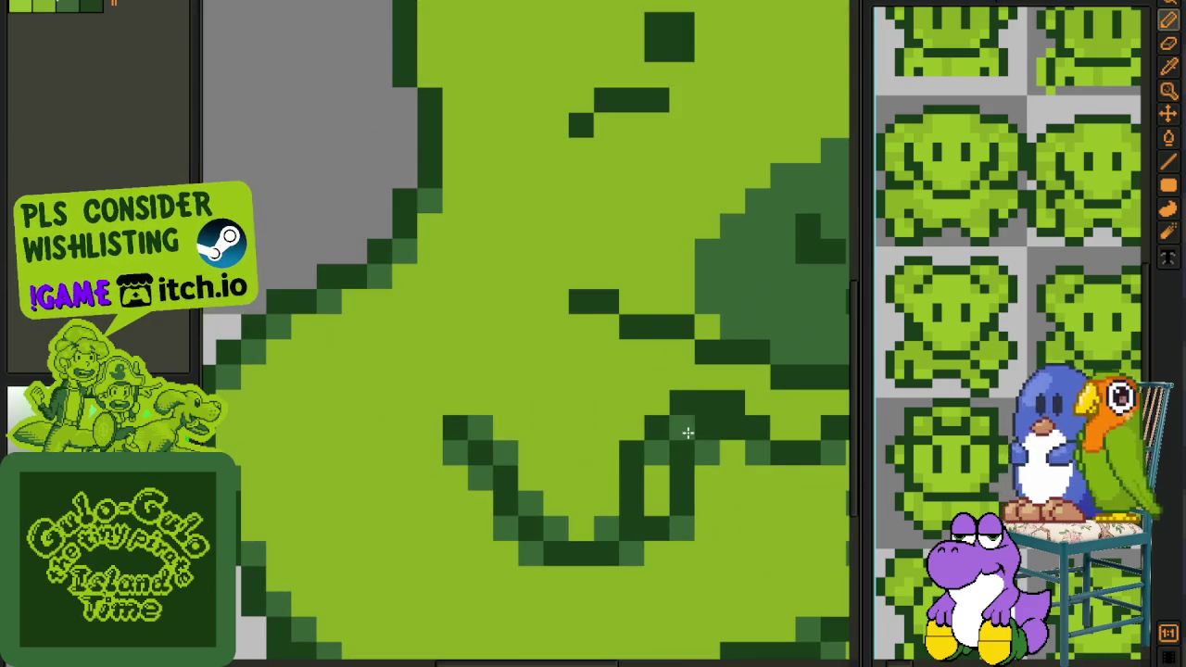
Smooth the diagonal outline with six more mid-green pixels
{"action": "scroll", "coordinate": [676, 417], "scroll_direction": "down", "scroll_amount": 4}
{"action": "scroll", "coordinate": [691, 500], "scroll_direction": "up", "scroll_amount": 1}
{"action": "scroll", "coordinate": [675, 497], "scroll_direction": "up", "scroll_amount": 4}
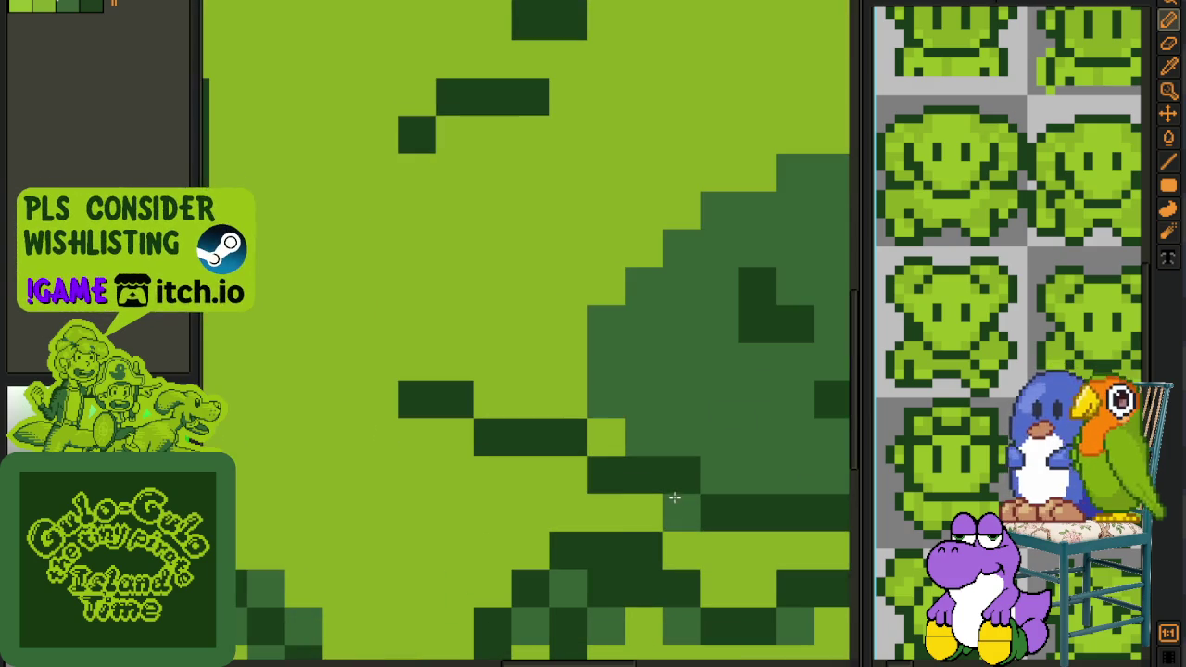
{"action": "left_click", "coordinate": [573, 477]}
{"action": "left_click", "coordinate": [459, 439]}
{"action": "left_click", "coordinate": [493, 400]}
{"action": "left_click", "coordinate": [389, 391]}
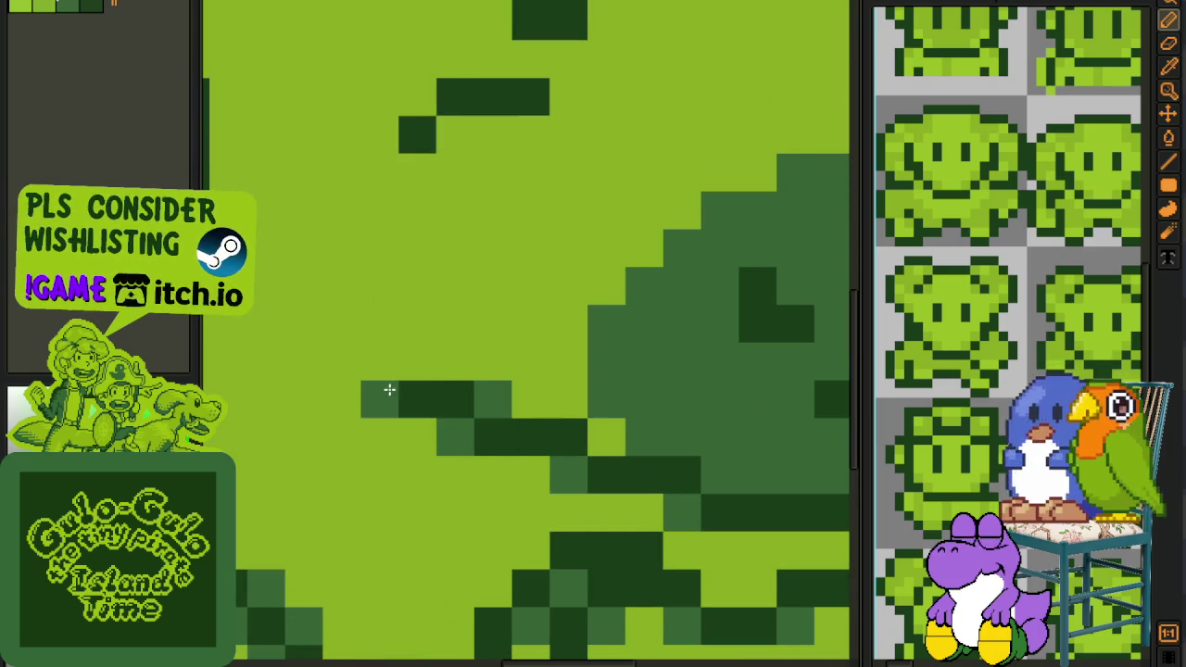
{"action": "scroll", "coordinate": [390, 390], "scroll_direction": "down", "scroll_amount": 3}
{"action": "scroll", "coordinate": [405, 399], "scroll_direction": "down", "scroll_amount": 1}
{"action": "scroll", "coordinate": [543, 392], "scroll_direction": "up", "scroll_amount": 3}
{"action": "left_click", "coordinate": [556, 379]}
{"action": "left_click", "coordinate": [532, 354]}
Add a mid-green pixel beside the outline and three more along another diagonal
{"action": "scroll", "coordinate": [532, 354], "scroll_direction": "down", "scroll_amount": 3}
{"action": "scroll", "coordinate": [540, 265], "scroll_direction": "up", "scroll_amount": 3}
{"action": "left_click", "coordinate": [487, 200]}
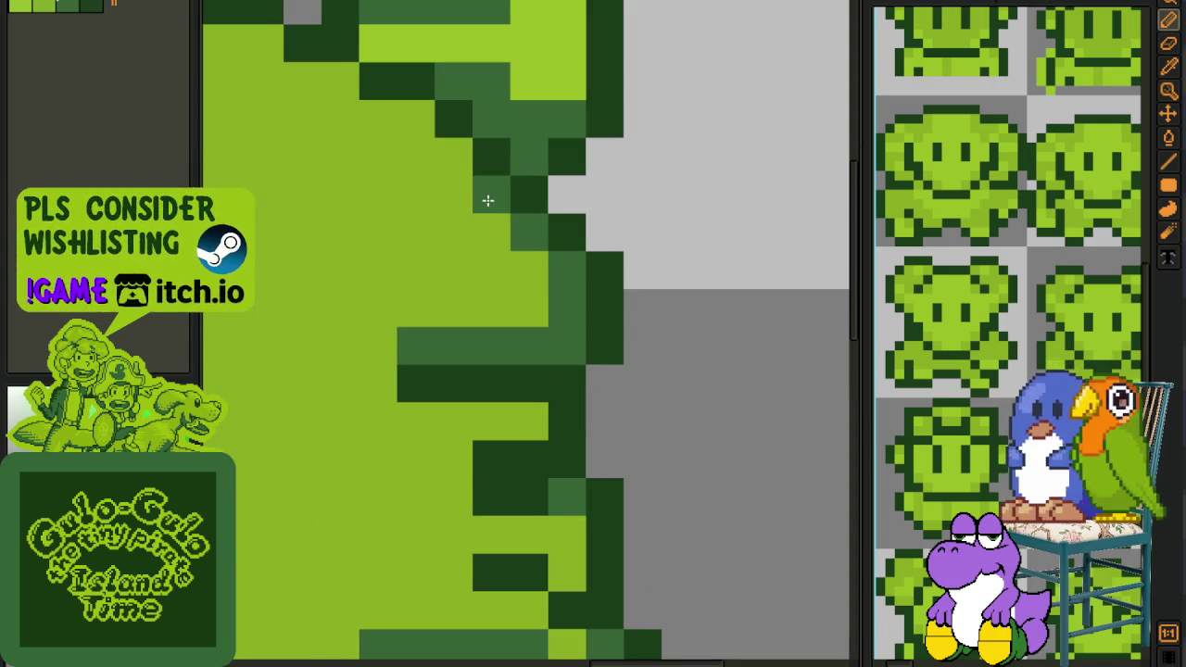
{"action": "scroll", "coordinate": [487, 200], "scroll_direction": "down", "scroll_amount": 3}
{"action": "scroll", "coordinate": [538, 307], "scroll_direction": "up", "scroll_amount": 3}
{"action": "left_click", "coordinate": [610, 355]}
{"action": "left_click", "coordinate": [535, 318]}
{"action": "left_click", "coordinate": [461, 279]}
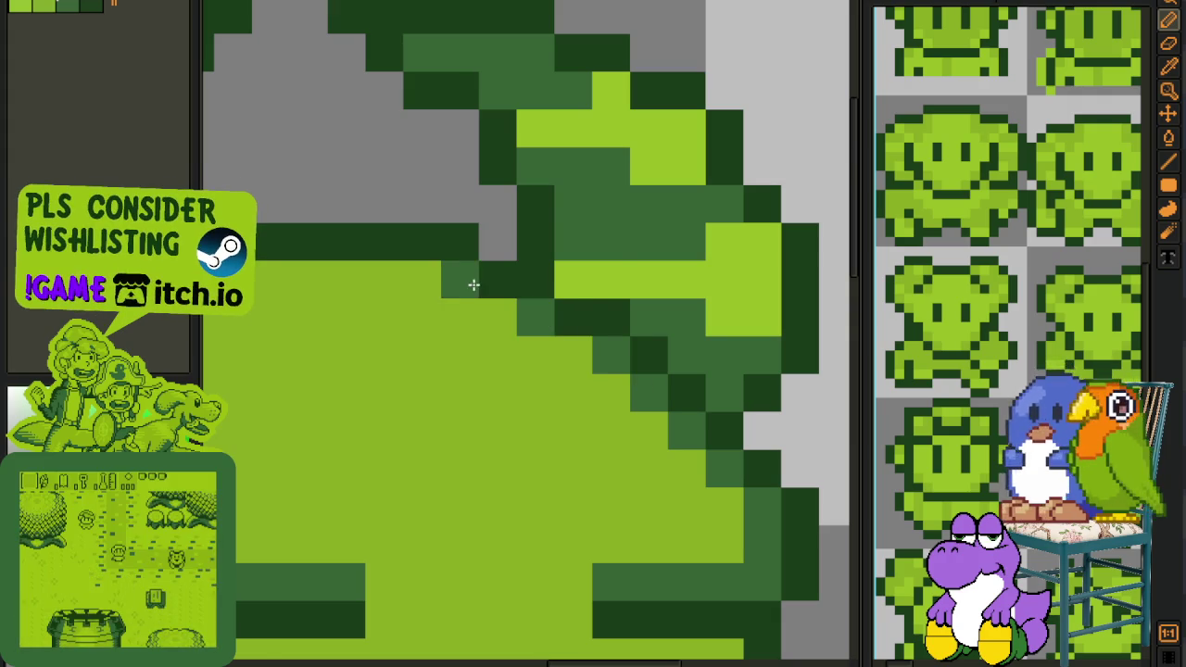
{"action": "scroll", "coordinate": [474, 286], "scroll_direction": "down", "scroll_amount": 3}
{"action": "scroll", "coordinate": [536, 474], "scroll_direction": "down", "scroll_amount": 1}
{"action": "scroll", "coordinate": [536, 474], "scroll_direction": "up", "scroll_amount": 1}
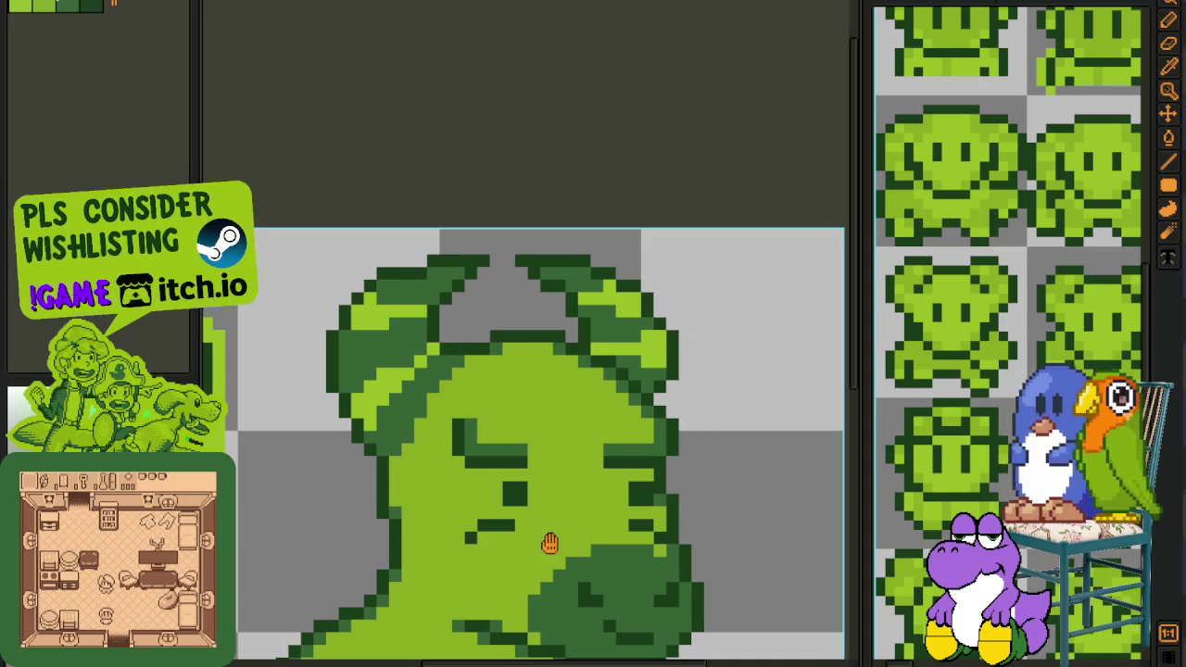
Pick a colour from the canvas and save the portrait with Ctrl+S
{"action": "scroll", "coordinate": [547, 538], "scroll_direction": "down", "scroll_amount": 2}
{"action": "scroll", "coordinate": [536, 477], "scroll_direction": "down", "scroll_amount": 3}
{"action": "scroll", "coordinate": [534, 480], "scroll_direction": "up", "scroll_amount": 2}
{"action": "key", "text": "i"}
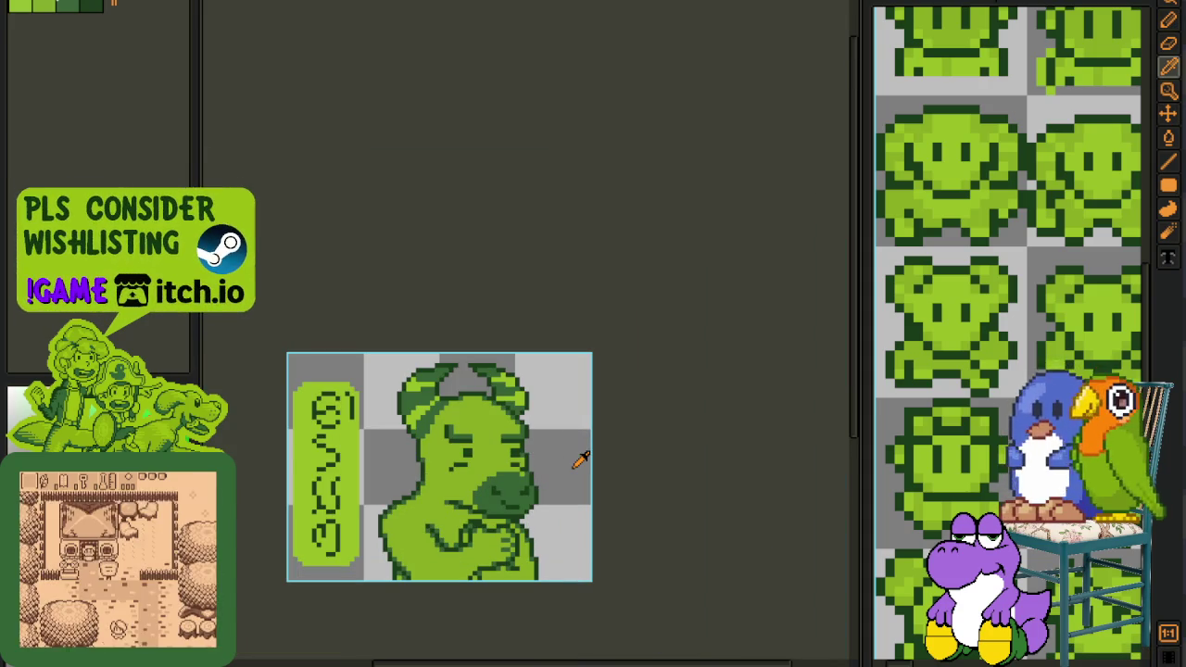
{"action": "scroll", "coordinate": [445, 491], "scroll_direction": "up", "scroll_amount": 2}
{"action": "key", "text": "ctrl+s"}
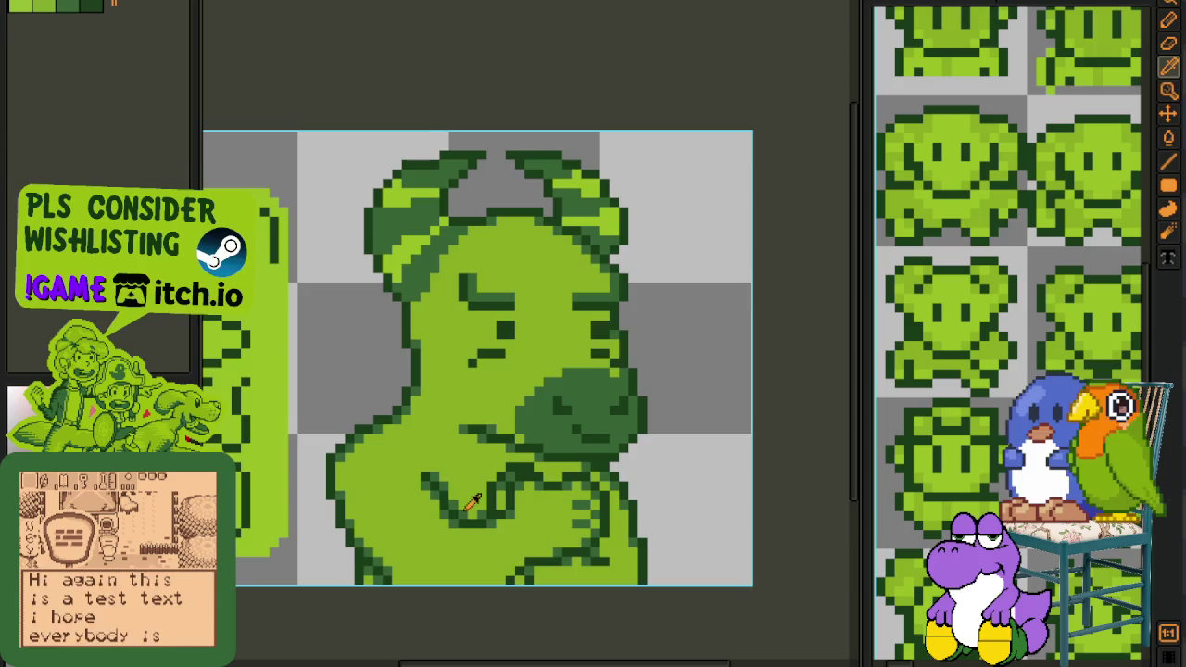
{"action": "left_click_drag", "start_coordinate": [428, 508], "coordinate": [403, 441]}
{"action": "scroll", "coordinate": [405, 441], "scroll_direction": "up", "scroll_amount": 3}
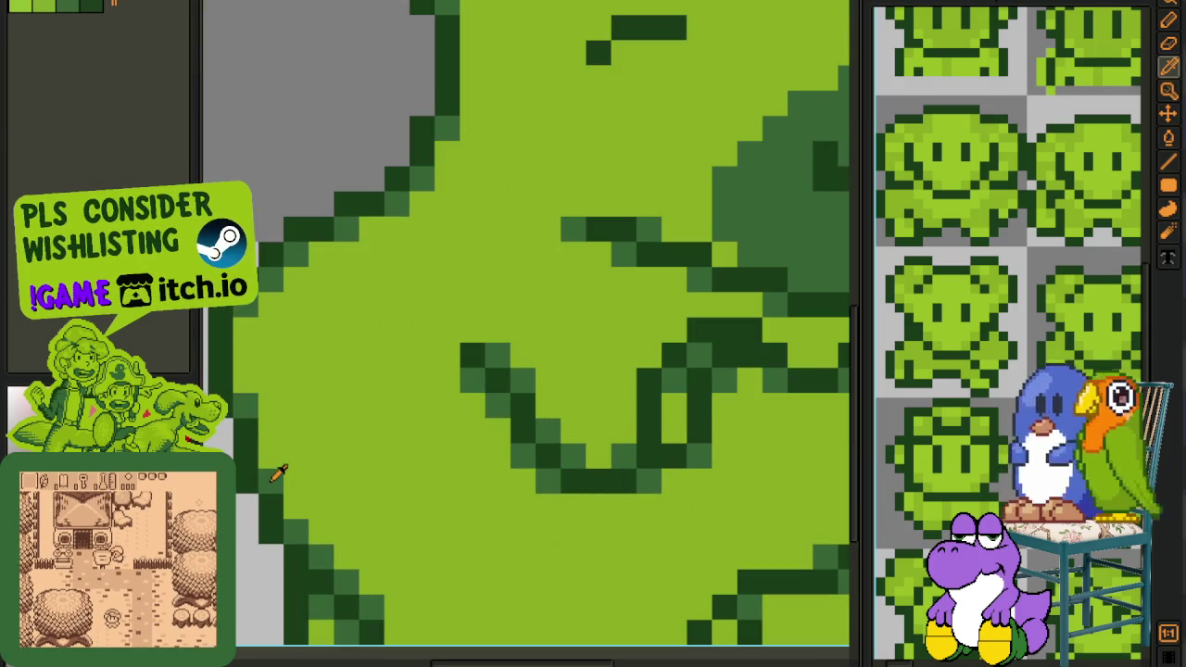
Draw a dark-green diagonal line on the lower-left body with darker and medium-green shading
{"action": "key", "text": "b"}
{"action": "left_click_drag", "start_coordinate": [420, 610], "coordinate": [338, 513]}
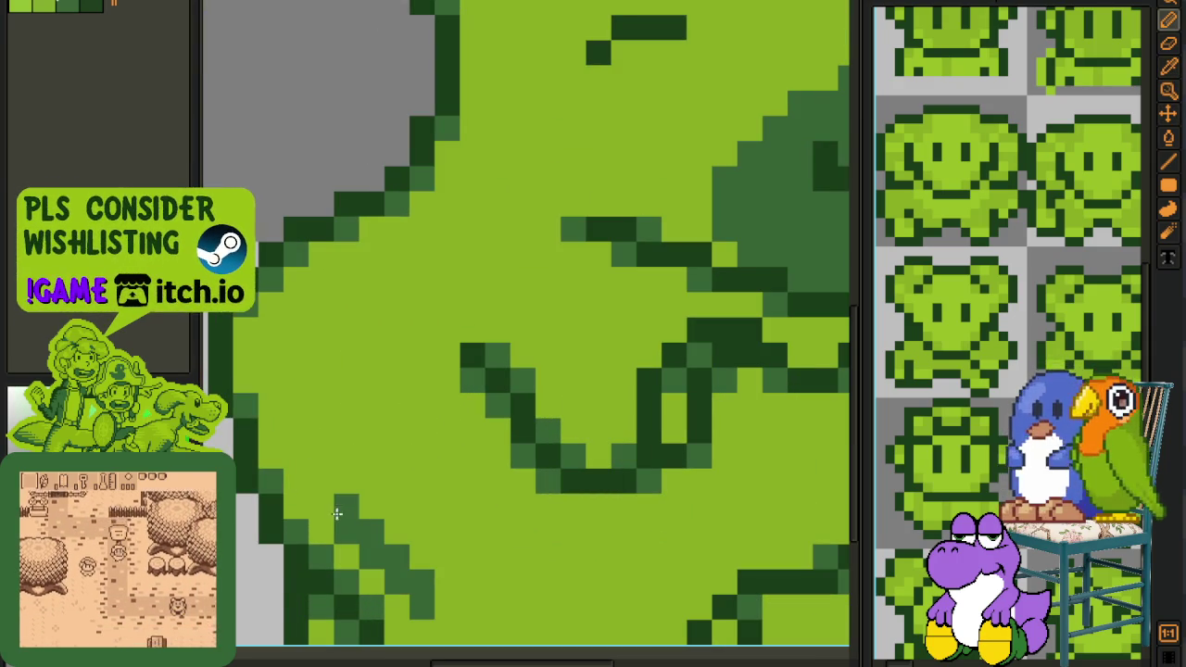
{"action": "left_click", "coordinate": [297, 480]}
{"action": "left_click", "coordinate": [297, 456]}
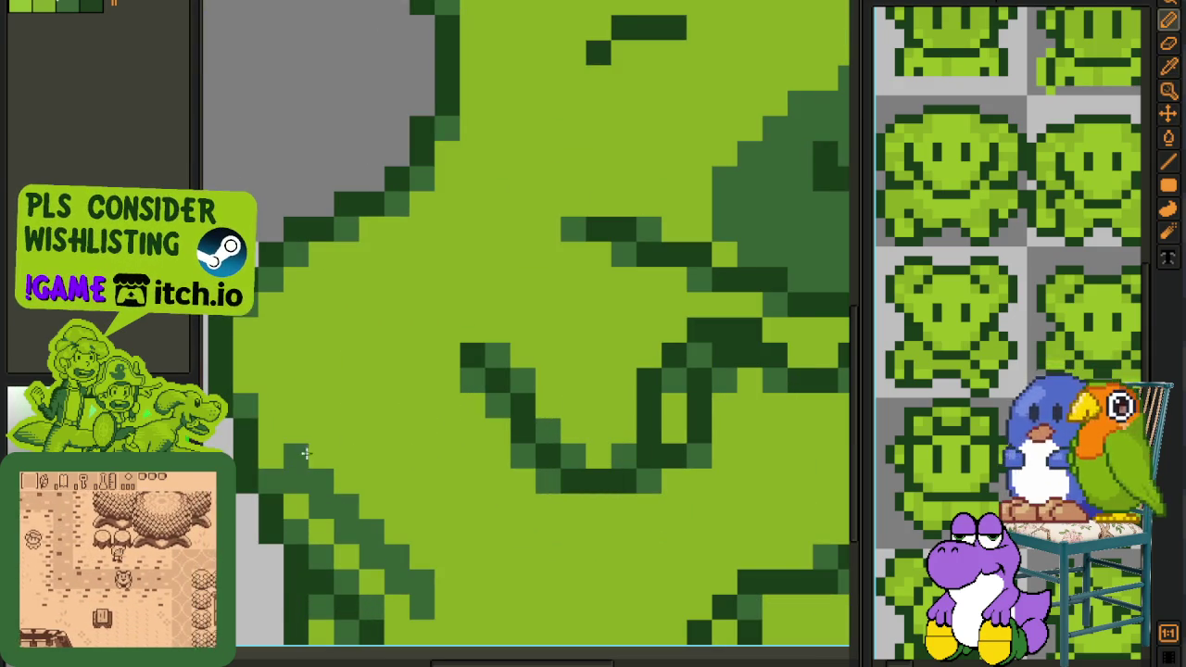
{"action": "left_click", "coordinate": [310, 486]}
{"action": "left_click", "coordinate": [318, 457]}
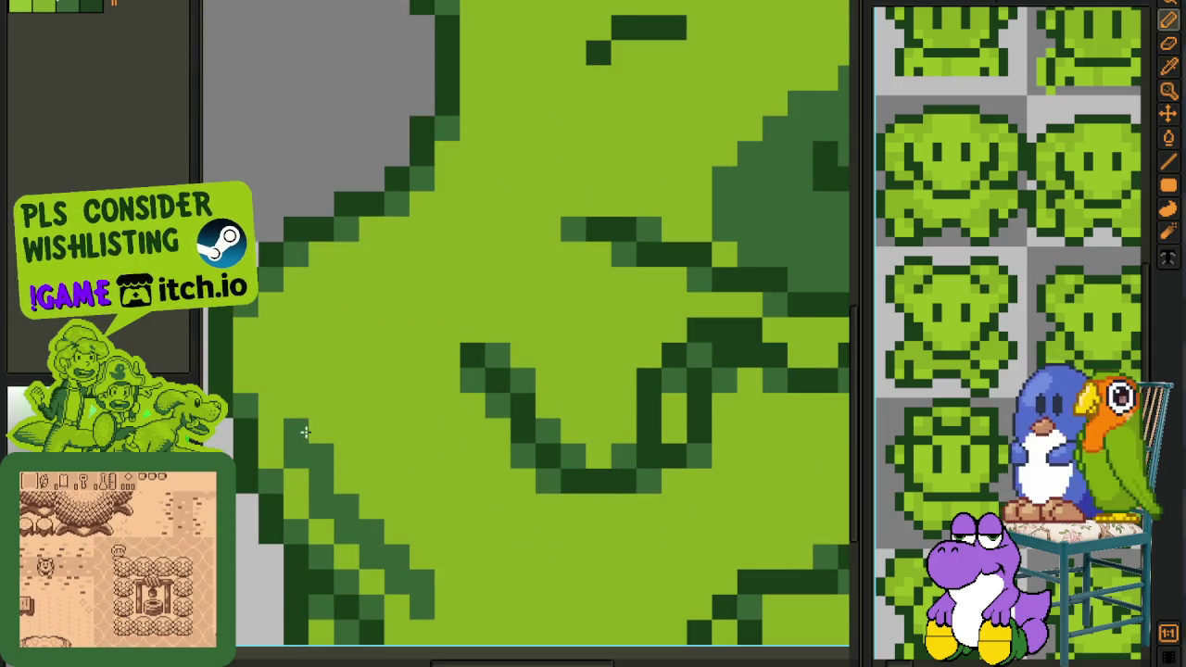
{"action": "left_click", "coordinate": [318, 433]}
{"action": "left_click", "coordinate": [344, 486]}
{"action": "left_click", "coordinate": [372, 507]}
{"action": "left_click", "coordinate": [447, 604]}
Draw a dark-green diagonal stroke across the lower body, repaint parts light green, then redraw it
{"action": "key", "text": "i"}
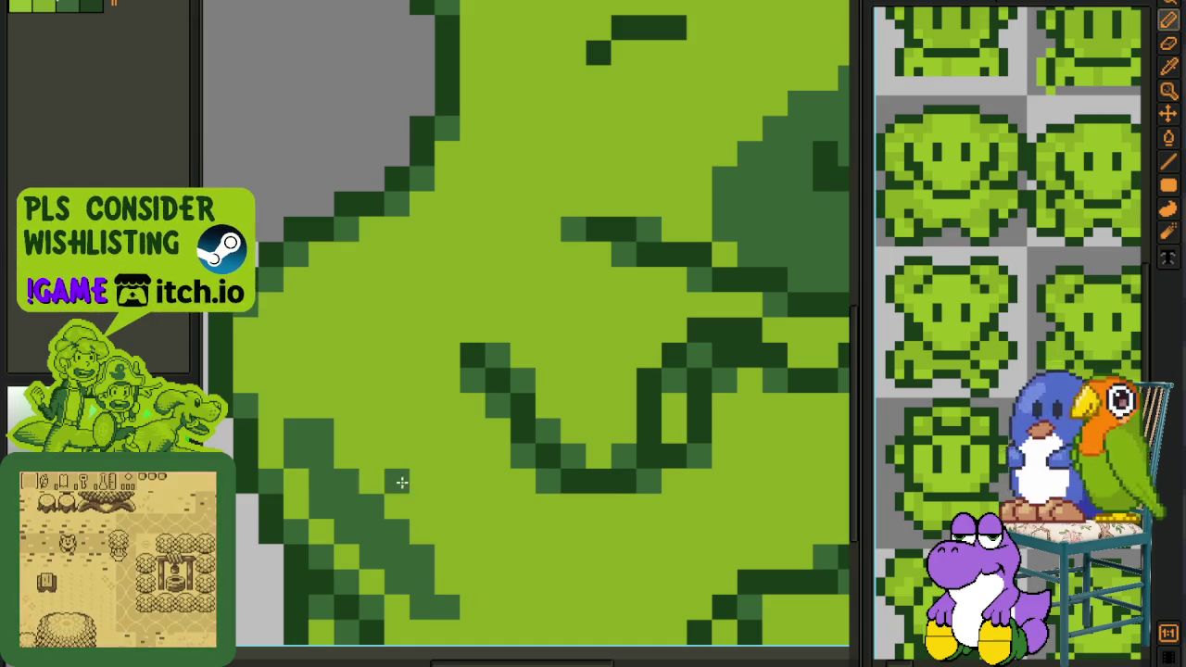
{"action": "scroll", "coordinate": [445, 528], "scroll_direction": "down", "scroll_amount": 2}
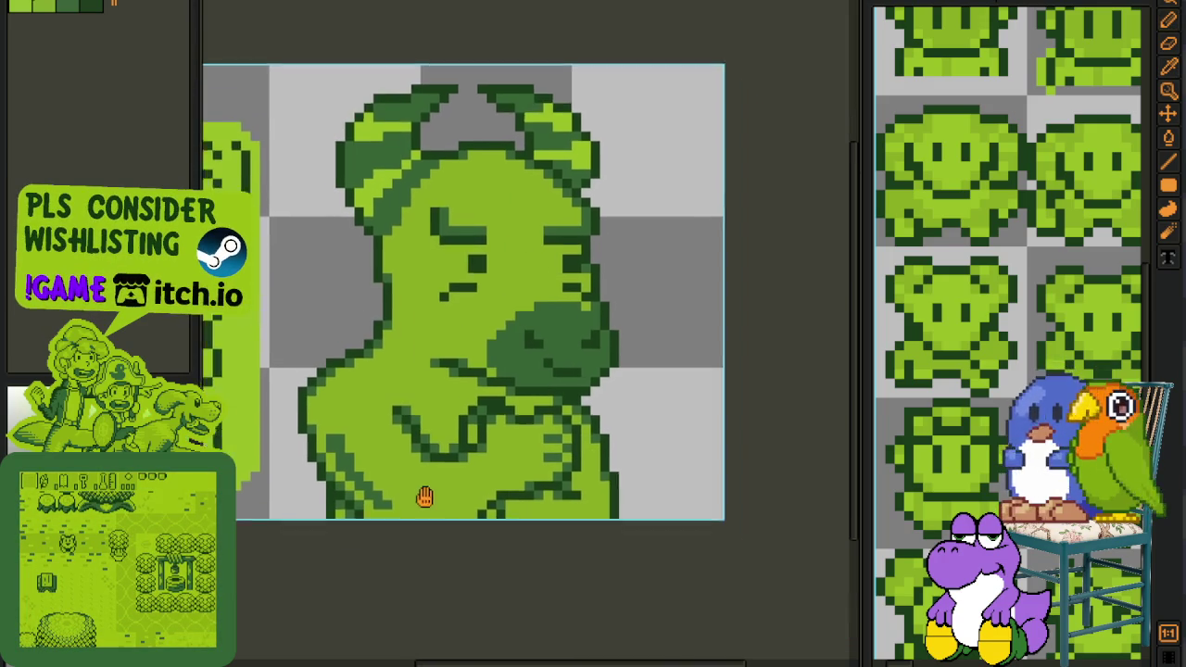
{"action": "scroll", "coordinate": [419, 483], "scroll_direction": "down", "scroll_amount": 1}
{"action": "scroll", "coordinate": [376, 495], "scroll_direction": "up", "scroll_amount": 2}
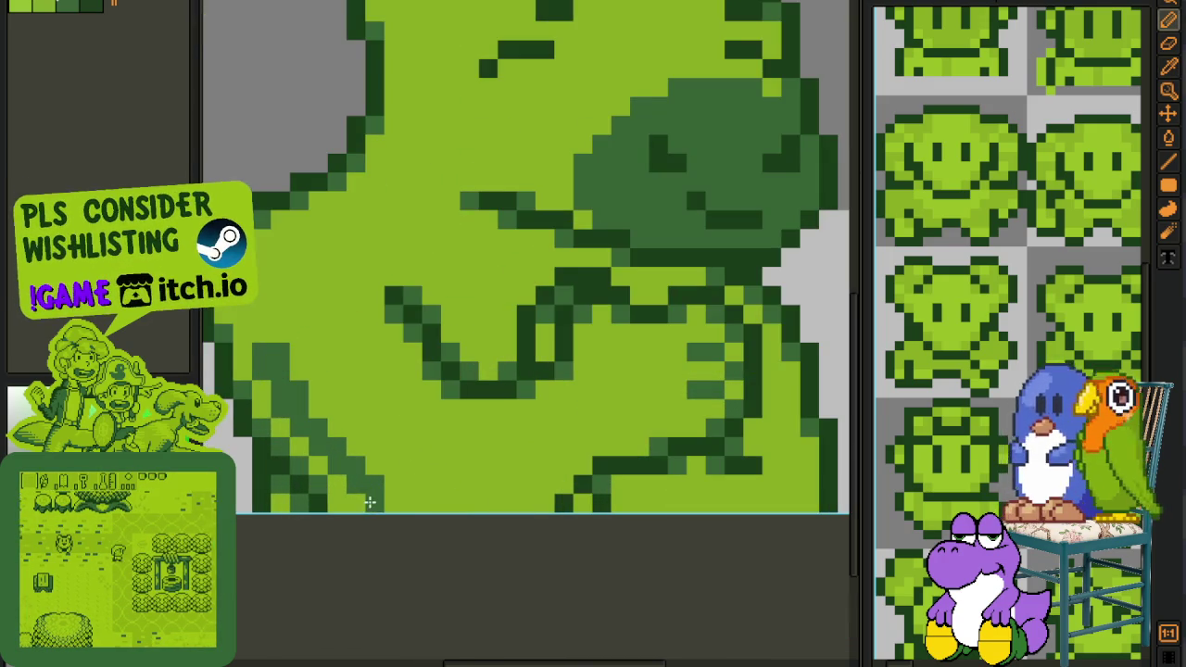
{"action": "key", "text": "b"}
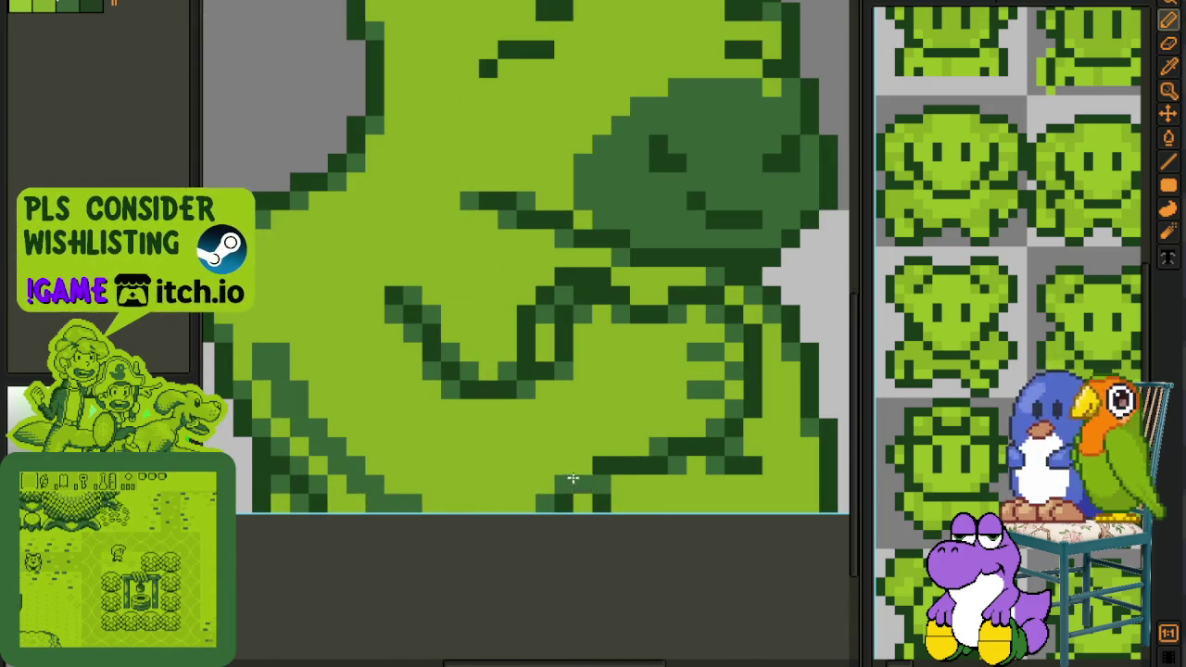
{"action": "mouse_move", "coordinate": [487, 488]}
{"action": "left_mouse_down"}
{"action": "mouse_move", "coordinate": [579, 432]}
{"action": "mouse_move", "coordinate": [557, 450]}
{"action": "left_mouse_up"}
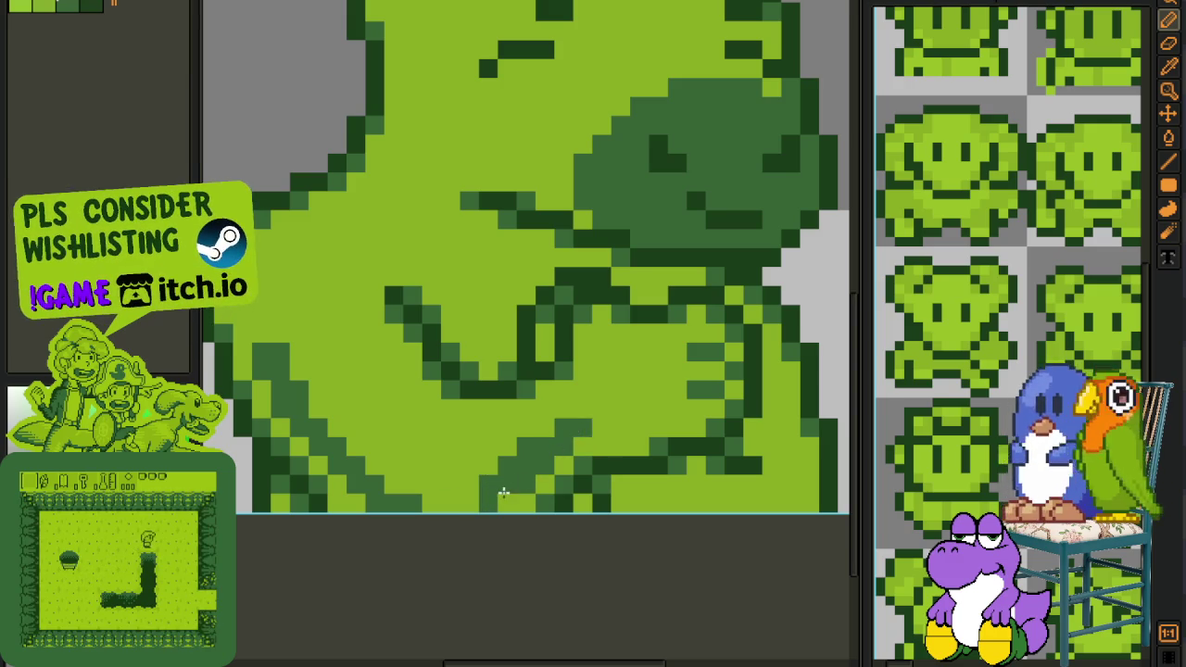
{"action": "left_click", "coordinate": [544, 424], "text": "alt"}
{"action": "mouse_move", "coordinate": [500, 500]}
{"action": "left_mouse_down"}
{"action": "mouse_move", "coordinate": [524, 459]}
{"action": "mouse_move", "coordinate": [570, 425]}
{"action": "left_mouse_up"}
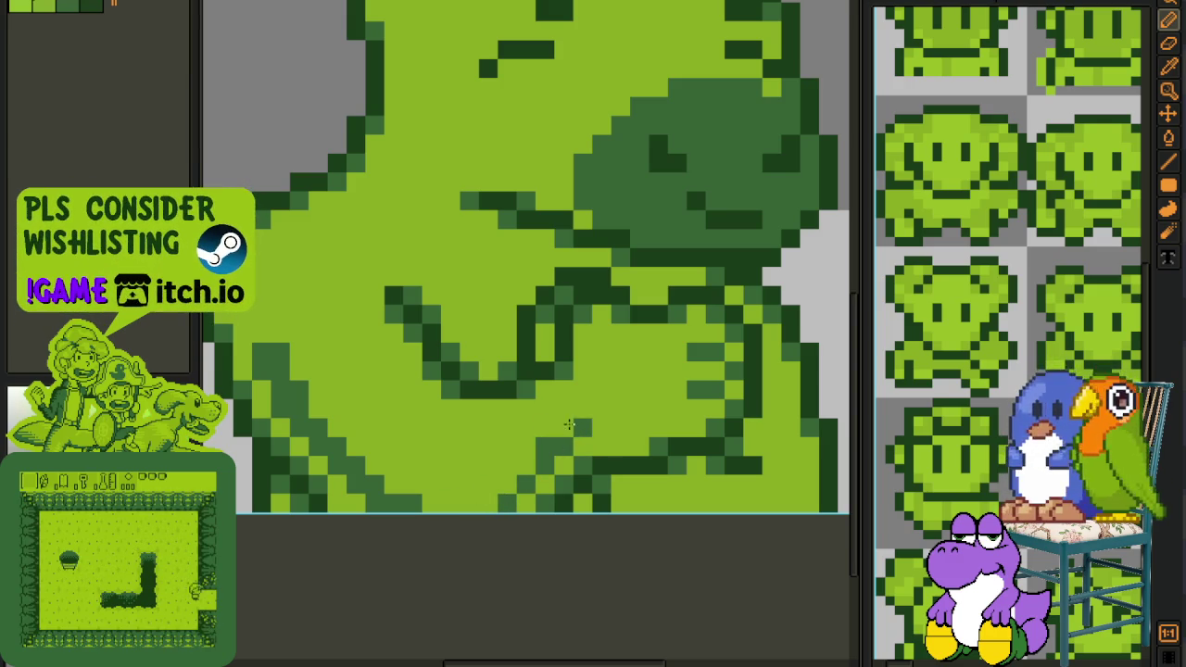
{"action": "key", "text": "alt"}
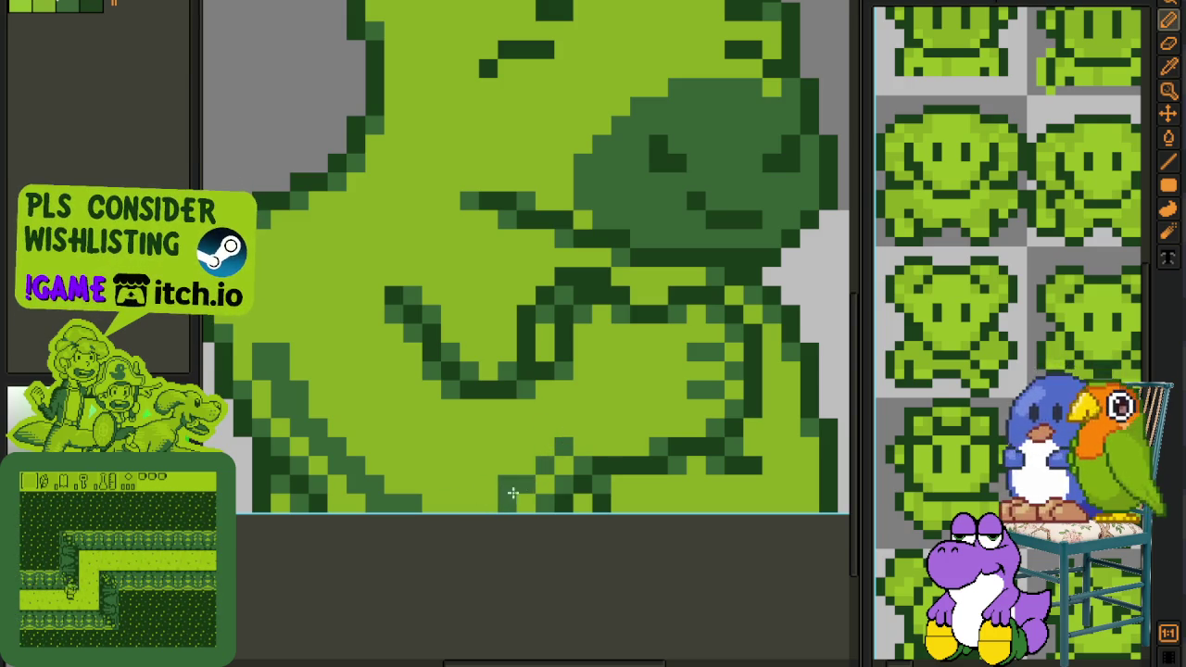
{"action": "left_click_drag", "start_coordinate": [474, 505], "coordinate": [586, 431]}
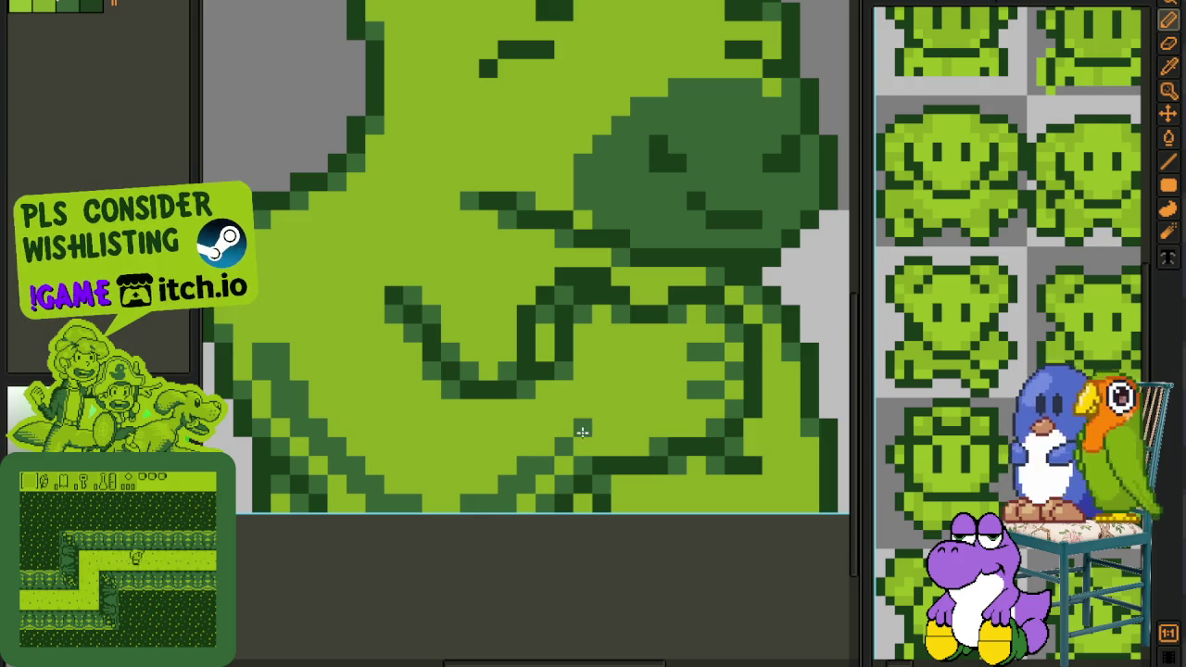
{"action": "scroll", "coordinate": [604, 427], "scroll_direction": "down", "scroll_amount": 2}
{"action": "scroll", "coordinate": [612, 431], "scroll_direction": "down", "scroll_amount": 2}
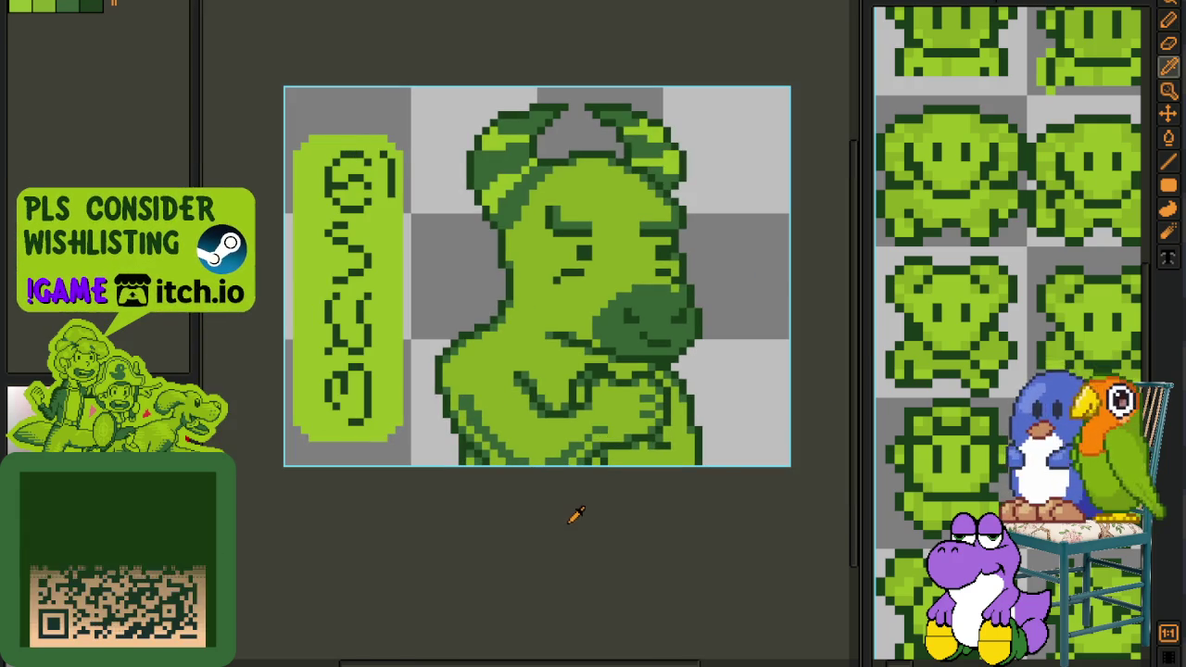
Check the portrait's arm lines and save the sprite with Ctrl+S
{"action": "scroll", "coordinate": [567, 482], "scroll_direction": "up", "scroll_amount": 1}
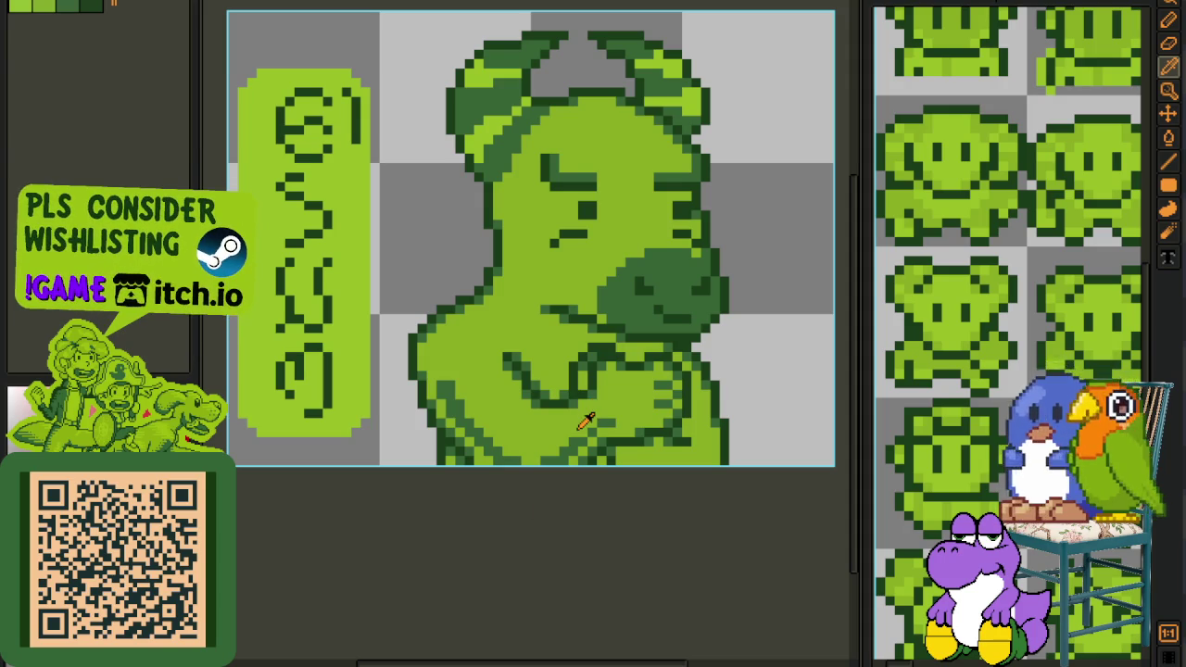
{"action": "scroll", "coordinate": [586, 422], "scroll_direction": "down", "scroll_amount": 1}
{"action": "scroll", "coordinate": [556, 467], "scroll_direction": "up", "scroll_amount": 1}
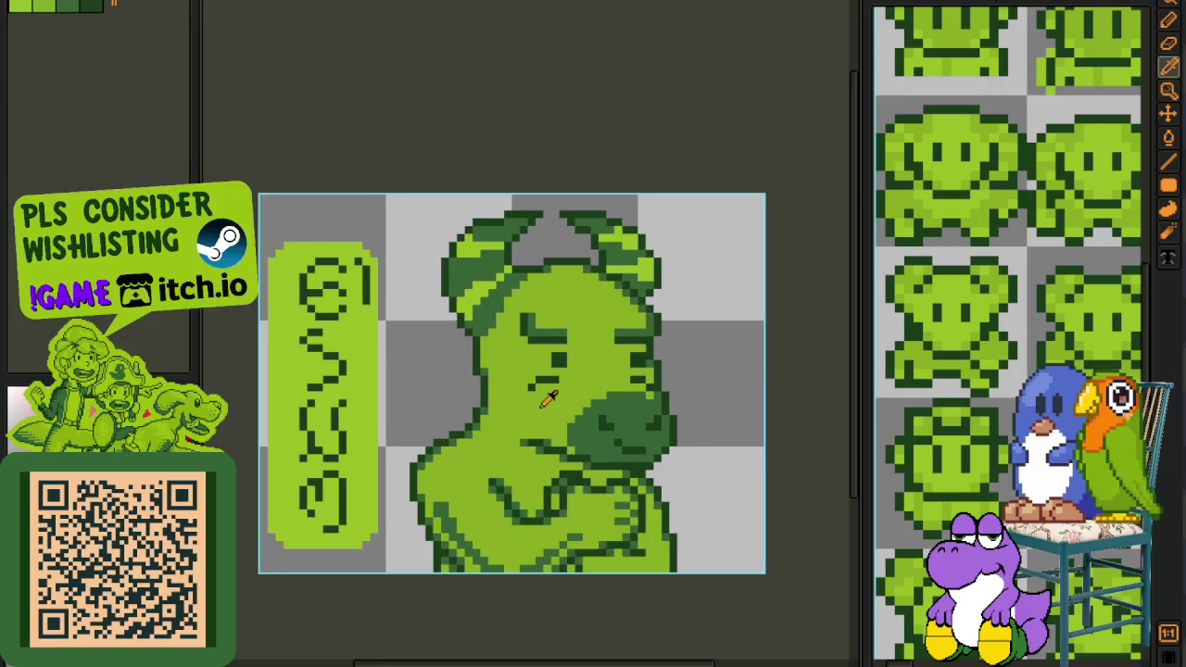
{"action": "scroll", "coordinate": [556, 466], "scroll_direction": "up", "scroll_amount": 3}
{"action": "scroll", "coordinate": [503, 441], "scroll_direction": "down", "scroll_amount": 3}
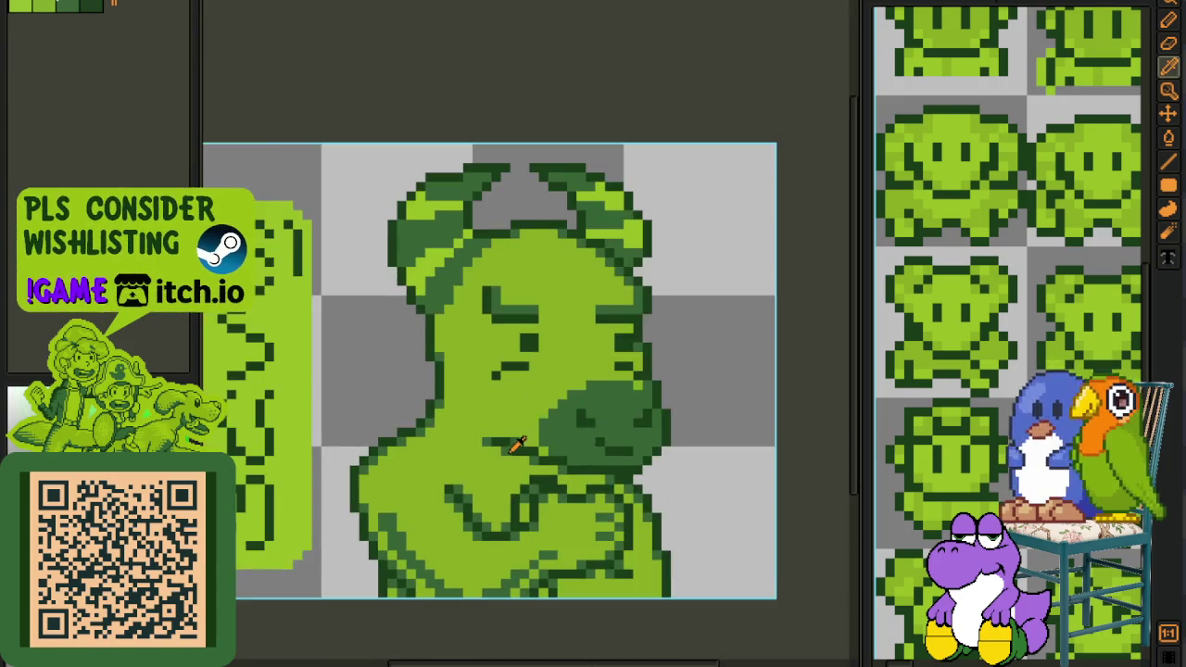
{"action": "scroll", "coordinate": [543, 498], "scroll_direction": "down", "scroll_amount": 1}
{"action": "scroll", "coordinate": [690, 409], "scroll_direction": "down", "scroll_amount": 1}
{"action": "key", "text": "ctrl+s"}
Extend the V-shaped arm line down and to the right in dark green
{"action": "scroll", "coordinate": [561, 418], "scroll_direction": "down", "scroll_amount": 1}
{"action": "scroll", "coordinate": [557, 415], "scroll_direction": "down", "scroll_amount": 2}
{"action": "scroll", "coordinate": [556, 415], "scroll_direction": "down", "scroll_amount": 1}
{"action": "scroll", "coordinate": [556, 411], "scroll_direction": "up", "scroll_amount": 1}
{"action": "scroll", "coordinate": [502, 445], "scroll_direction": "up", "scroll_amount": 1}
{"action": "scroll", "coordinate": [501, 445], "scroll_direction": "up", "scroll_amount": 2}
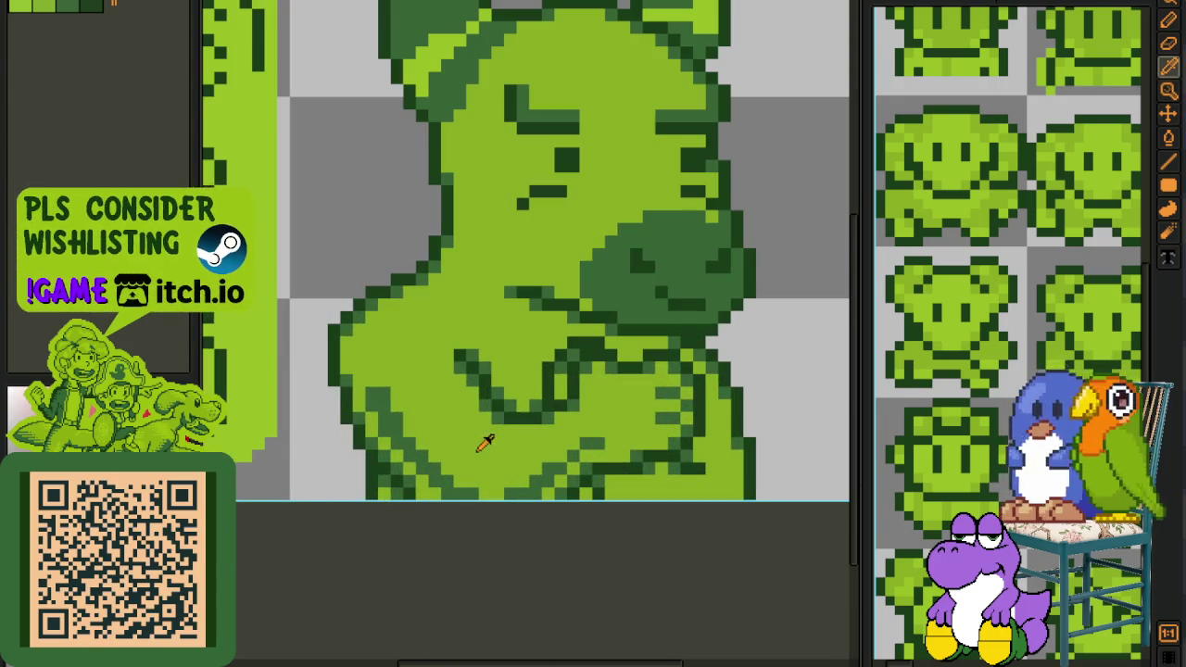
{"action": "key", "text": "g"}
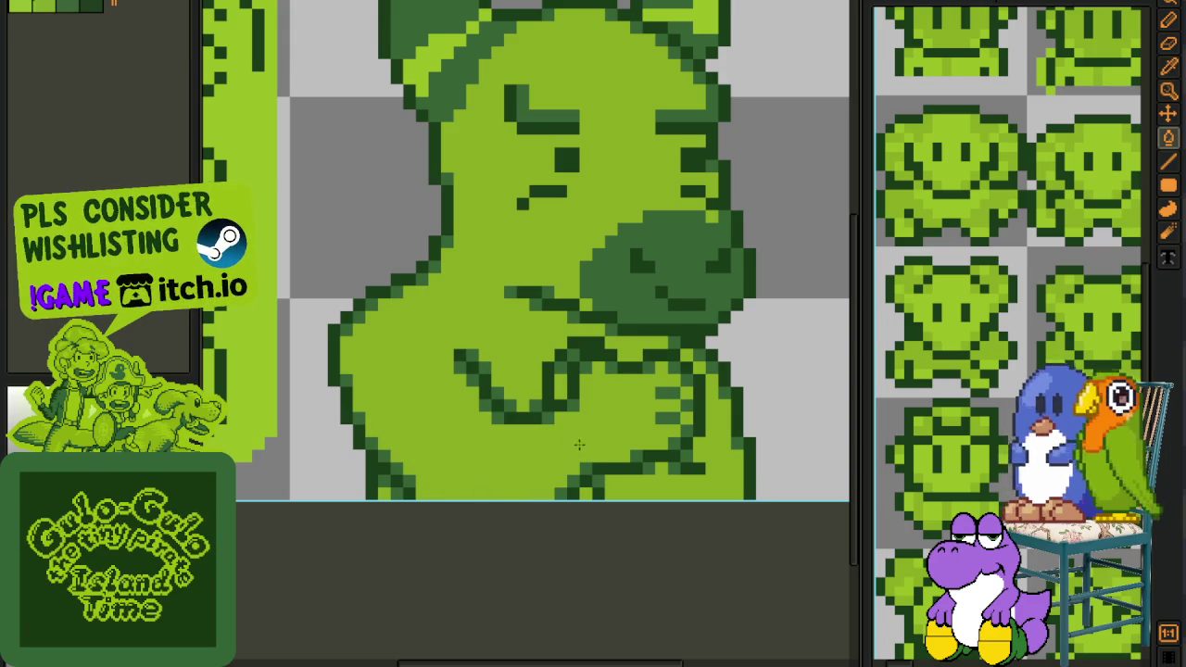
{"action": "scroll", "coordinate": [509, 408], "scroll_direction": "up", "scroll_amount": 2}
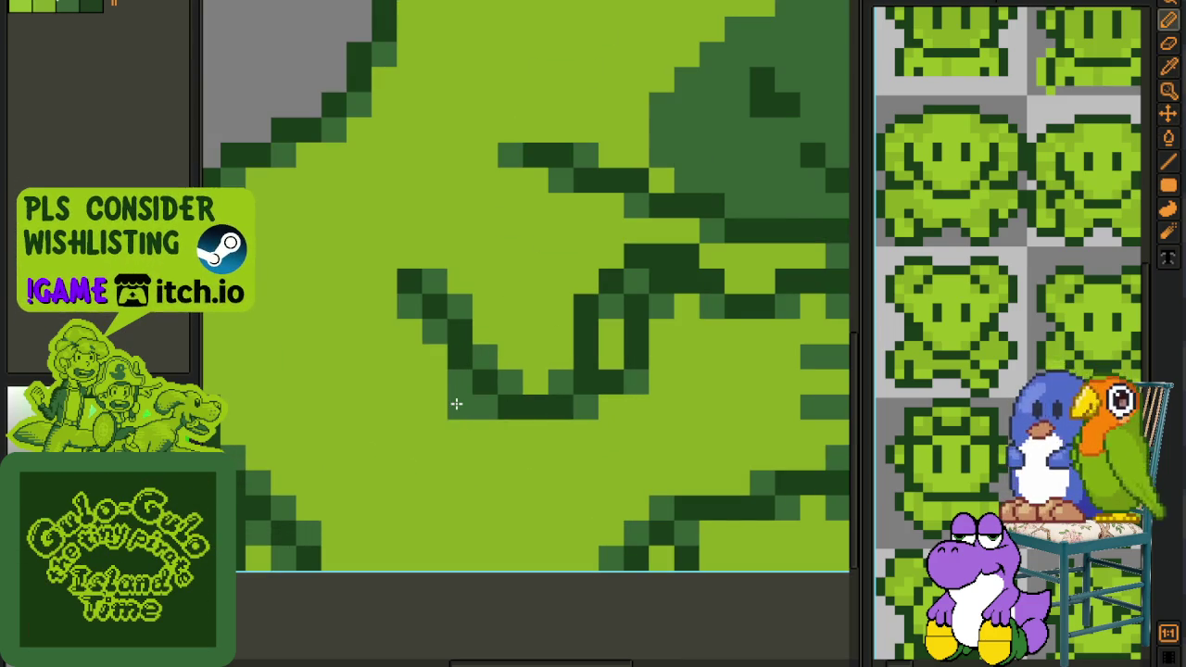
{"action": "left_click_drag", "start_coordinate": [456, 404], "coordinate": [528, 427]}
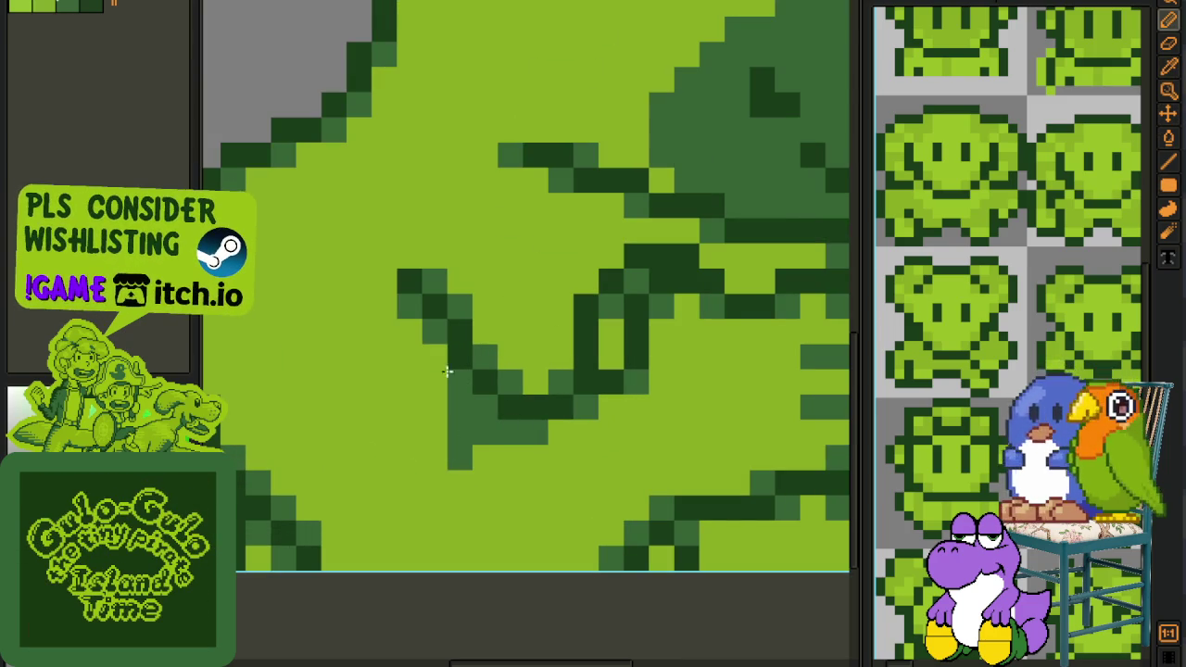
Sample a canvas colour, return to the pencil, and save the sprite again
{"action": "scroll", "coordinate": [437, 398], "scroll_direction": "down", "scroll_amount": 3}
{"action": "scroll", "coordinate": [519, 427], "scroll_direction": "down", "scroll_amount": 2}
{"action": "key", "text": "i"}
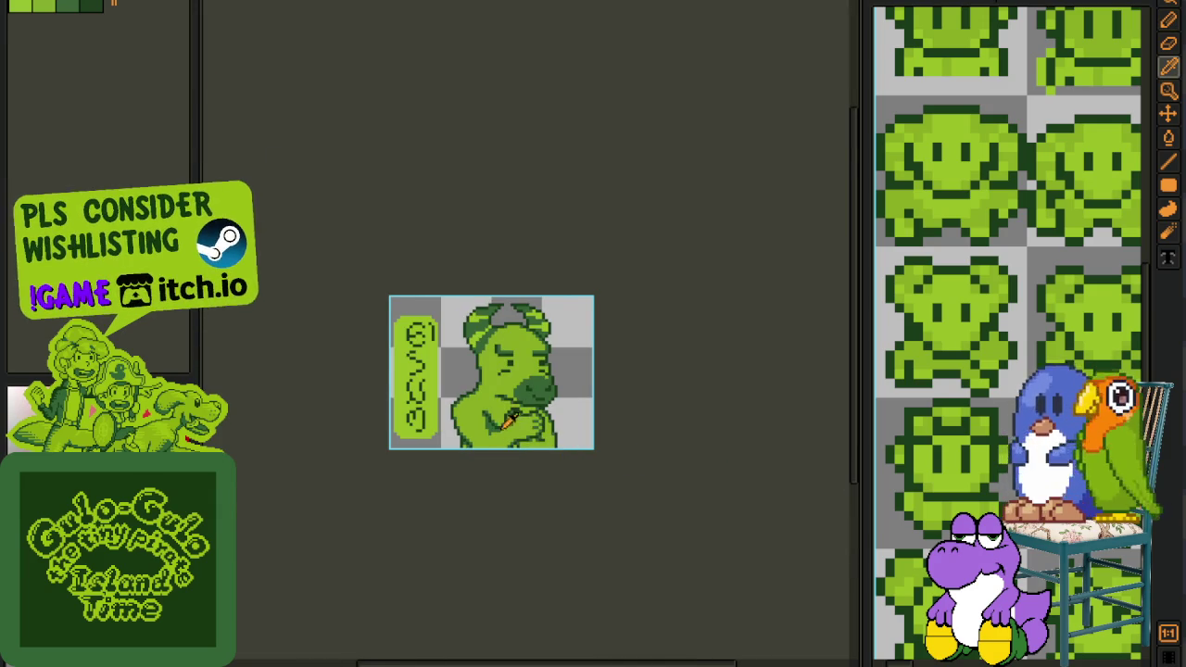
{"action": "scroll", "coordinate": [507, 419], "scroll_direction": "up", "scroll_amount": 5}
{"action": "key", "text": "b"}
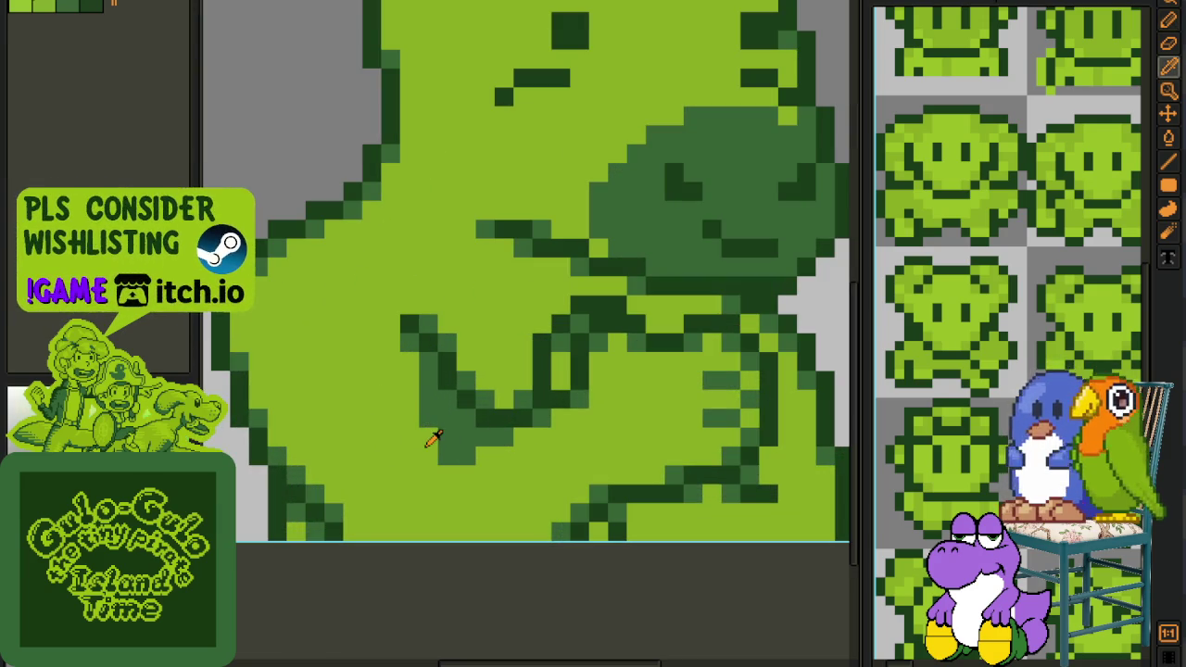
{"action": "scroll", "coordinate": [519, 438], "scroll_direction": "down", "scroll_amount": 5}
{"action": "scroll", "coordinate": [521, 441], "scroll_direction": "up", "scroll_amount": 5}
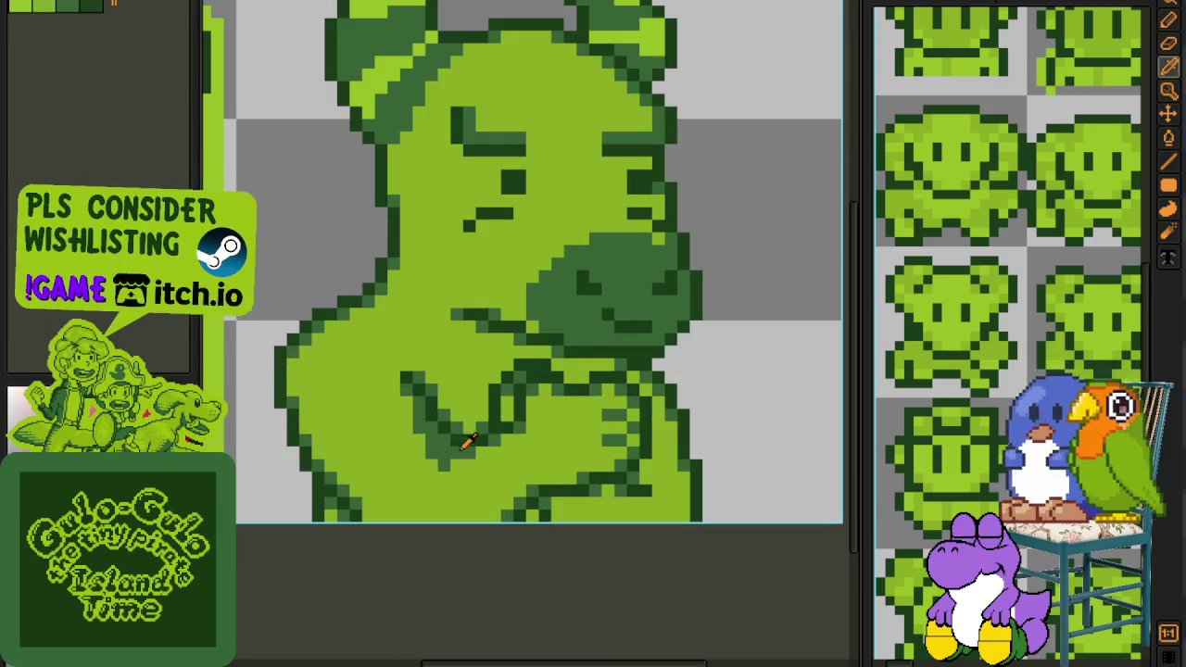
{"action": "scroll", "coordinate": [426, 464], "scroll_direction": "down", "scroll_amount": 4}
{"action": "key", "text": "ctrl+s"}
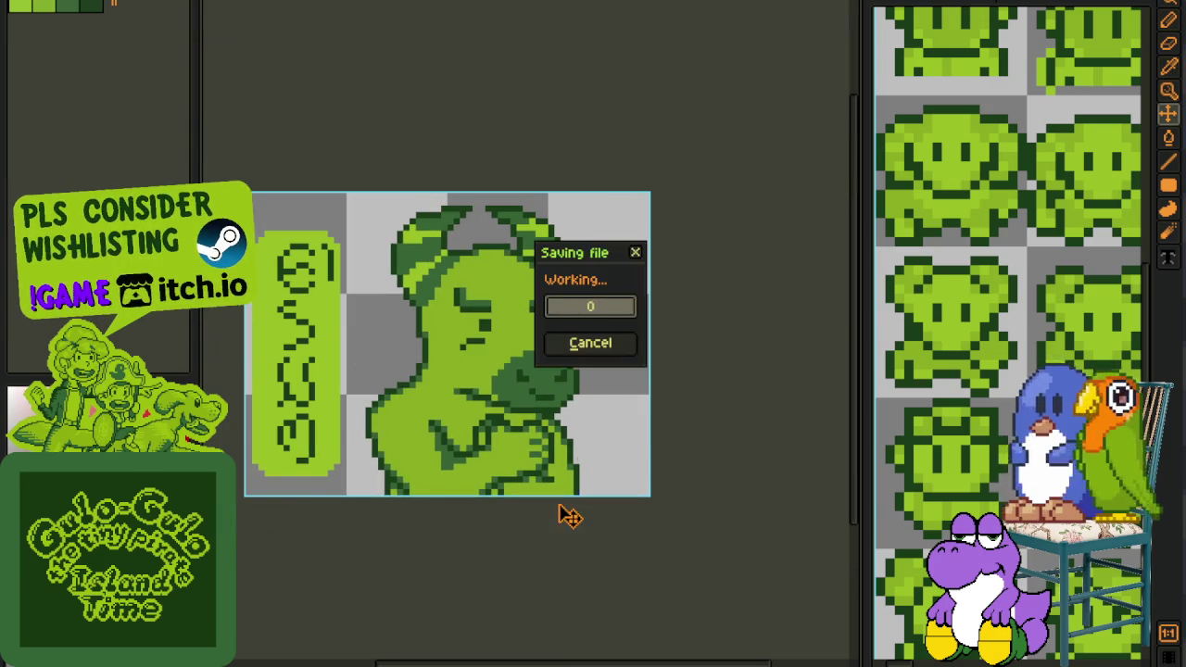
Try the move tool, go back to the pencil, and save the portrait
{"action": "scroll", "coordinate": [547, 491], "scroll_direction": "up", "scroll_amount": 5}
{"action": "key", "text": "v"}
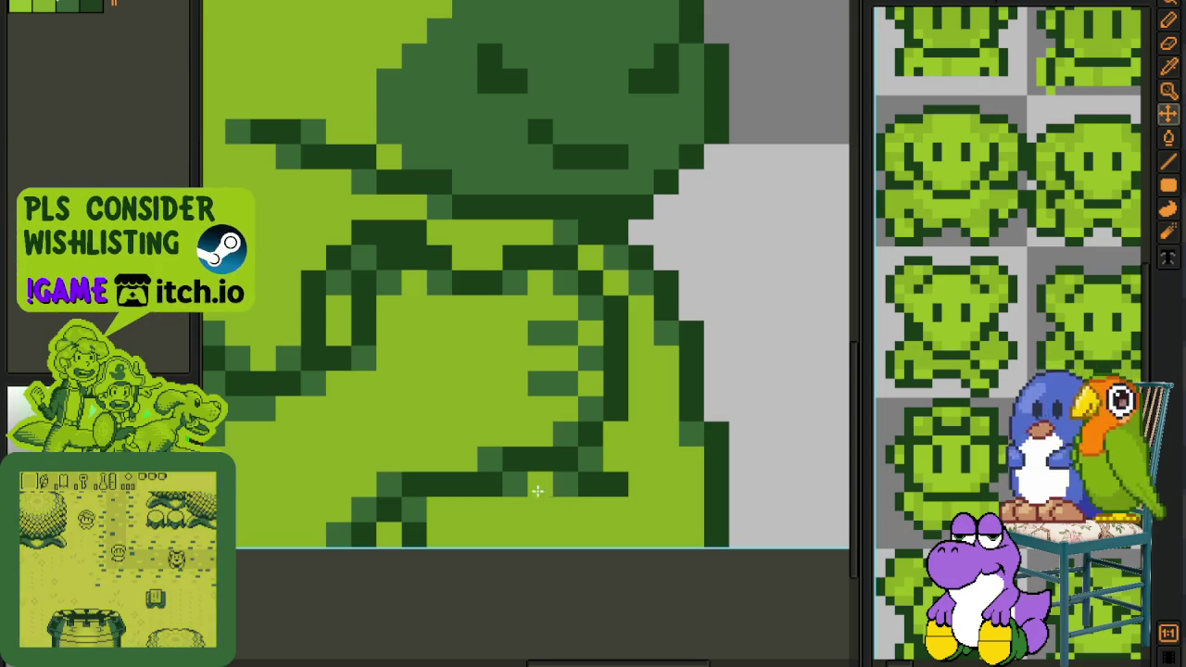
{"action": "key", "text": "b"}
{"action": "scroll", "coordinate": [642, 492], "scroll_direction": "down", "scroll_amount": 5}
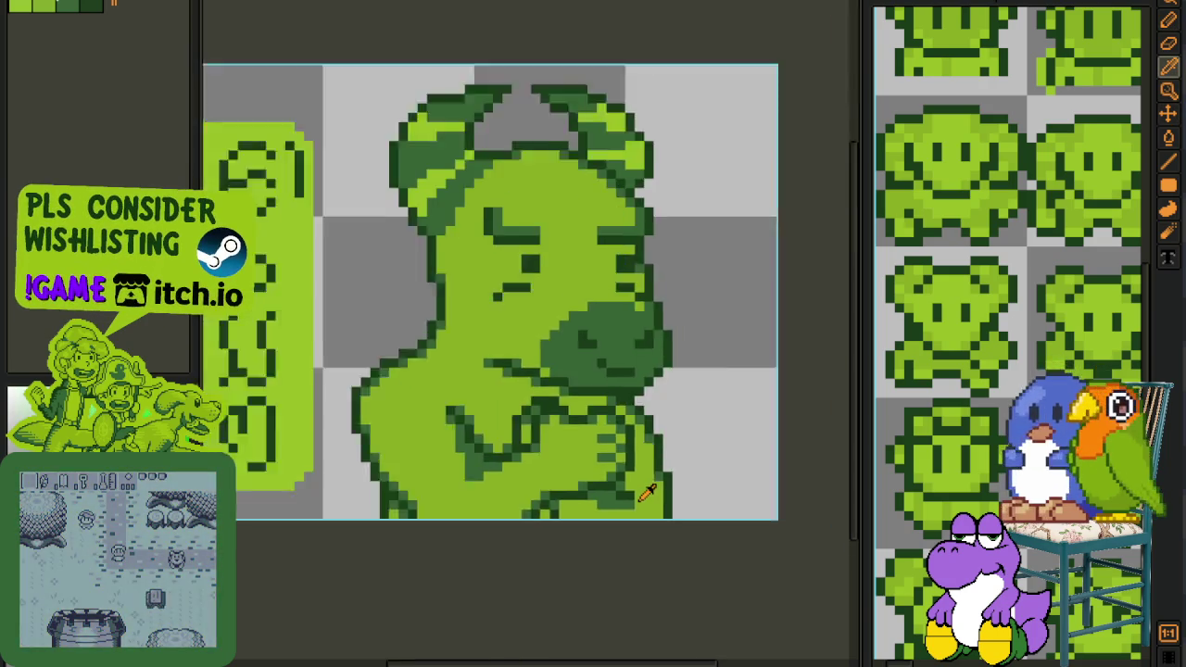
{"action": "scroll", "coordinate": [654, 493], "scroll_direction": "down", "scroll_amount": 2}
{"action": "scroll", "coordinate": [663, 495], "scroll_direction": "up", "scroll_amount": 3}
{"action": "scroll", "coordinate": [686, 484], "scroll_direction": "down", "scroll_amount": 3}
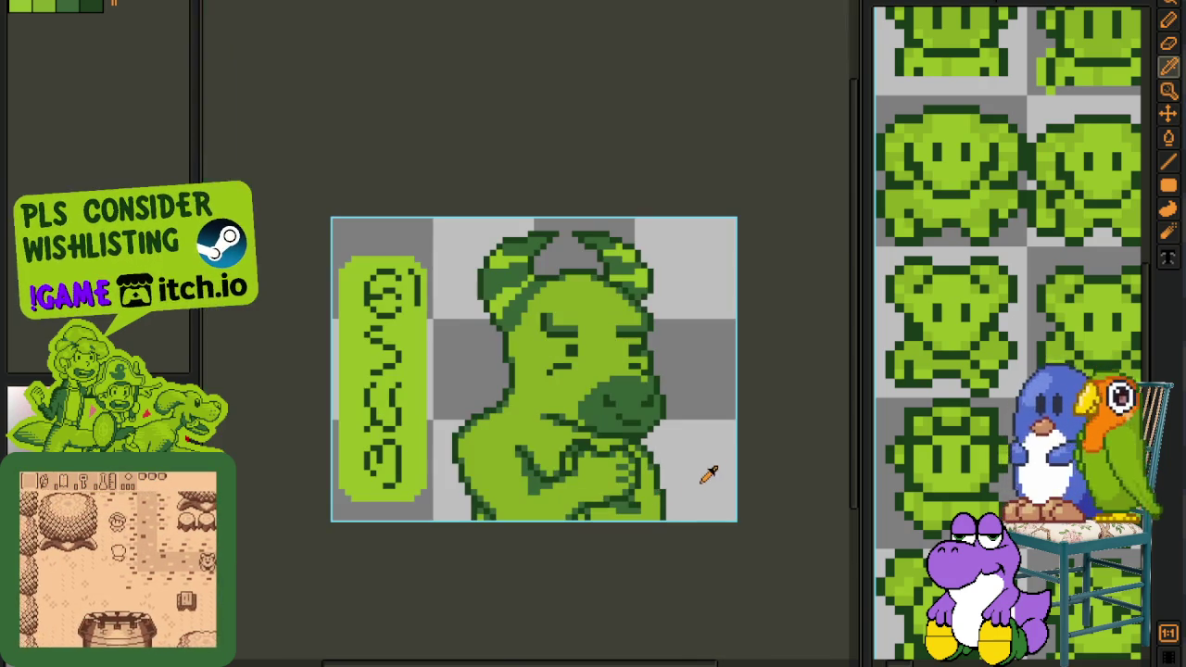
{"action": "key", "text": "ctrl+s"}
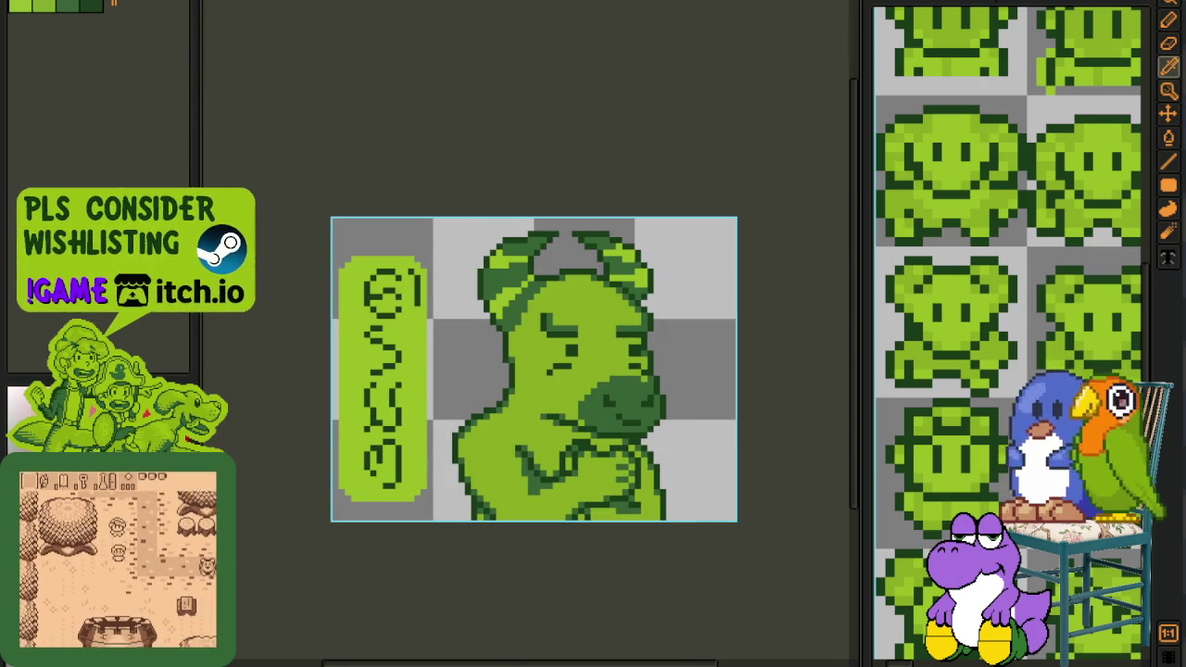
Flip the whole canvas horizontally and bring the bear's body into view
{"action": "left_click", "coordinate": [114, 1]}
{"action": "left_click", "coordinate": [315, 98]}
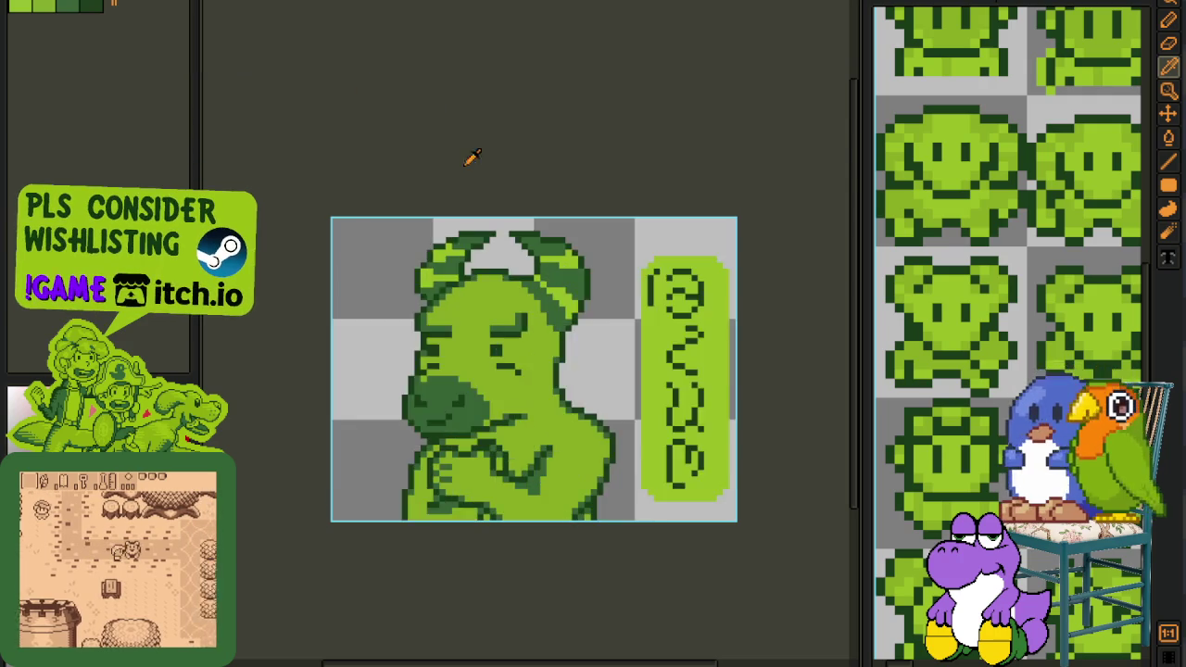
{"action": "scroll", "coordinate": [519, 264], "scroll_direction": "down", "scroll_amount": 3}
{"action": "scroll", "coordinate": [544, 262], "scroll_direction": "up", "scroll_amount": 2}
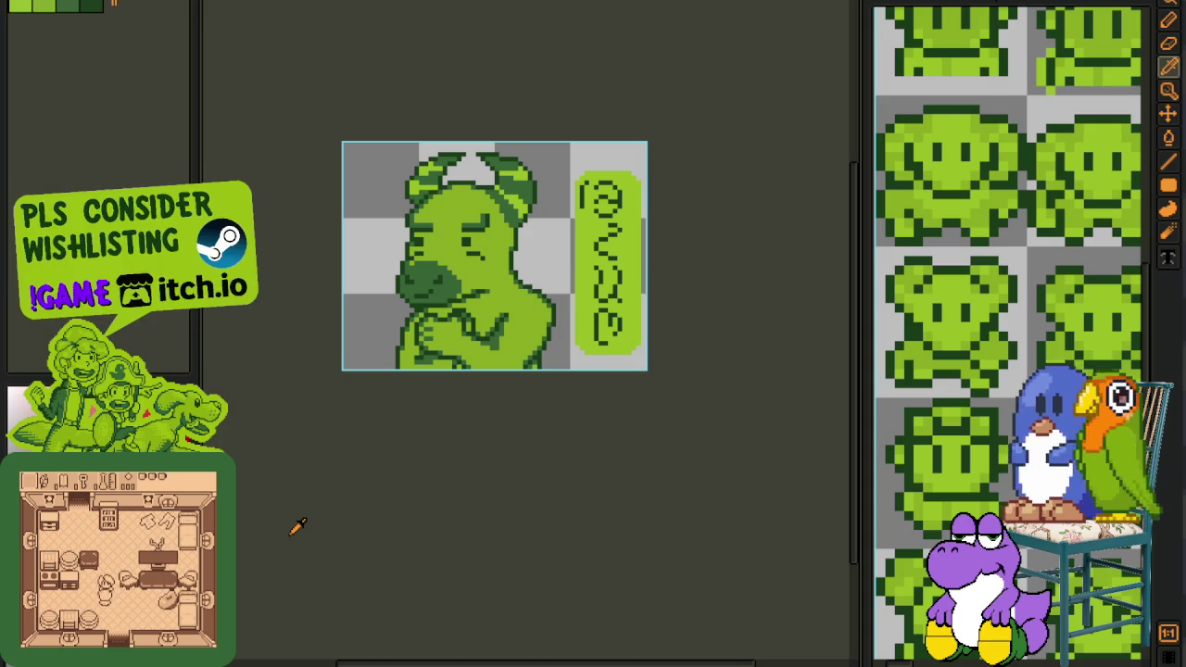
{"action": "scroll", "coordinate": [402, 389], "scroll_direction": "up", "scroll_amount": 1}
{"action": "scroll", "coordinate": [603, 284], "scroll_direction": "up", "scroll_amount": 1}
{"action": "left_click_drag", "start_coordinate": [578, 328], "coordinate": [556, 385]}
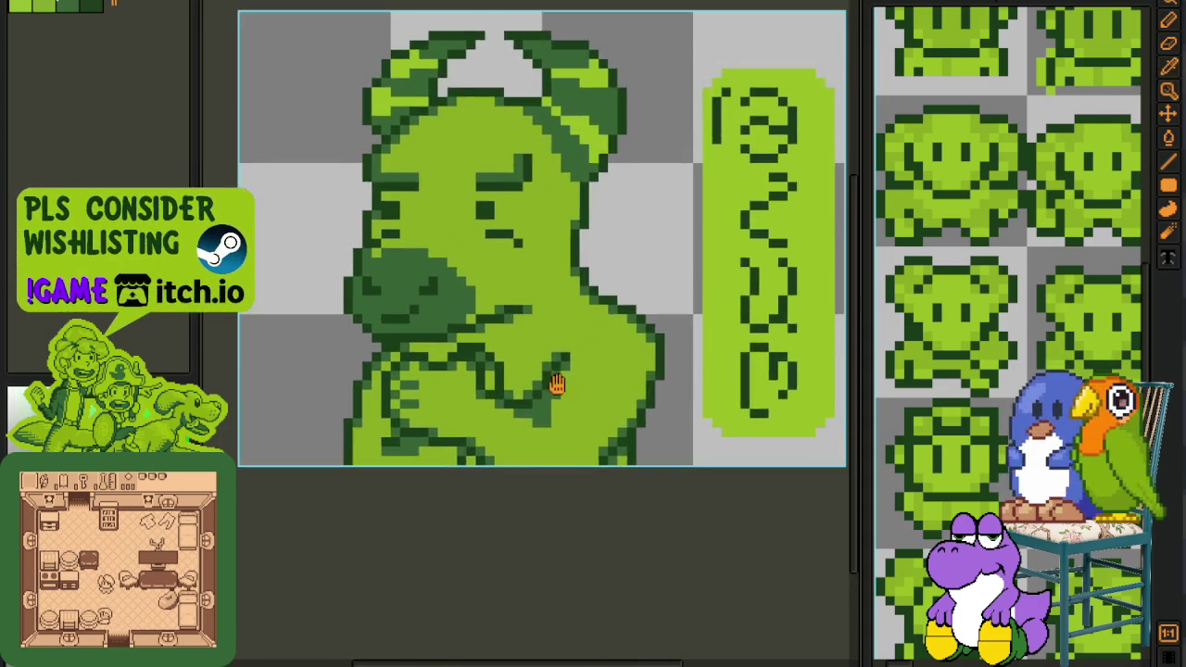
{"action": "scroll", "coordinate": [556, 385], "scroll_direction": "up", "scroll_amount": 2}
{"action": "key", "text": "ctrl+alt+c"}
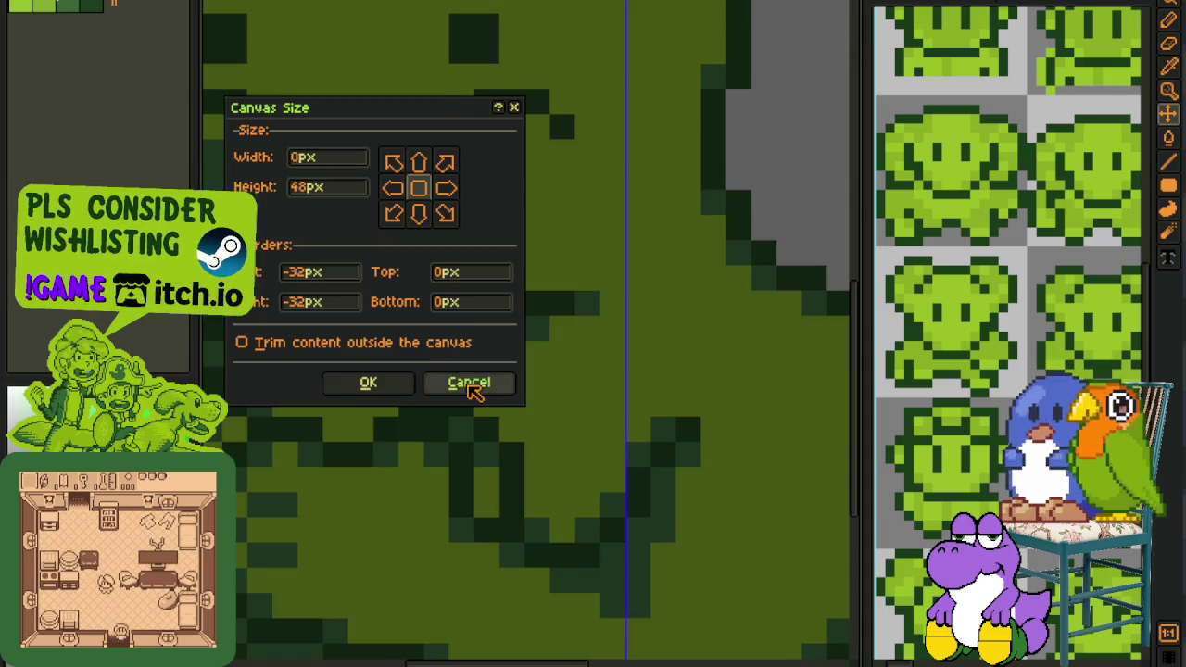
{"action": "left_click", "coordinate": [471, 382]}
{"action": "scroll", "coordinate": [511, 365], "scroll_direction": "down", "scroll_amount": 3}
{"action": "scroll", "coordinate": [491, 371], "scroll_direction": "up", "scroll_amount": 2}
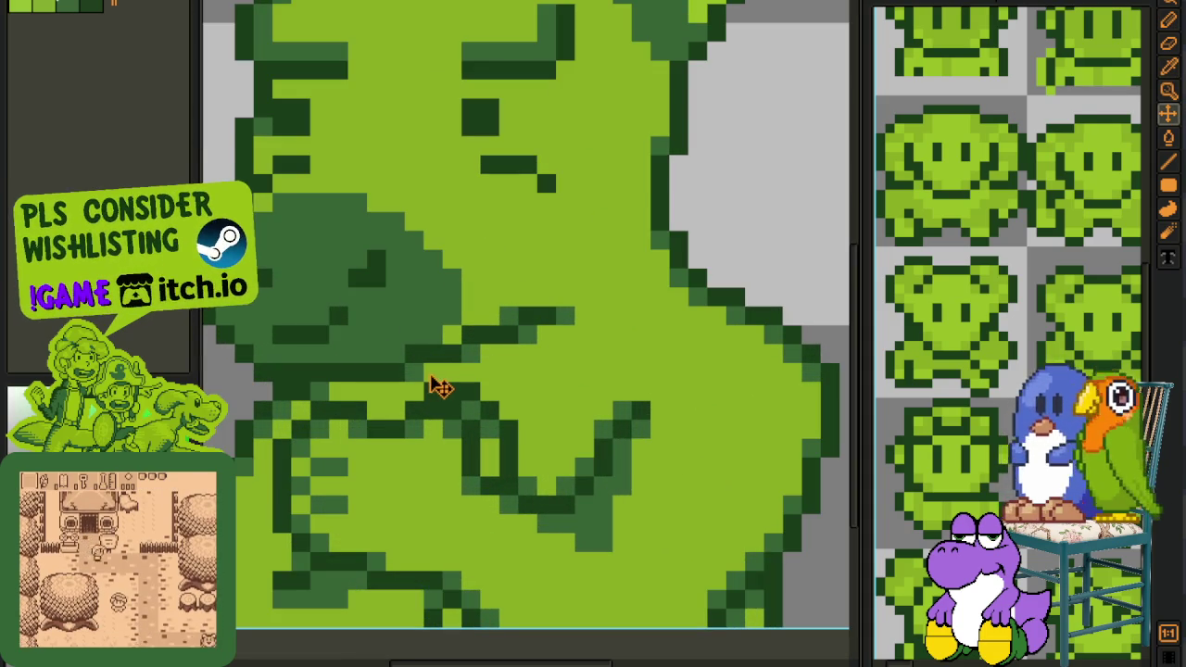
Paint a dark outline along the bear's arm, extend it leftward, and save
{"action": "mouse_move", "coordinate": [438, 374]}
{"action": "left_mouse_down"}
{"action": "mouse_move", "coordinate": [501, 371]}
{"action": "mouse_move", "coordinate": [512, 351]}
{"action": "left_mouse_up"}
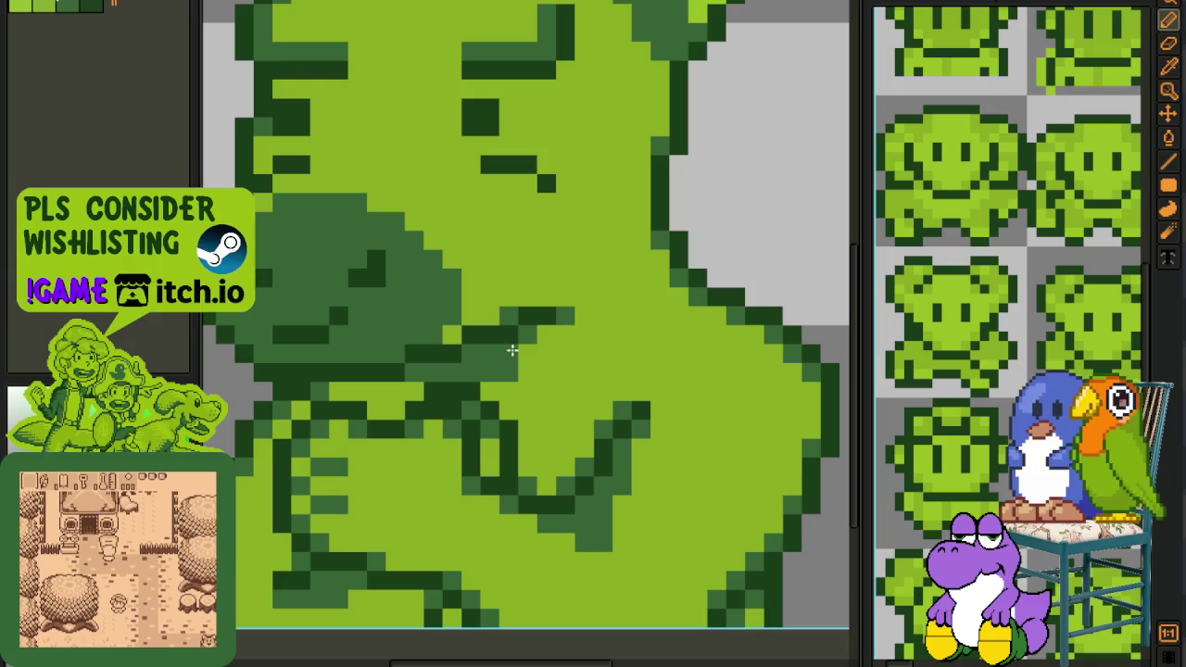
{"action": "left_click_drag", "start_coordinate": [423, 391], "coordinate": [390, 392]}
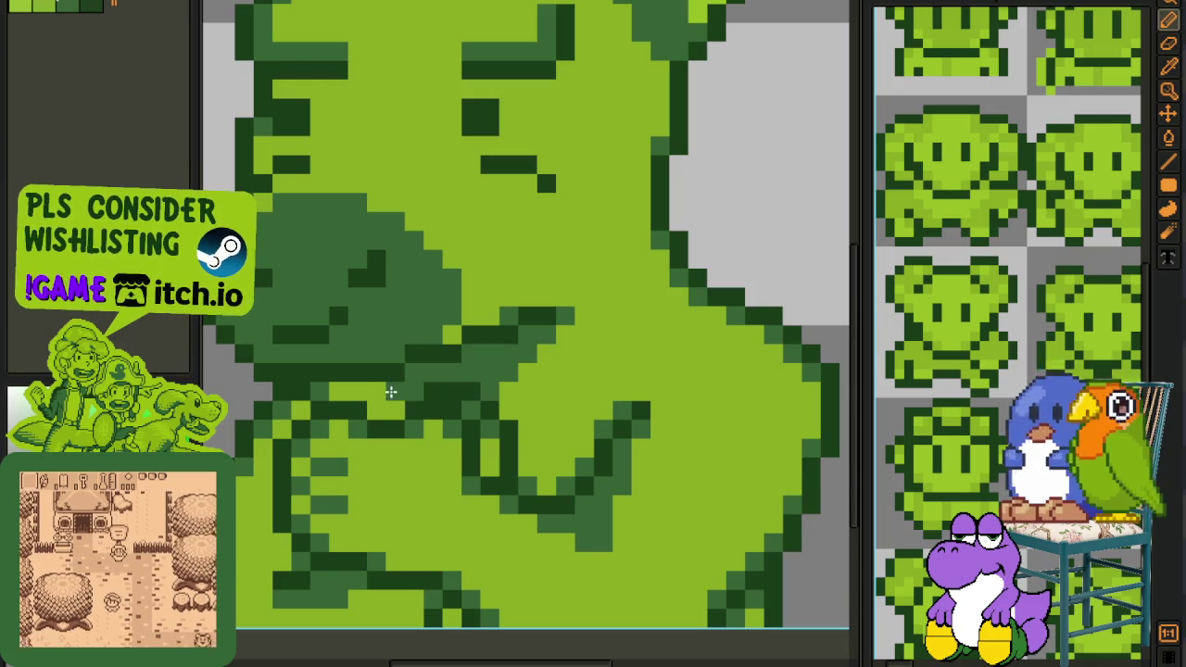
{"action": "scroll", "coordinate": [396, 405], "scroll_direction": "down", "scroll_amount": 2}
{"action": "scroll", "coordinate": [463, 370], "scroll_direction": "down", "scroll_amount": 1}
{"action": "key", "text": "i"}
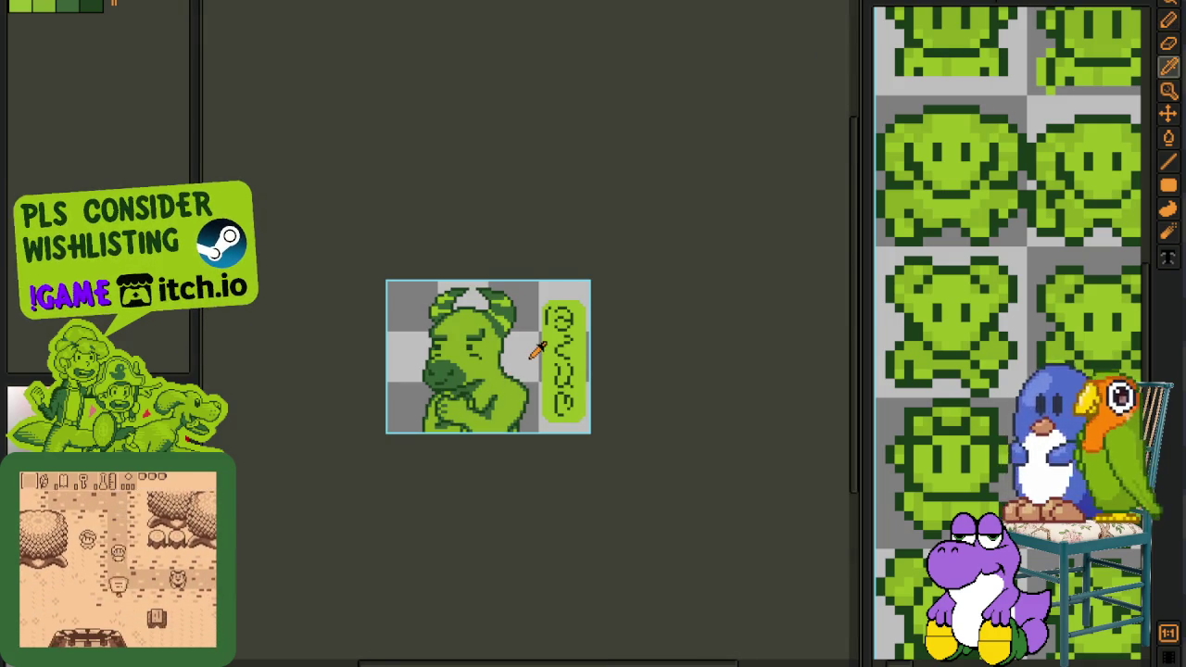
{"action": "scroll", "coordinate": [533, 347], "scroll_direction": "up", "scroll_amount": 1}
{"action": "key", "text": "ctrl+s"}
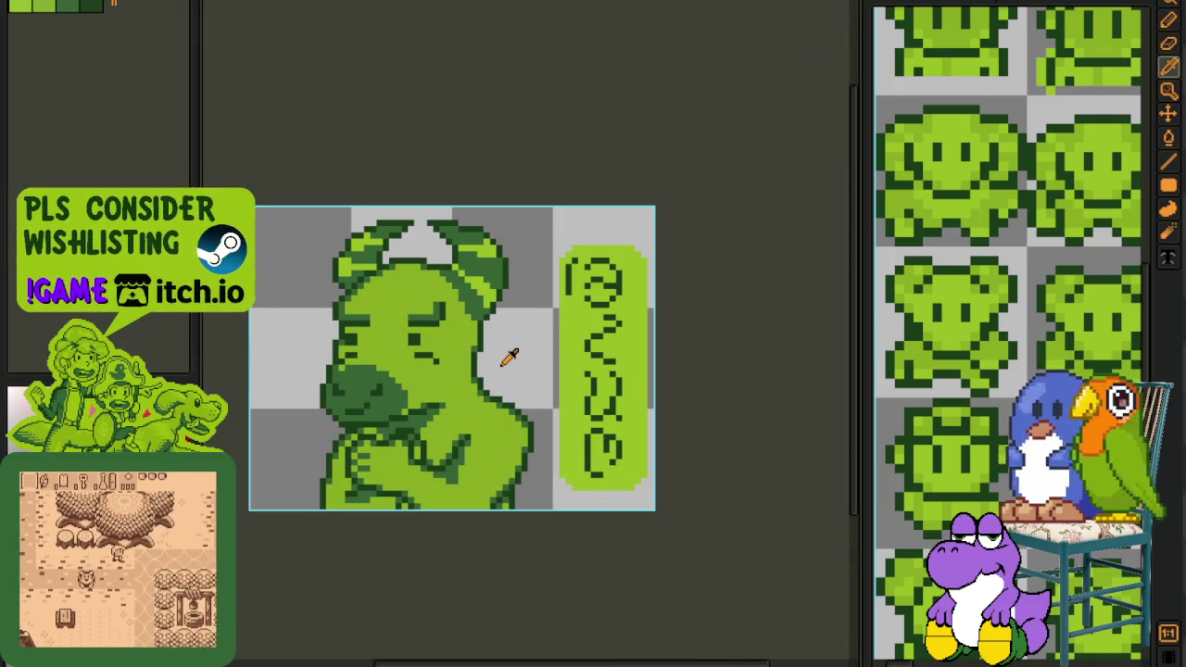
Review the new arm outline and save the portrait again
{"action": "scroll", "coordinate": [526, 350], "scroll_direction": "down", "scroll_amount": 2}
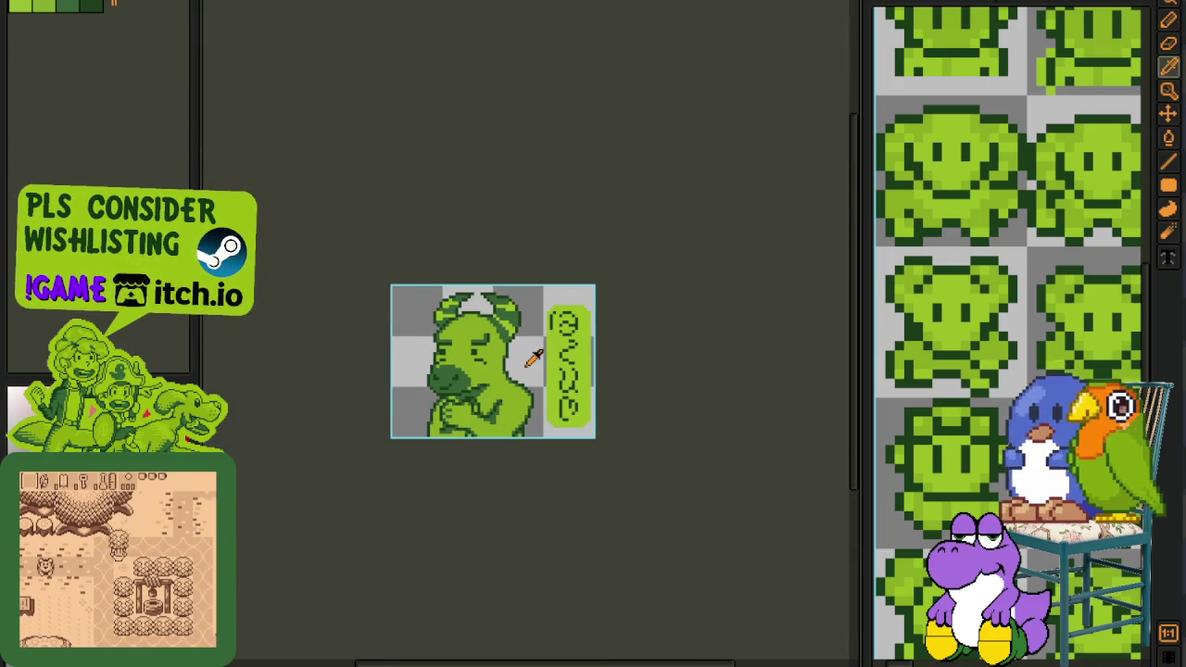
{"action": "scroll", "coordinate": [530, 352], "scroll_direction": "up", "scroll_amount": 1}
{"action": "scroll", "coordinate": [530, 352], "scroll_direction": "up", "scroll_amount": 1}
{"action": "scroll", "coordinate": [540, 339], "scroll_direction": "up", "scroll_amount": 1}
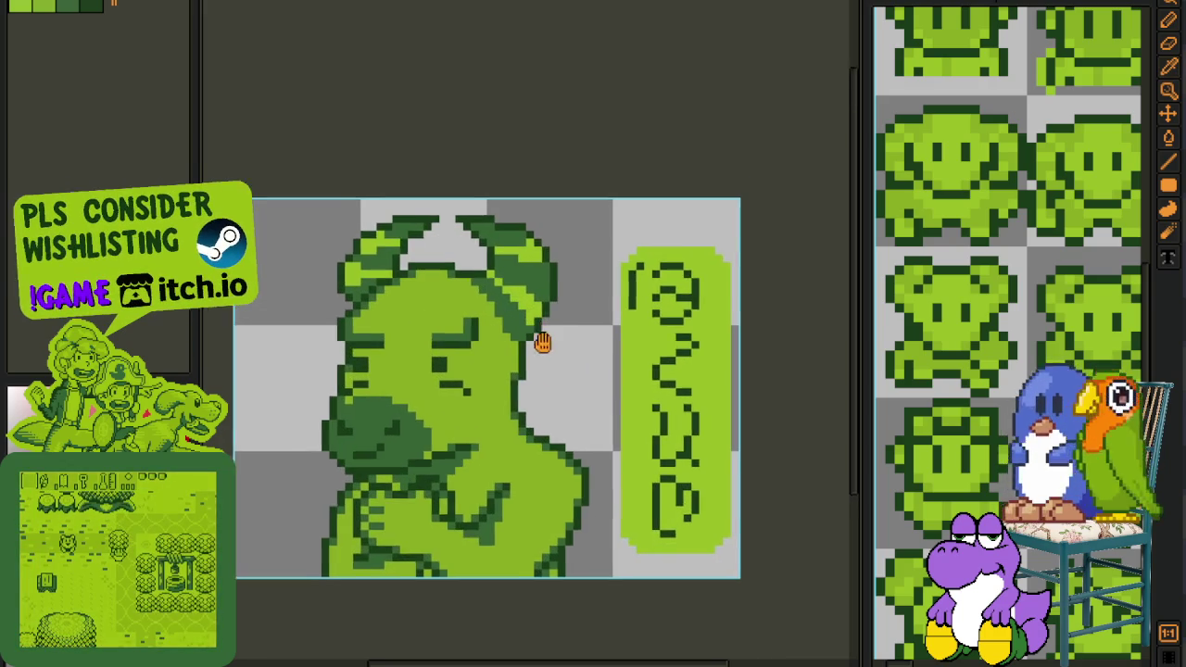
{"action": "scroll", "coordinate": [556, 357], "scroll_direction": "down", "scroll_amount": 2}
{"action": "scroll", "coordinate": [558, 363], "scroll_direction": "down", "scroll_amount": 1}
{"action": "scroll", "coordinate": [561, 371], "scroll_direction": "down", "scroll_amount": 2}
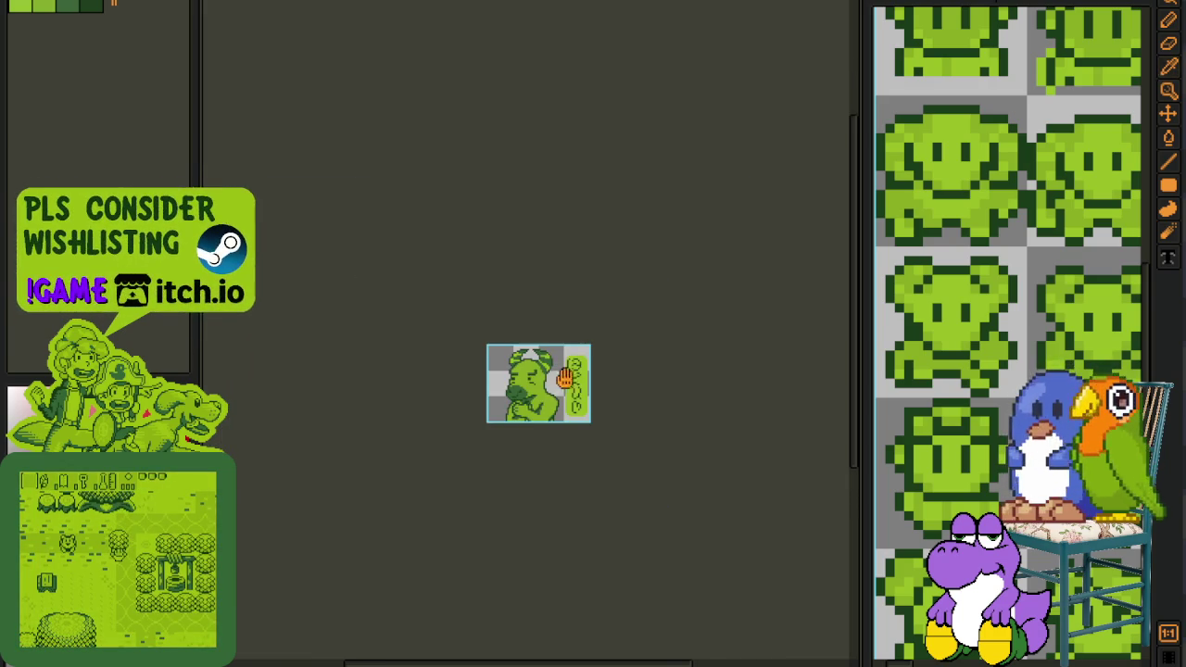
{"action": "scroll", "coordinate": [564, 375], "scroll_direction": "up", "scroll_amount": 1}
{"action": "key", "text": "ctrl+s"}
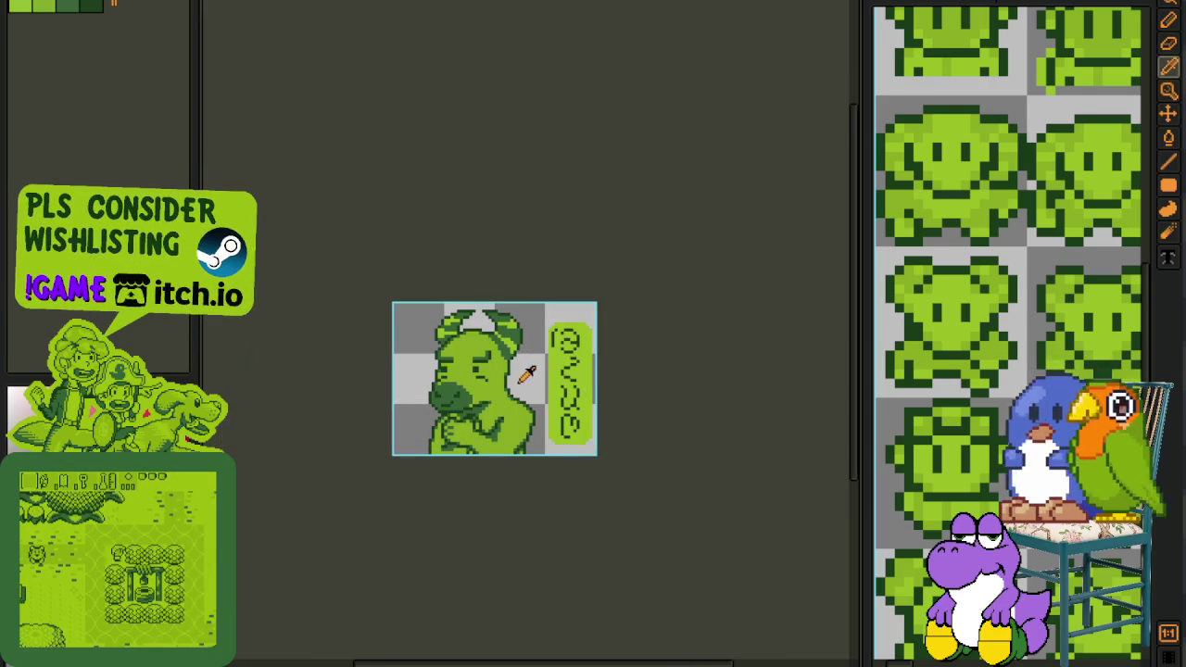
Flip the canvas back to its original direction and select the whole portrait area
{"action": "scroll", "coordinate": [438, 404], "scroll_direction": "up", "scroll_amount": 2}
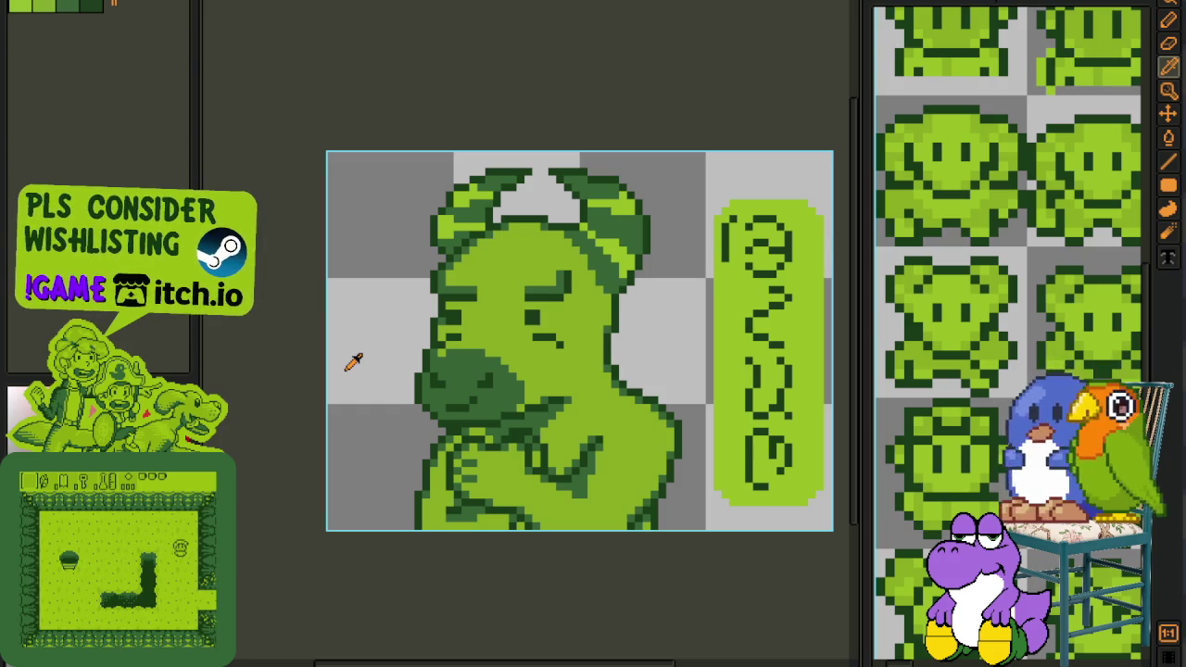
{"action": "left_click", "coordinate": [139, 2]}
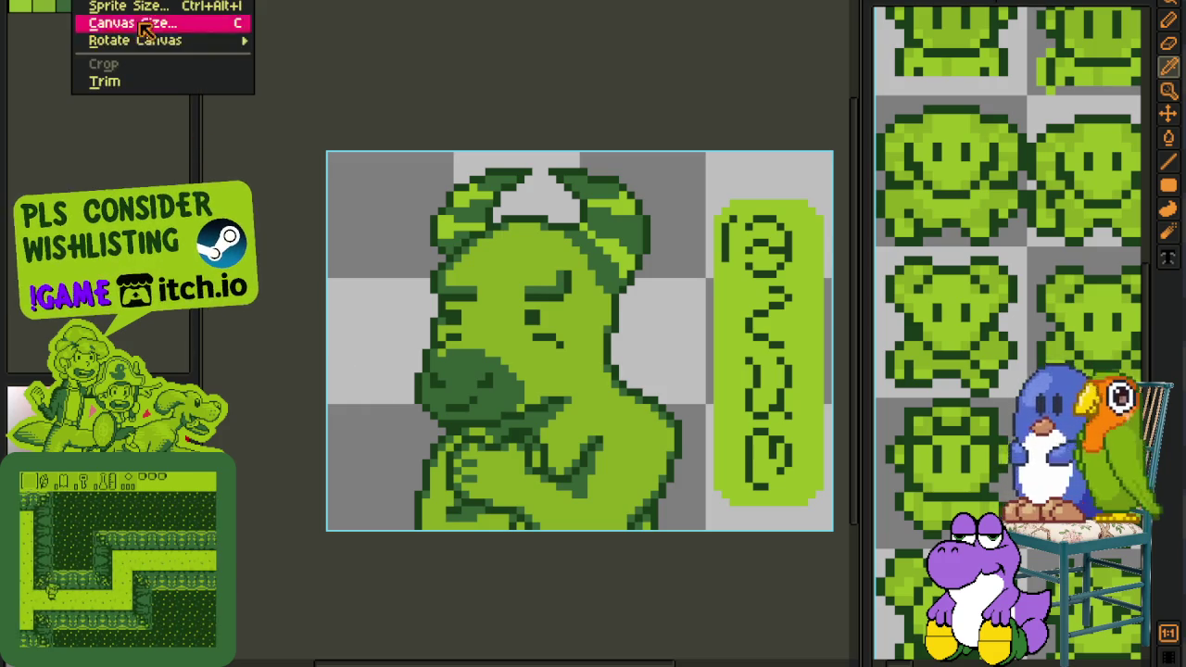
{"action": "mouse_move", "coordinate": [136, 41]}
{"action": "left_click", "coordinate": [380, 98]}
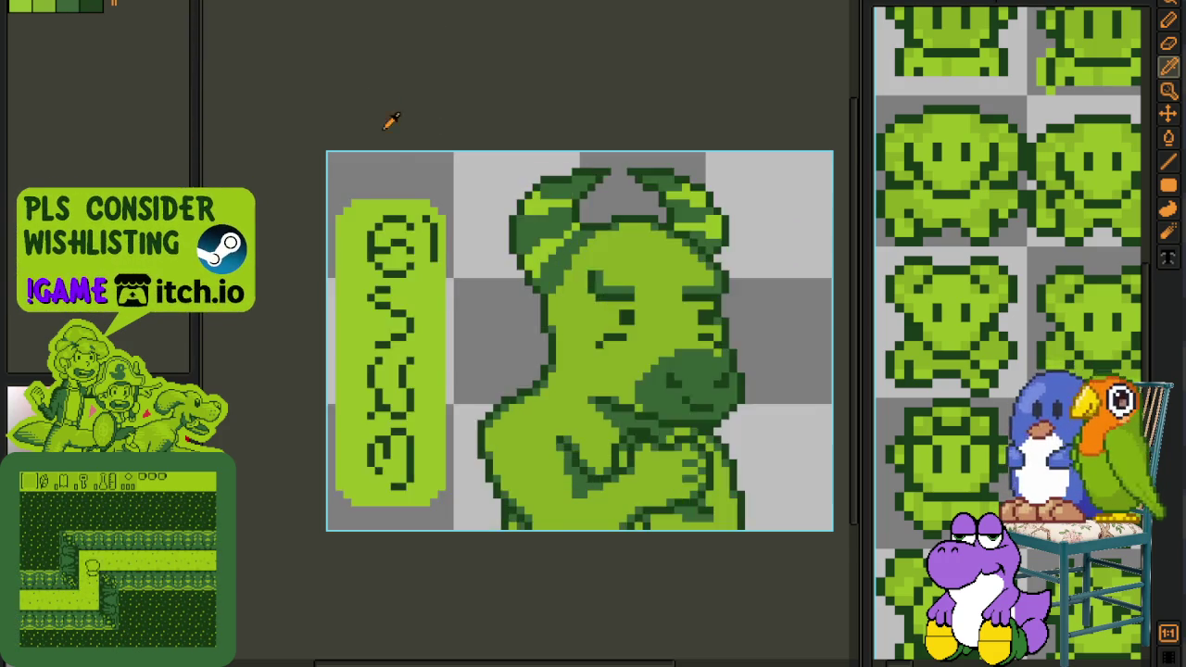
{"action": "scroll", "coordinate": [436, 176], "scroll_direction": "down", "scroll_amount": 2}
{"action": "left_click_drag", "start_coordinate": [472, 245], "coordinate": [460, 256]}
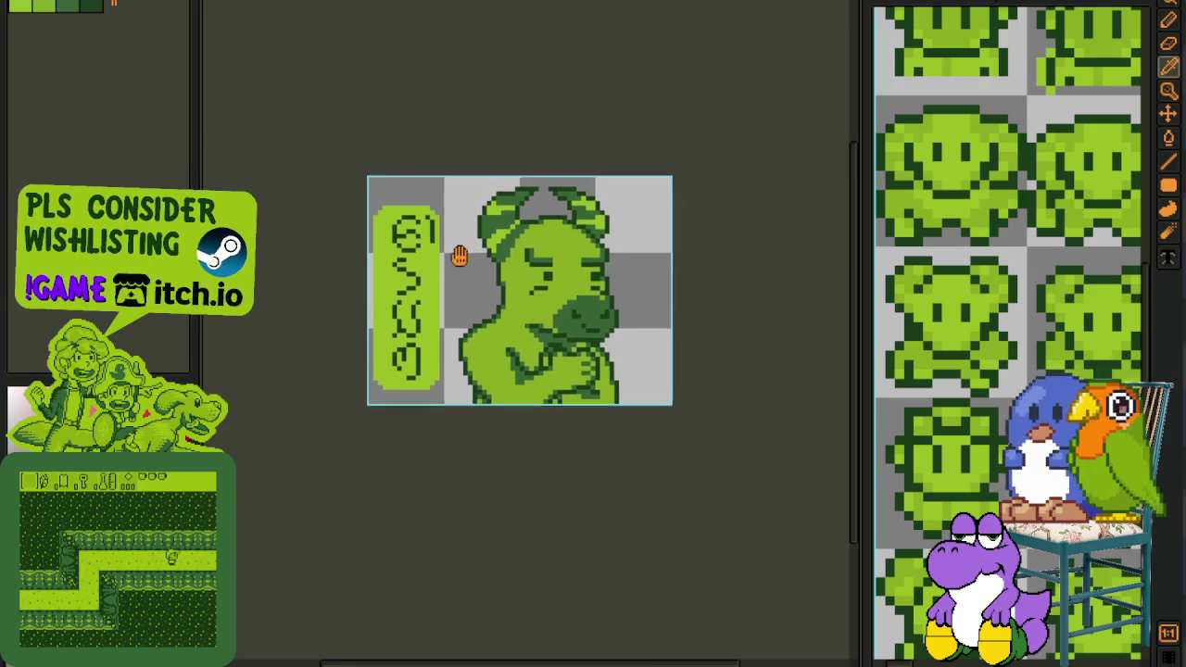
{"action": "scroll", "coordinate": [459, 256], "scroll_direction": "up", "scroll_amount": 2}
{"action": "scroll", "coordinate": [463, 191], "scroll_direction": "up", "scroll_amount": 3}
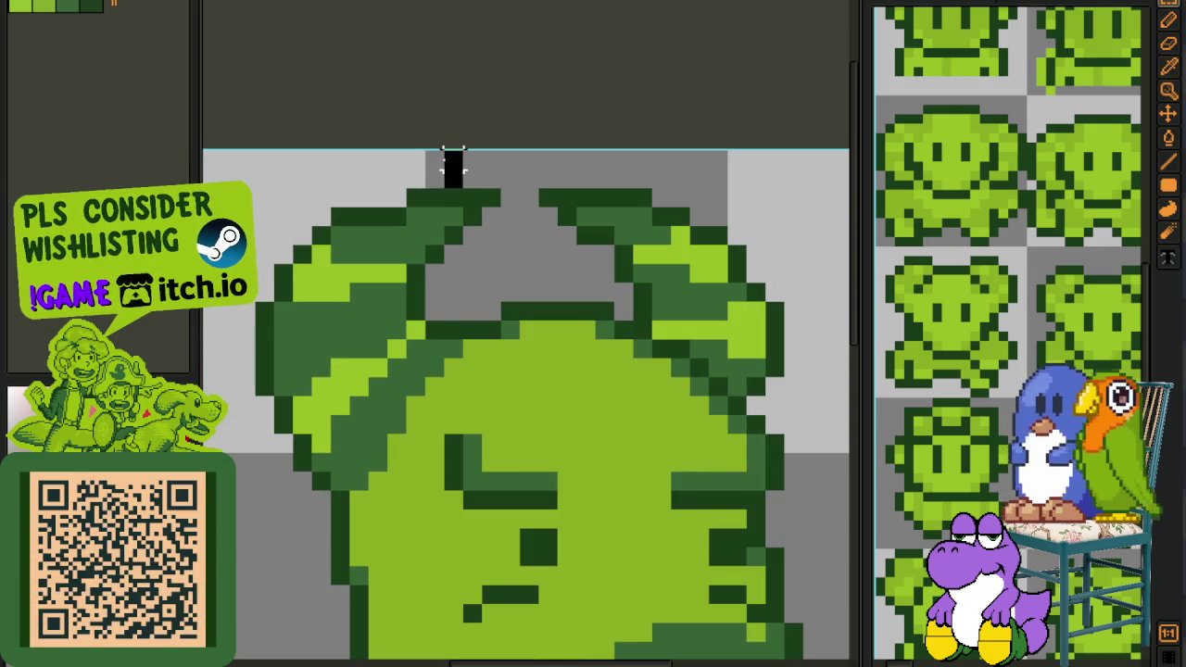
{"action": "scroll", "coordinate": [453, 167], "scroll_direction": "down", "scroll_amount": 3}
{"action": "left_click_drag", "start_coordinate": [315, 121], "coordinate": [744, 477]}
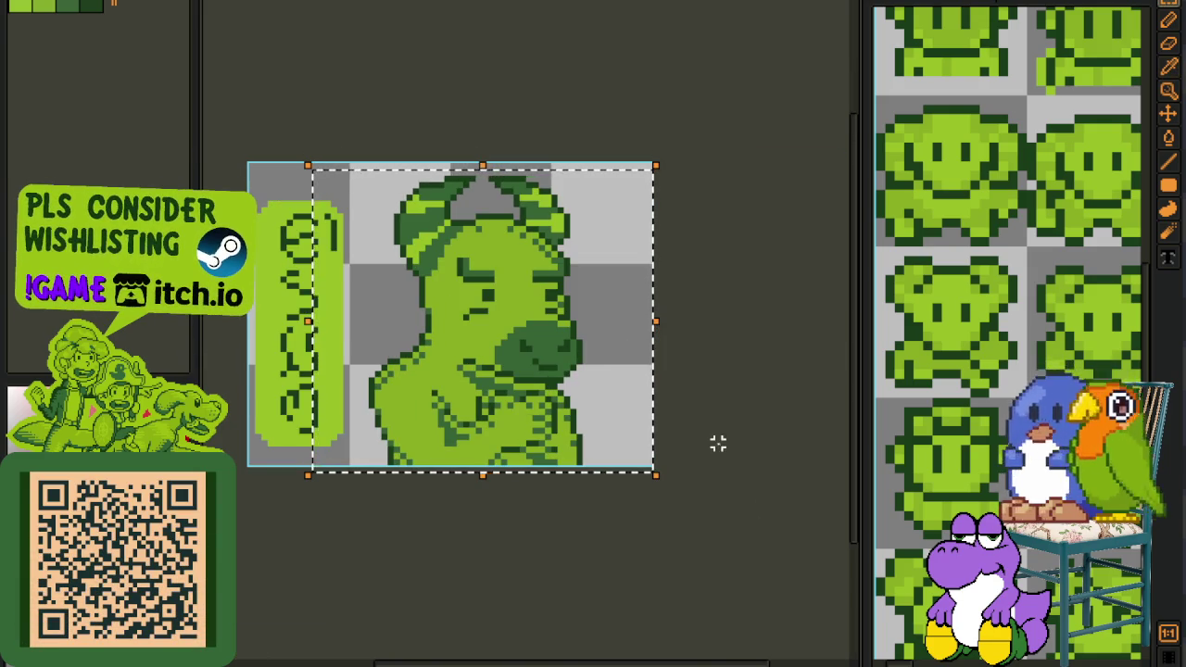
{"action": "key", "text": "Tab"}
Flatten the two layers into Layer 1, clear the selection, and save
{"action": "right_click", "coordinate": [298, 626]}
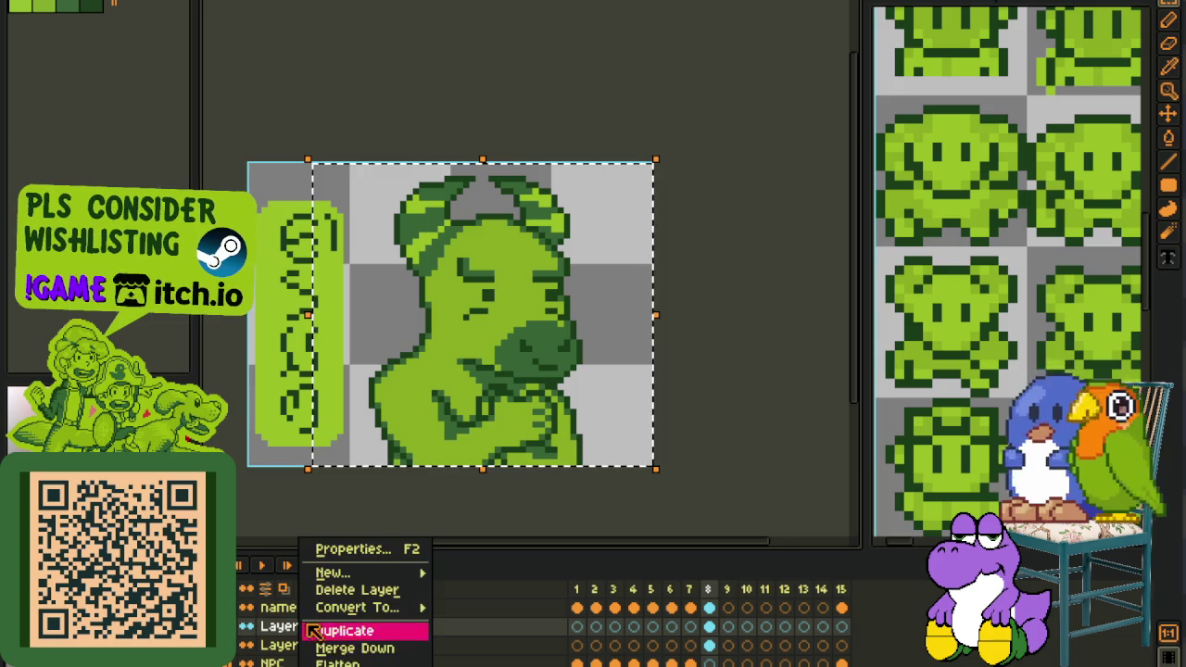
{"action": "left_click", "coordinate": [347, 664]}
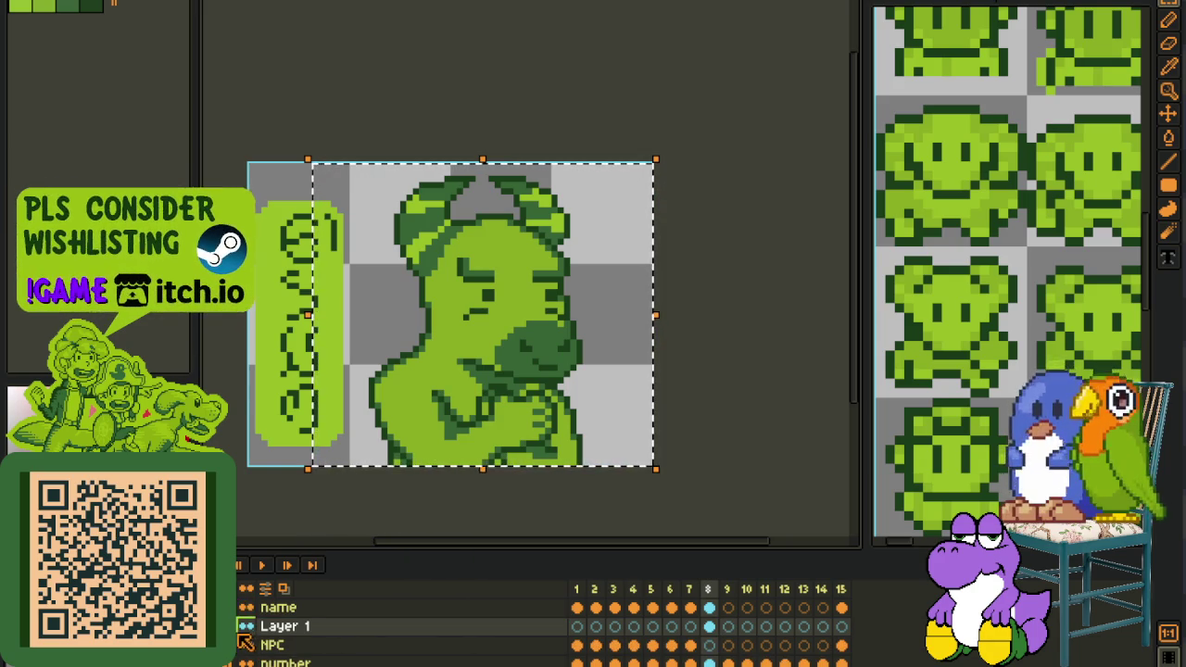
{"action": "left_click", "coordinate": [737, 222]}
{"action": "key", "text": "ctrl+s"}
{"action": "scroll", "coordinate": [341, 408], "scroll_direction": "up", "scroll_amount": 1}
{"action": "scroll", "coordinate": [341, 408], "scroll_direction": "up", "scroll_amount": 1}
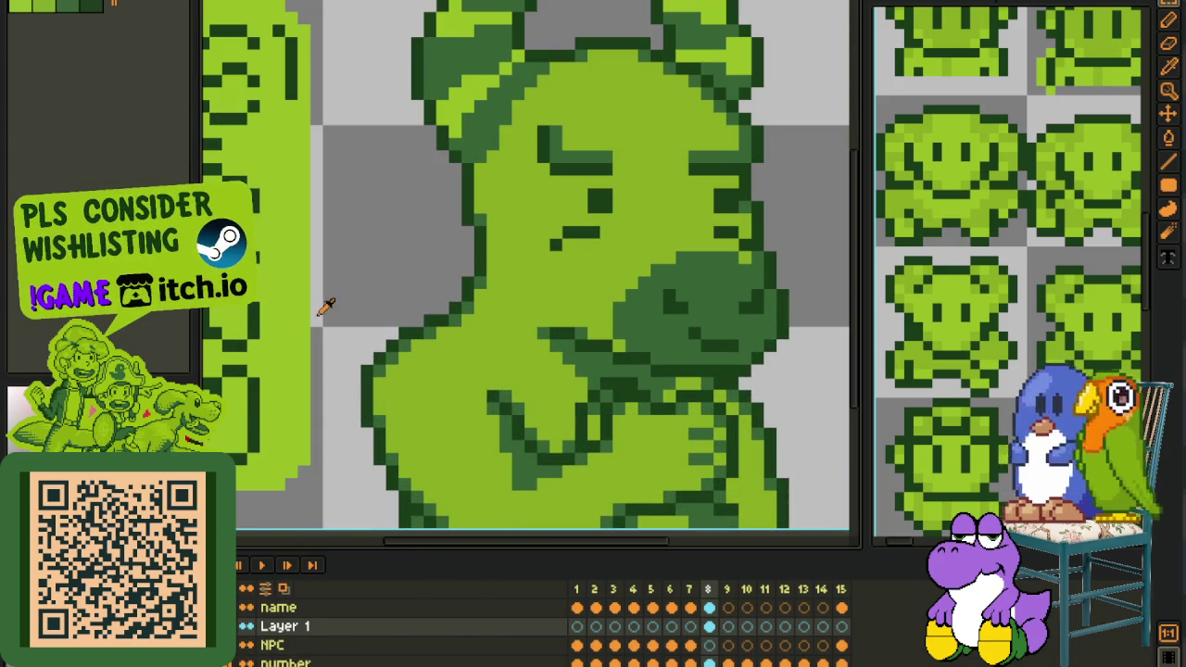
Apply the Outline effect twice to give the character a thick outline
{"action": "key", "text": "shift+o"}
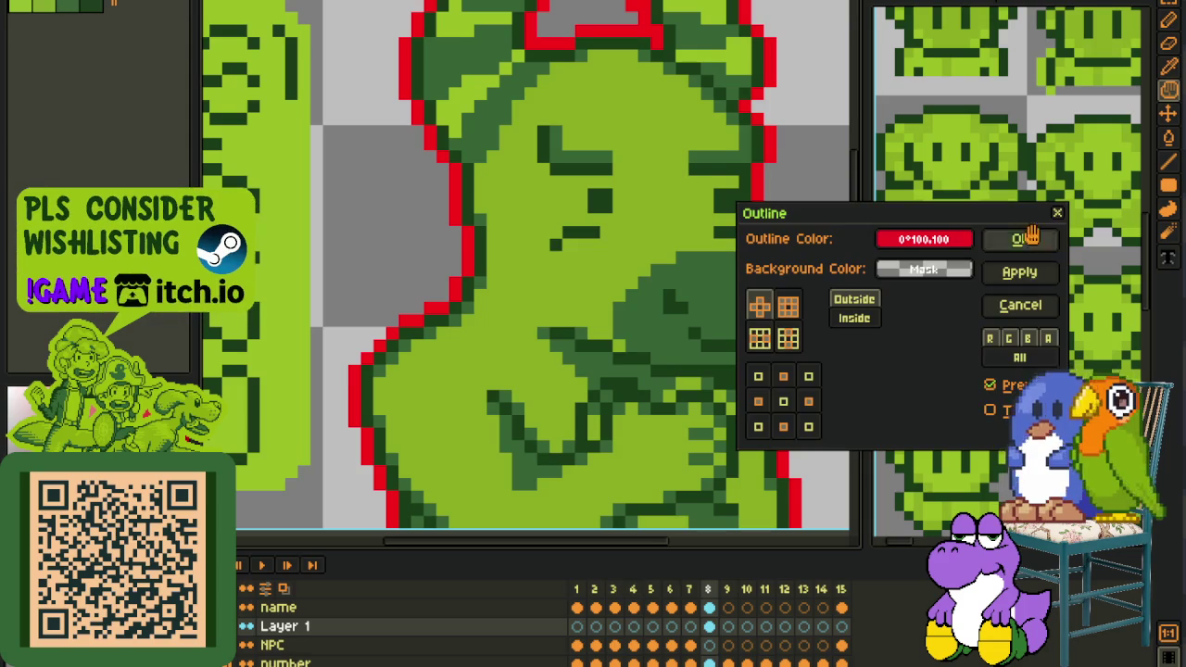
{"action": "left_click", "coordinate": [1020, 241]}
{"action": "key", "text": "shift+o"}
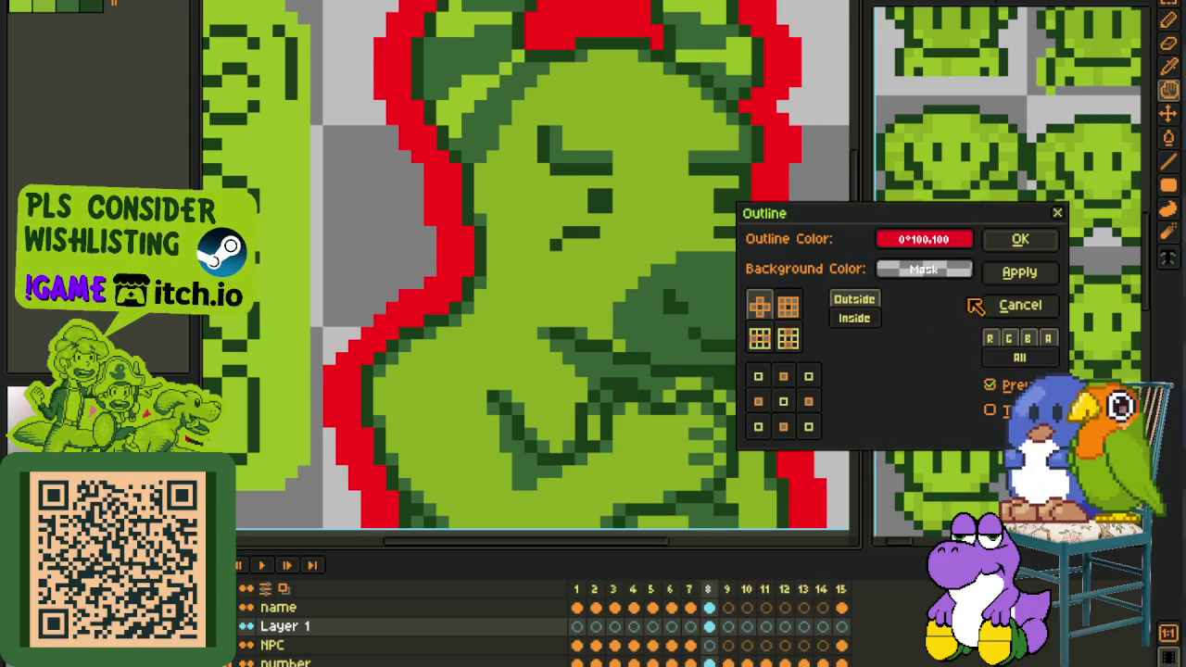
{"action": "left_click", "coordinate": [1019, 239]}
{"action": "scroll", "coordinate": [802, 315], "scroll_direction": "down", "scroll_amount": 2}
{"action": "scroll", "coordinate": [796, 334], "scroll_direction": "up", "scroll_amount": 1}
{"action": "scroll", "coordinate": [567, 361], "scroll_direction": "up", "scroll_amount": 1}
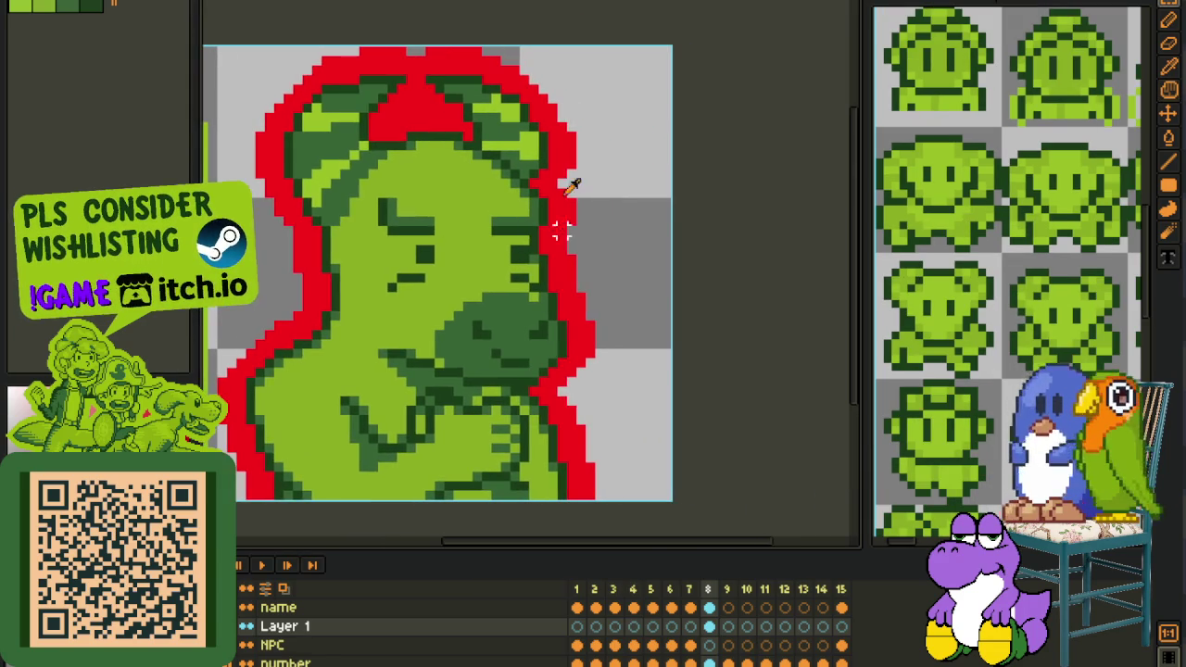
{"action": "scroll", "coordinate": [579, 197], "scroll_direction": "up", "scroll_amount": 1}
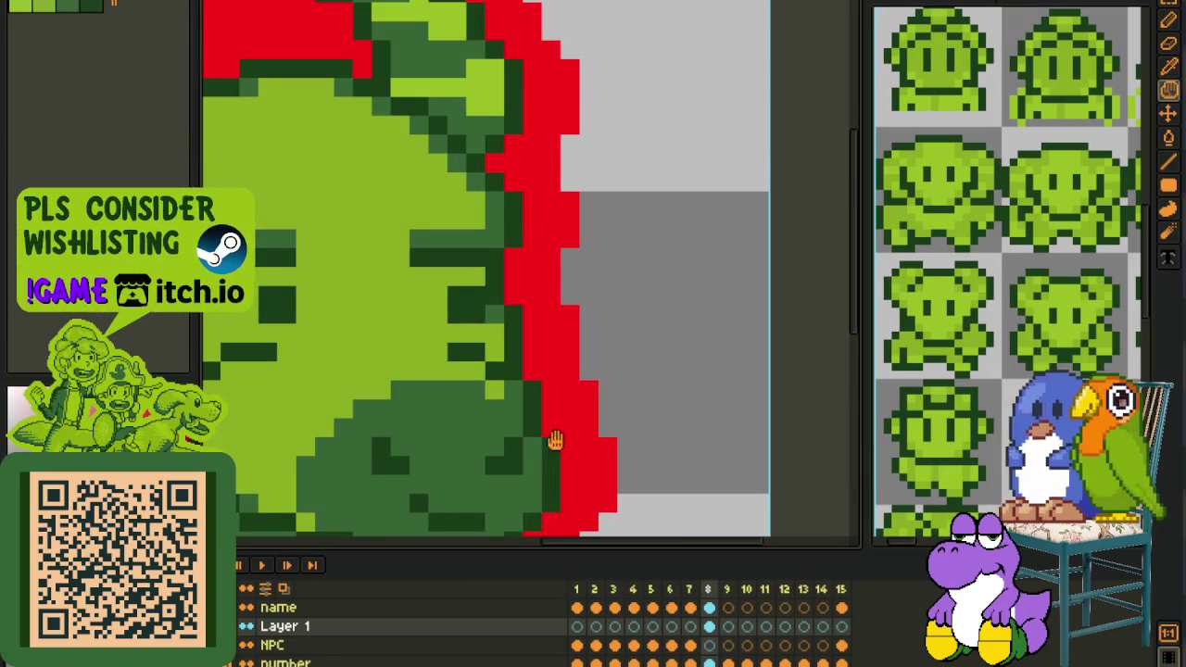
{"action": "left_click_drag", "start_coordinate": [551, 442], "coordinate": [593, 309]}
{"action": "scroll", "coordinate": [590, 308], "scroll_direction": "down", "scroll_amount": 3}
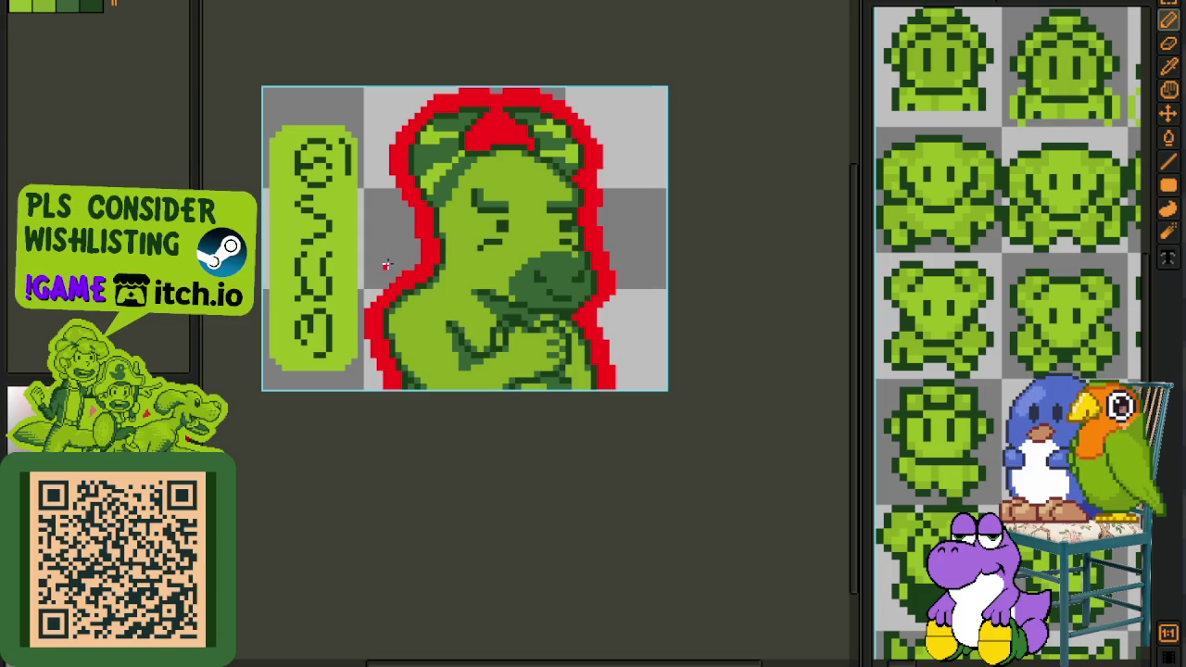
Recolour the outline light green using sampled canvas colours, then save
{"action": "key", "text": "i"}
{"action": "scroll", "coordinate": [508, 83], "scroll_direction": "up", "scroll_amount": 2}
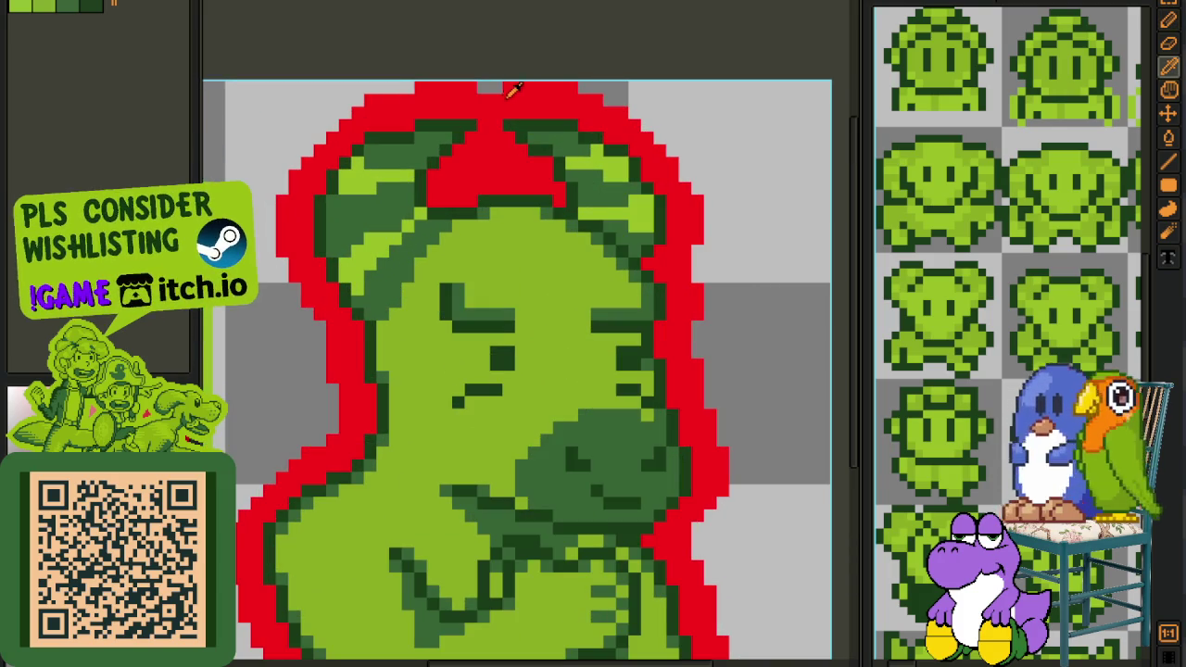
{"action": "key", "text": "b"}
{"action": "scroll", "coordinate": [475, 84], "scroll_direction": "down", "scroll_amount": 2}
{"action": "key", "text": "i"}
{"action": "scroll", "coordinate": [640, 116], "scroll_direction": "down", "scroll_amount": 1}
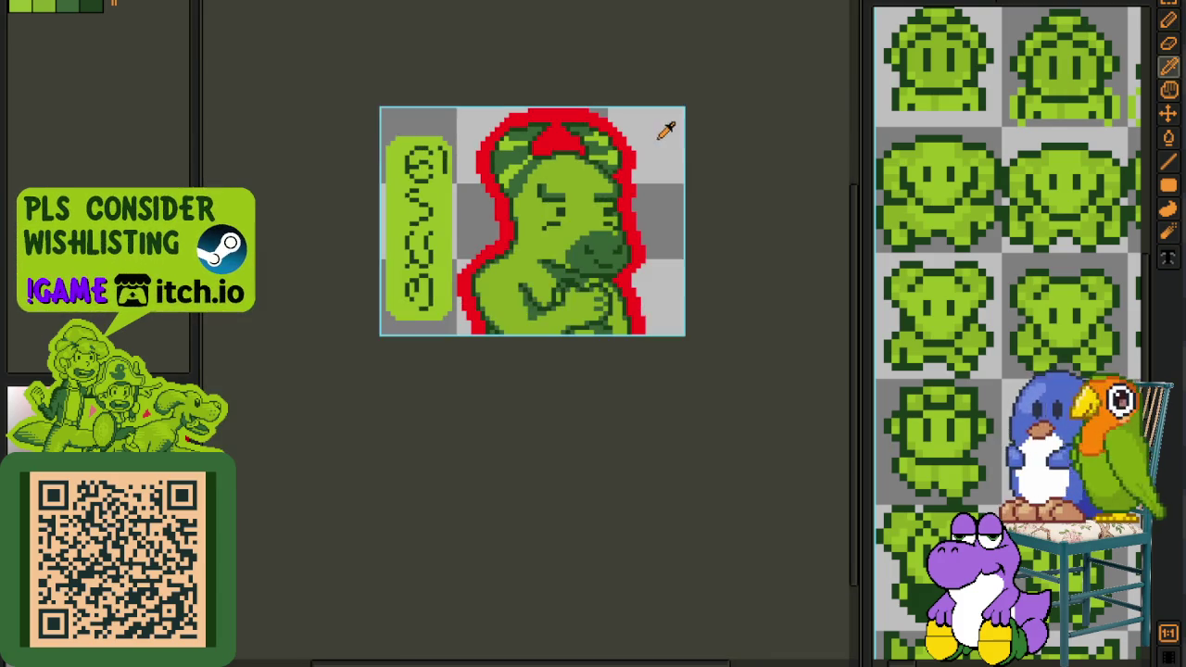
{"action": "scroll", "coordinate": [429, 271], "scroll_direction": "up", "scroll_amount": 1}
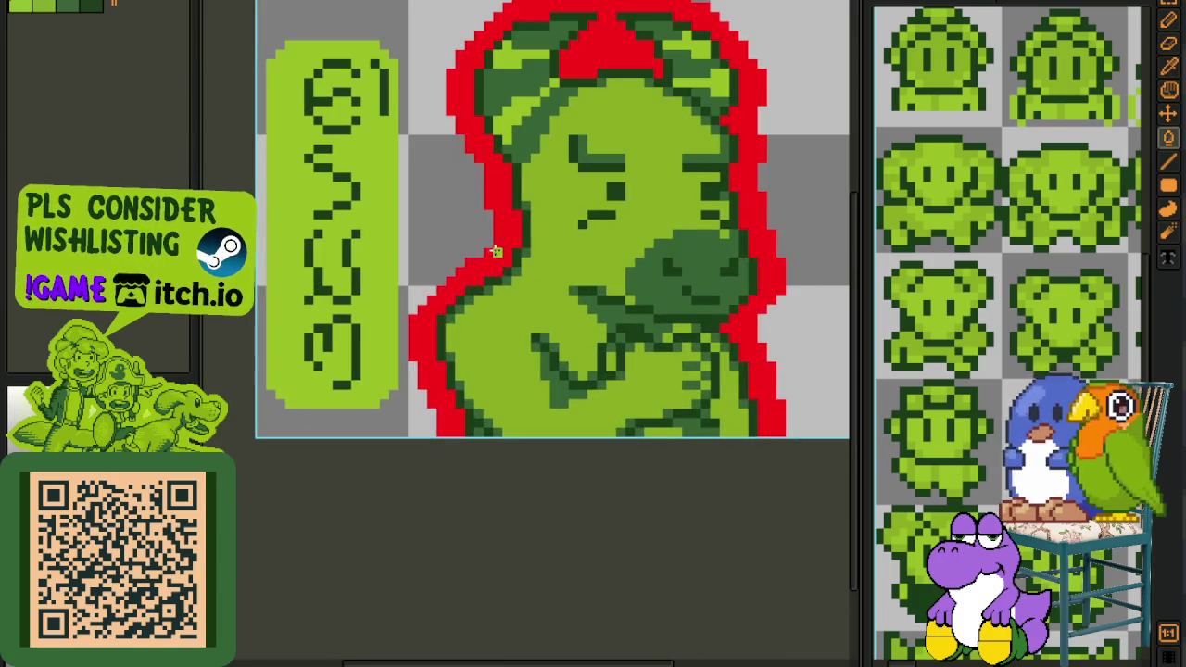
{"action": "scroll", "coordinate": [556, 241], "scroll_direction": "down", "scroll_amount": 1}
{"action": "key", "text": "ctrl+s"}
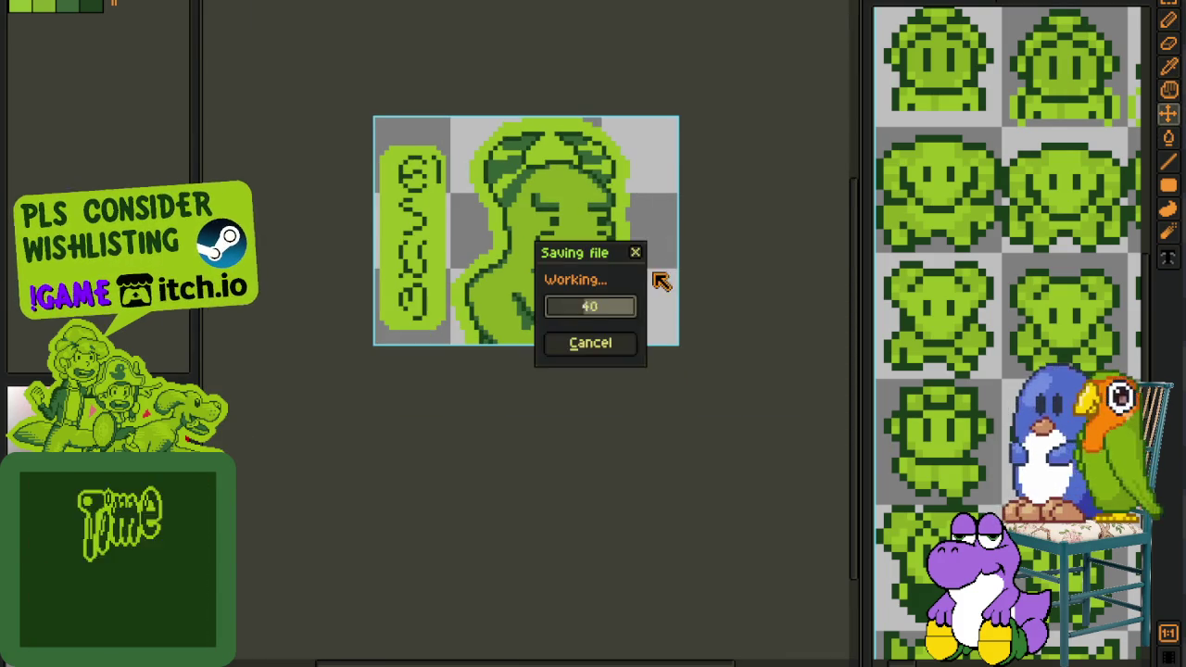
Show the frames timeline, step to empty frame 9, and return to frame 8
{"action": "left_click_drag", "start_coordinate": [731, 255], "coordinate": [638, 316]}
{"action": "key", "text": "Tab"}
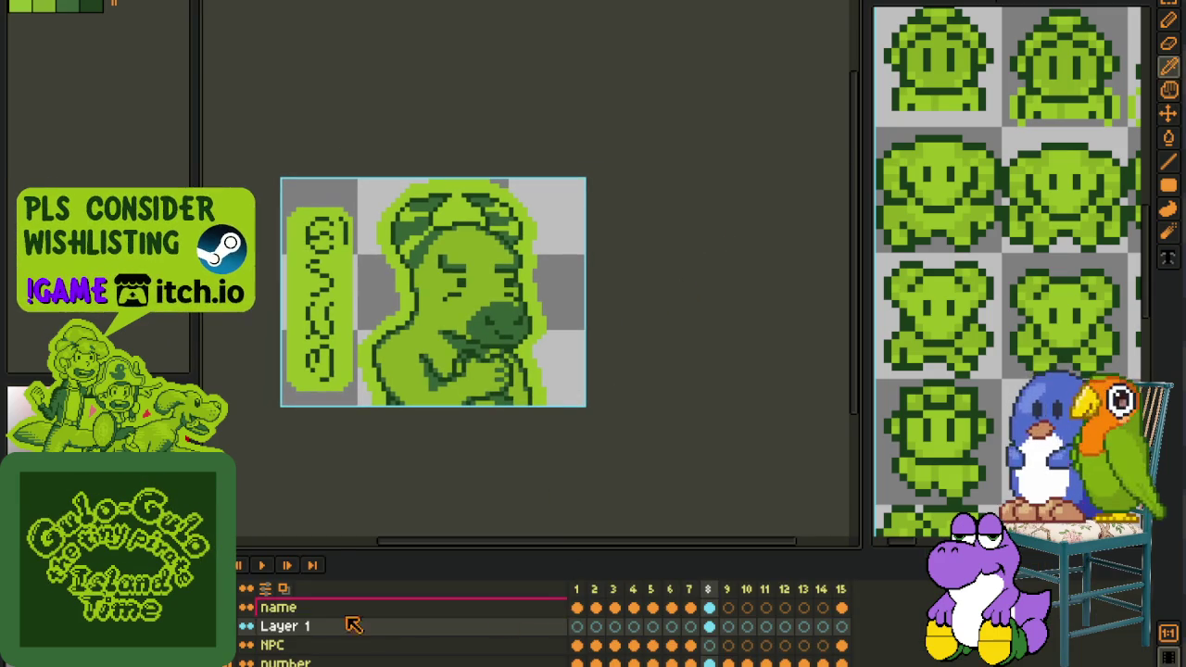
{"action": "key", "text": "Right"}
{"action": "key", "text": "Left"}
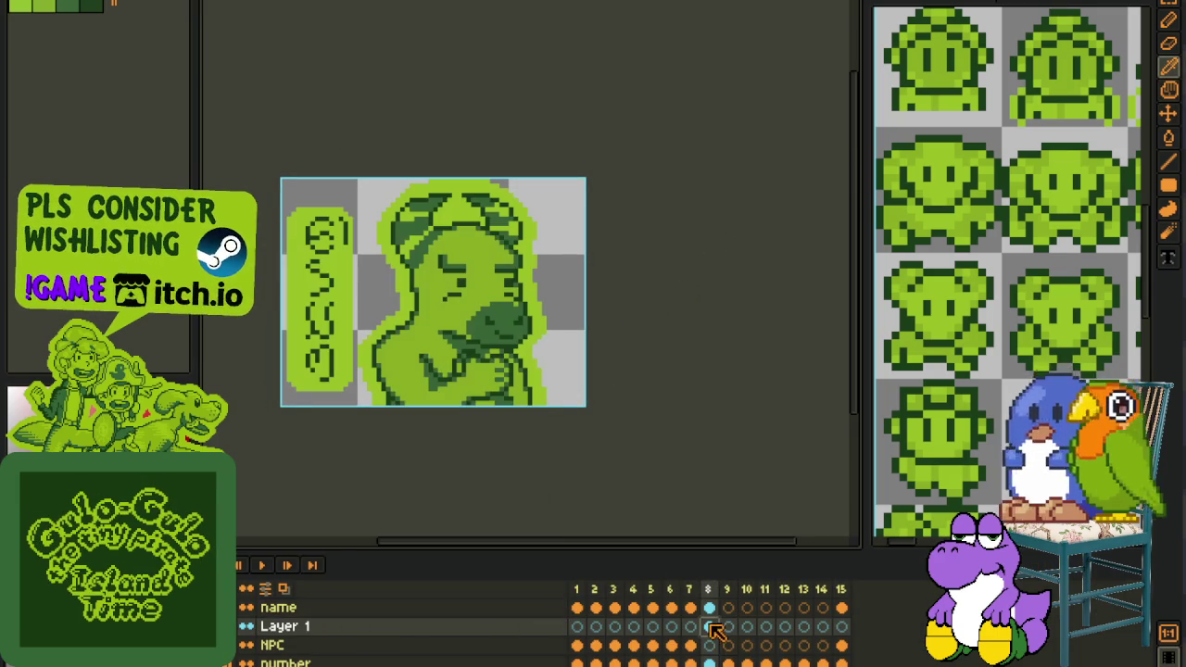
{"action": "scroll", "coordinate": [738, 479], "scroll_direction": "right", "scroll_amount": 1}
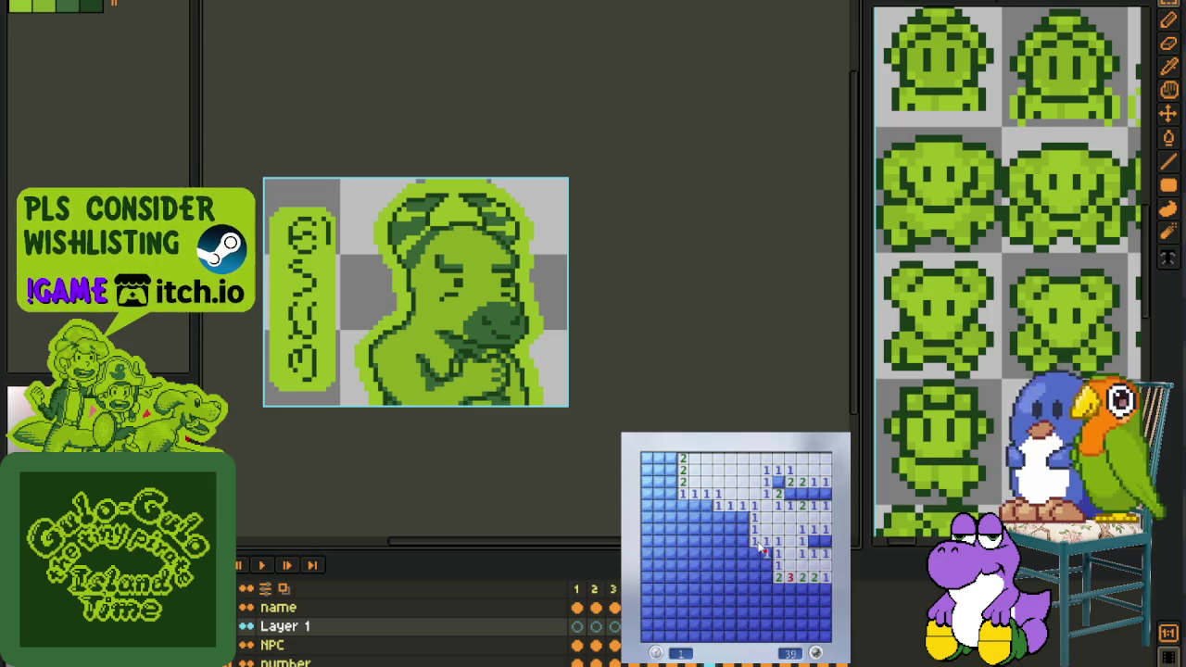
Reveal safe cells and flag suspected mines in the minefield's left-middle area
{"action": "left_click", "coordinate": [758, 547]}
{"action": "left_click", "coordinate": [766, 574]}
{"action": "right_click", "coordinate": [742, 517]}
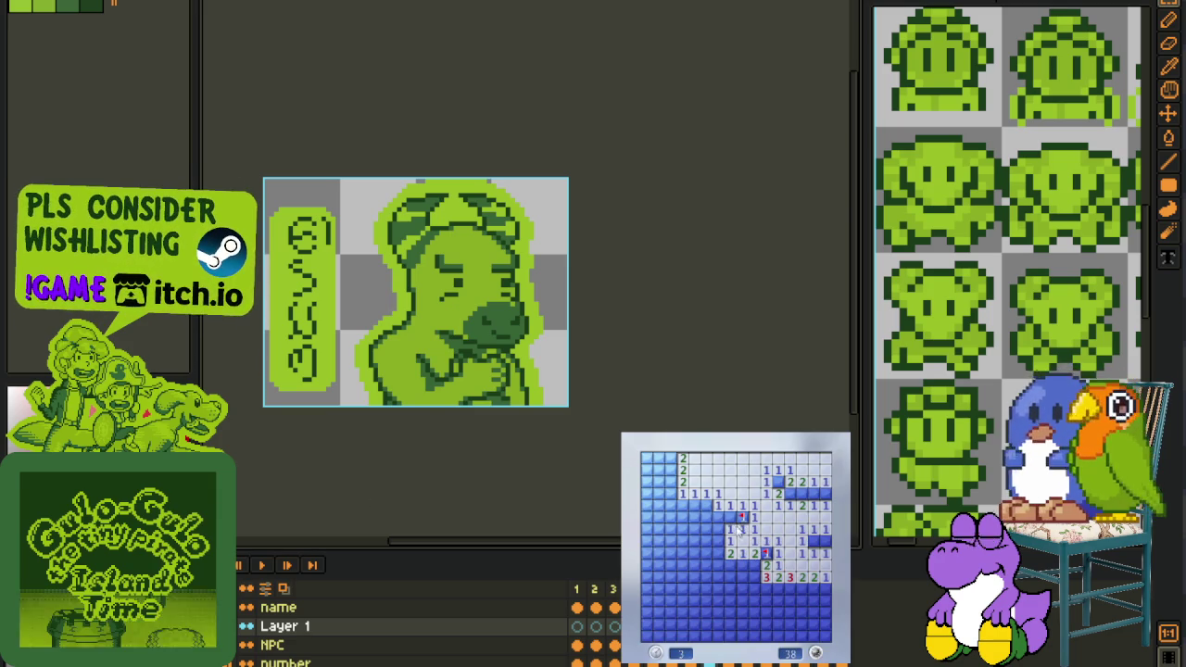
{"action": "left_click", "coordinate": [719, 545]}
{"action": "right_click", "coordinate": [706, 552]}
{"action": "left_click", "coordinate": [693, 533]}
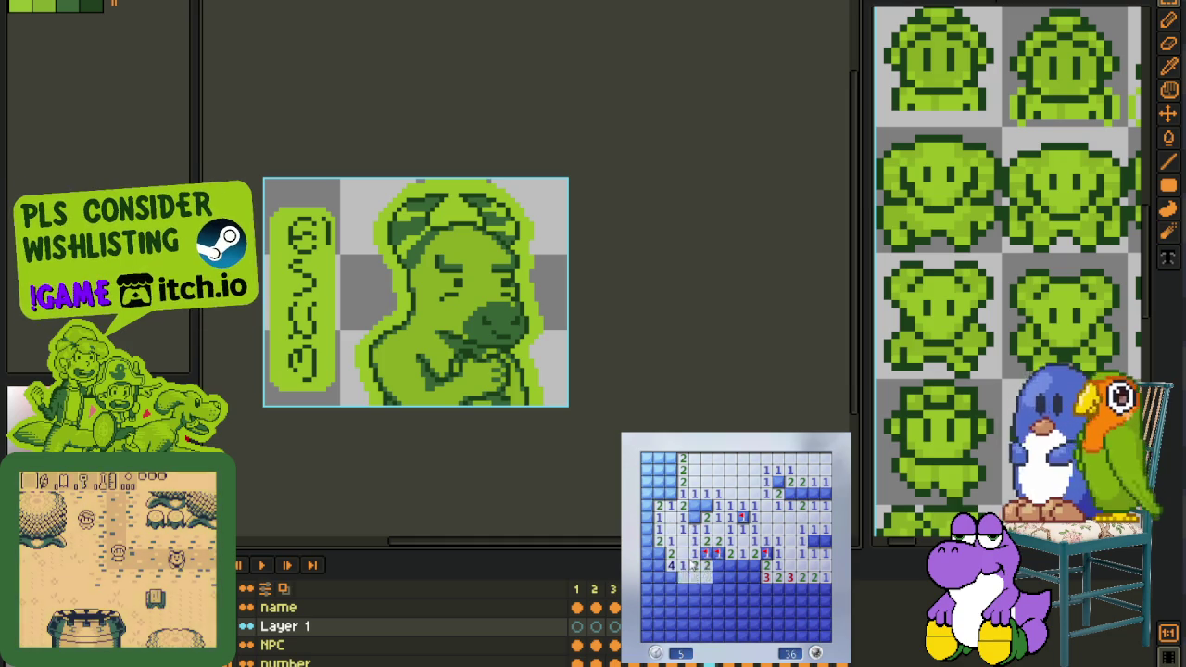
{"action": "left_click", "coordinate": [709, 574]}
{"action": "left_click", "coordinate": [742, 566]}
{"action": "left_click", "coordinate": [737, 576]}
{"action": "right_click", "coordinate": [755, 565]}
{"action": "right_click", "coordinate": [755, 577]}
Flag the mines along the lower rows and open the remaining safe cells to the right
{"action": "left_click", "coordinate": [742, 589]}
{"action": "right_click", "coordinate": [742, 601]}
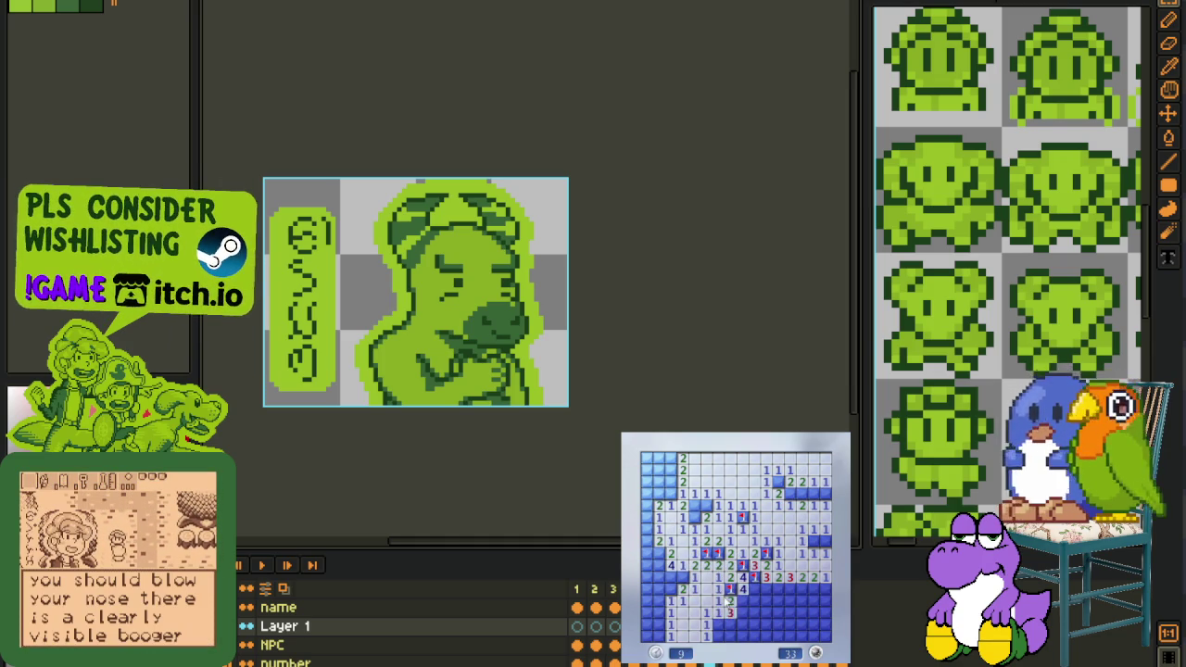
{"action": "right_click", "coordinate": [719, 624]}
{"action": "left_click", "coordinate": [731, 632]}
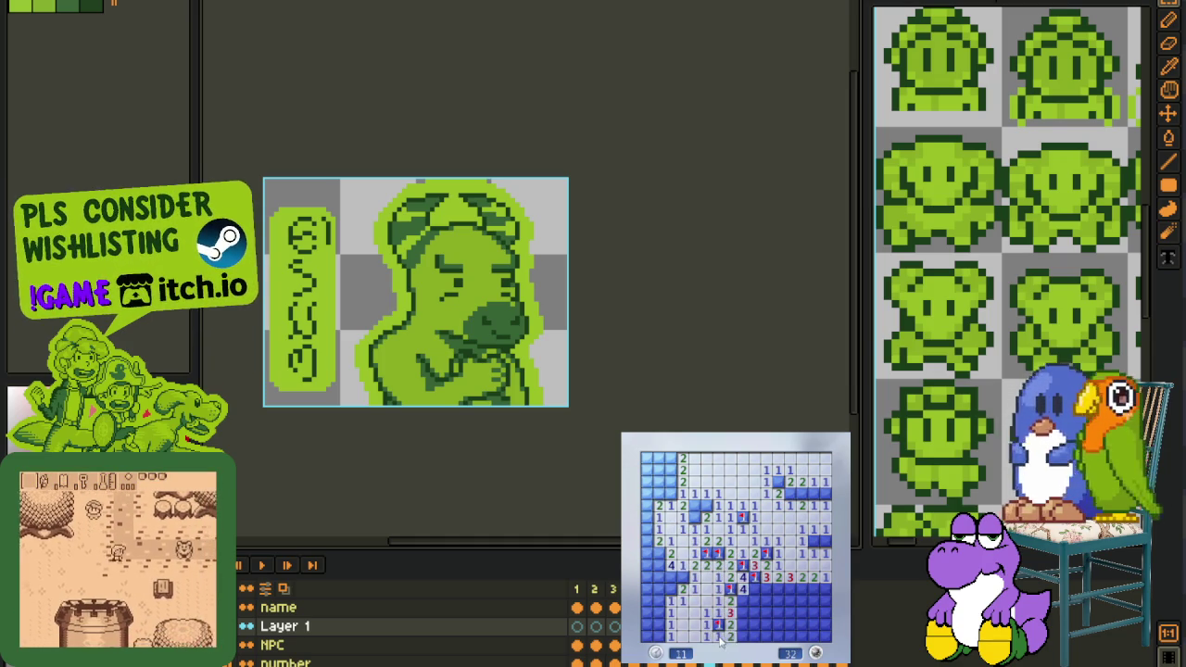
{"action": "right_click", "coordinate": [742, 625]}
{"action": "left_click", "coordinate": [752, 613]}
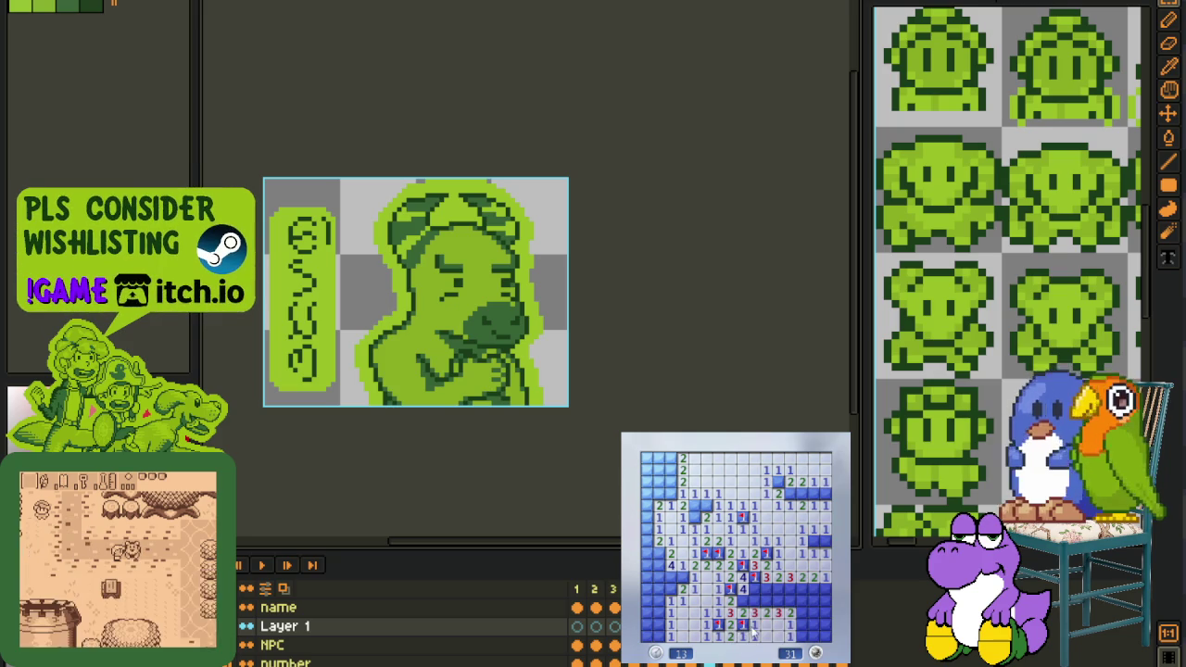
{"action": "right_click", "coordinate": [753, 601]}
{"action": "right_click", "coordinate": [764, 602]}
{"action": "right_click", "coordinate": [777, 602]}
{"action": "right_click", "coordinate": [788, 602]}
{"action": "left_click", "coordinate": [800, 613]}
{"action": "left_click", "coordinate": [813, 627]}
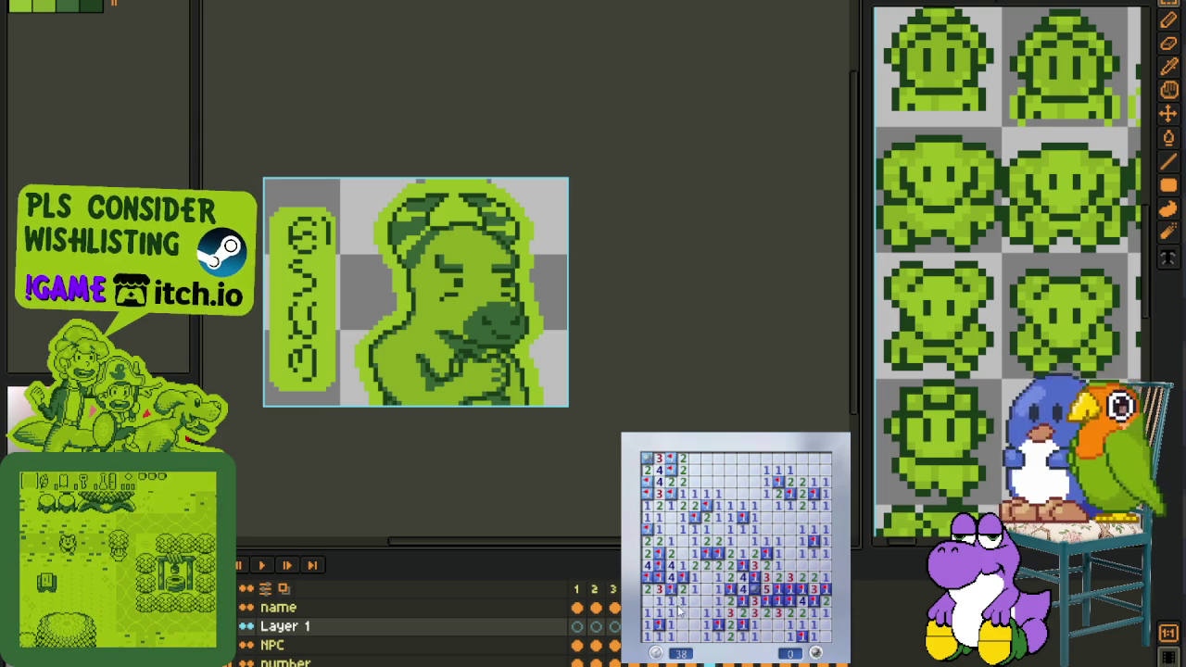
{"action": "key", "text": "i"}
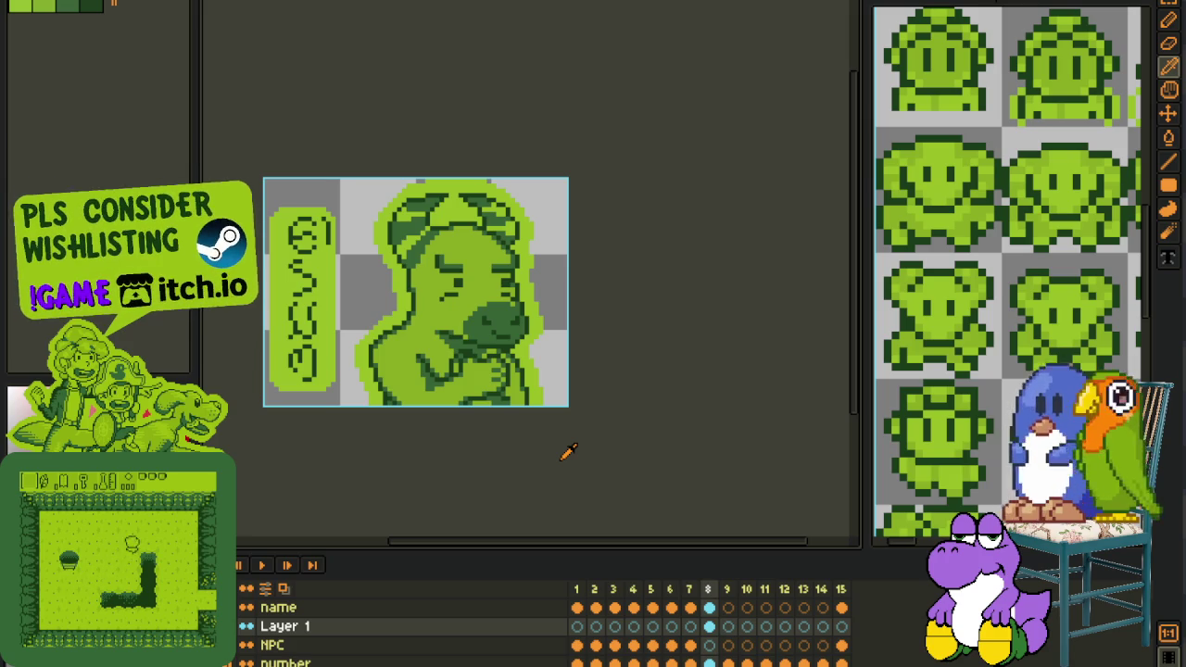
{"action": "scroll", "coordinate": [553, 408], "scroll_direction": "down", "scroll_amount": 1}
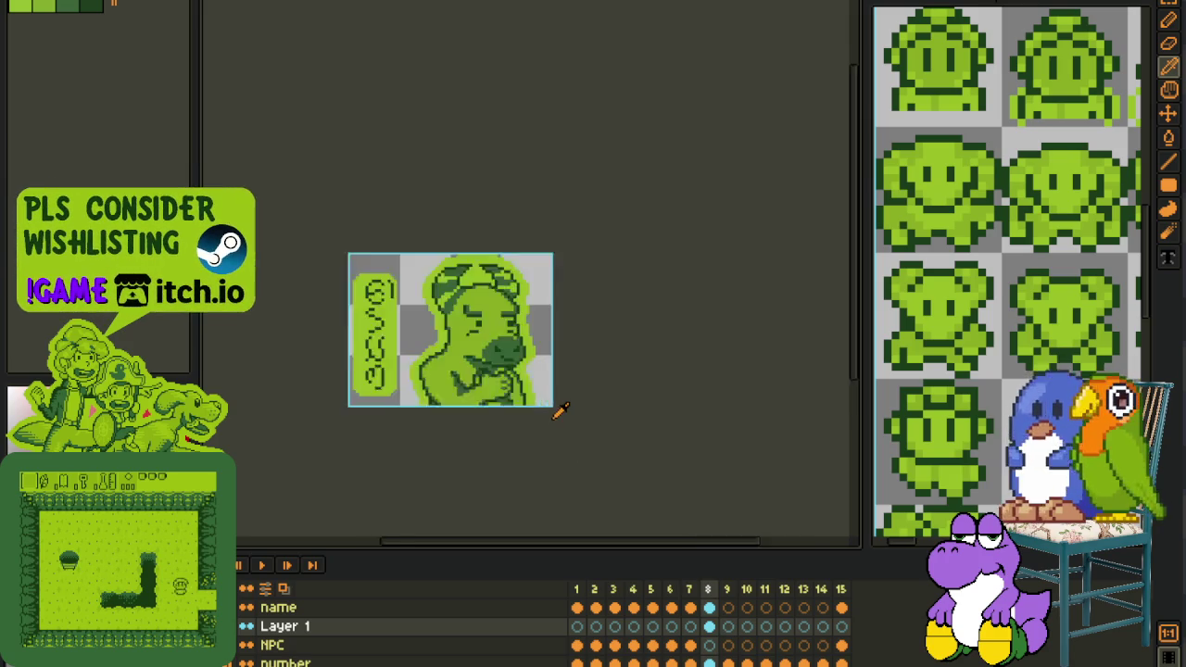
{"action": "scroll", "coordinate": [556, 410], "scroll_direction": "up", "scroll_amount": 1}
{"action": "scroll", "coordinate": [508, 408], "scroll_direction": "up", "scroll_amount": 2}
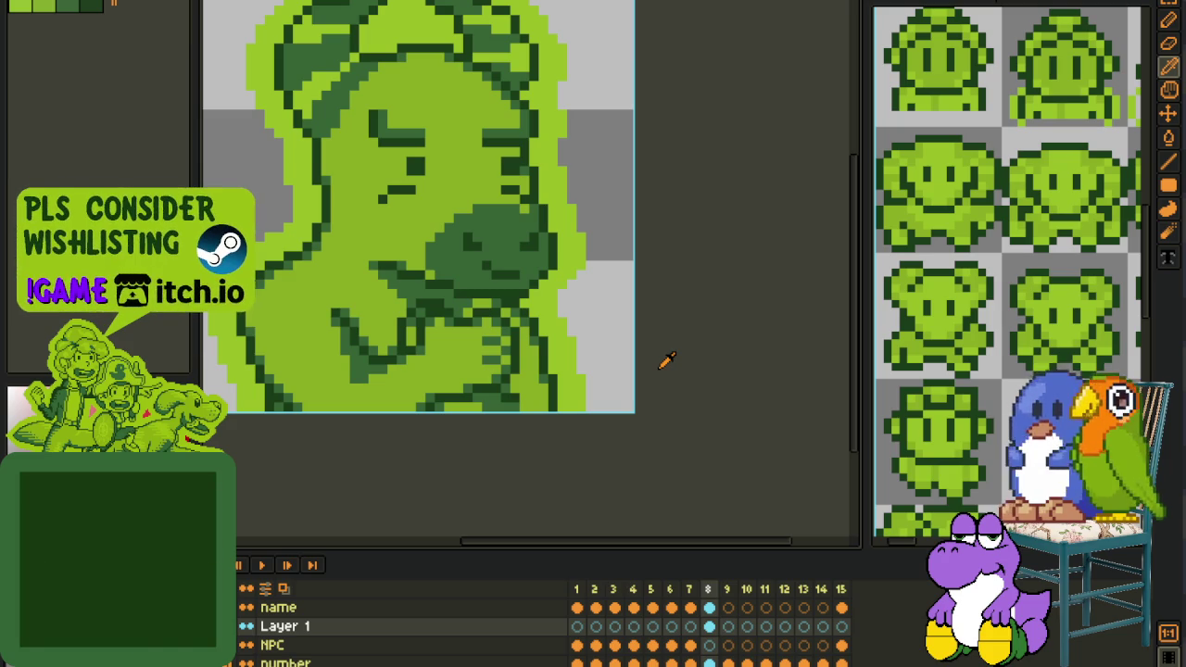
{"action": "scroll", "coordinate": [660, 359], "scroll_direction": "down", "scroll_amount": 1}
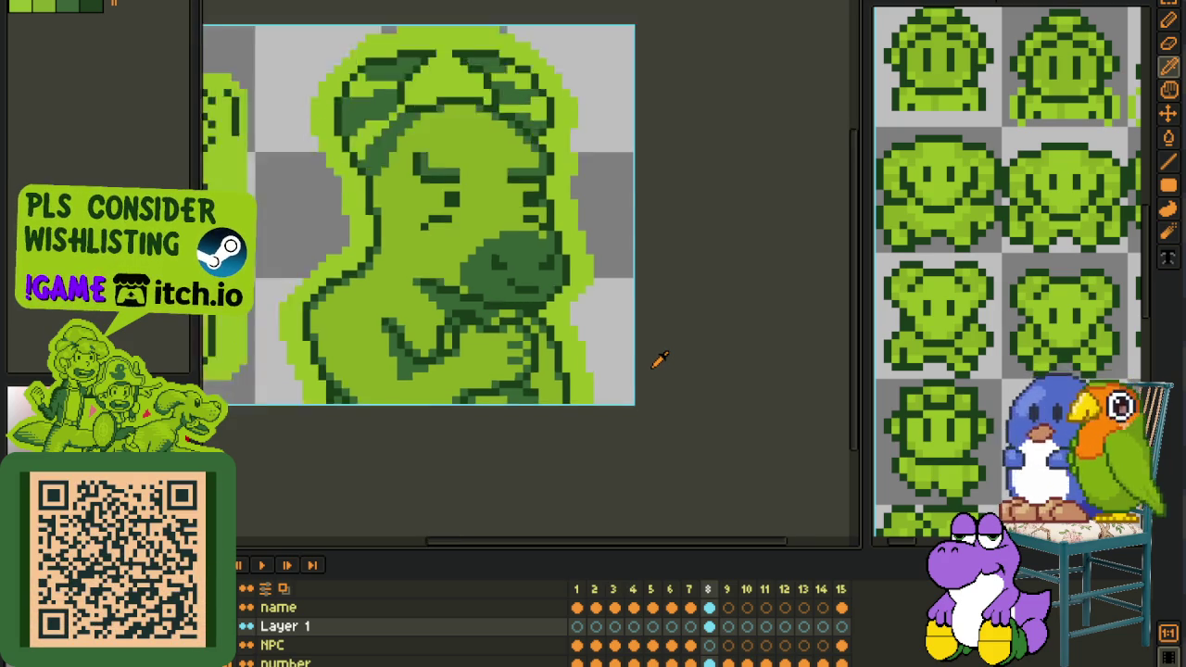
{"action": "scroll", "coordinate": [658, 364], "scroll_direction": "down", "scroll_amount": 1}
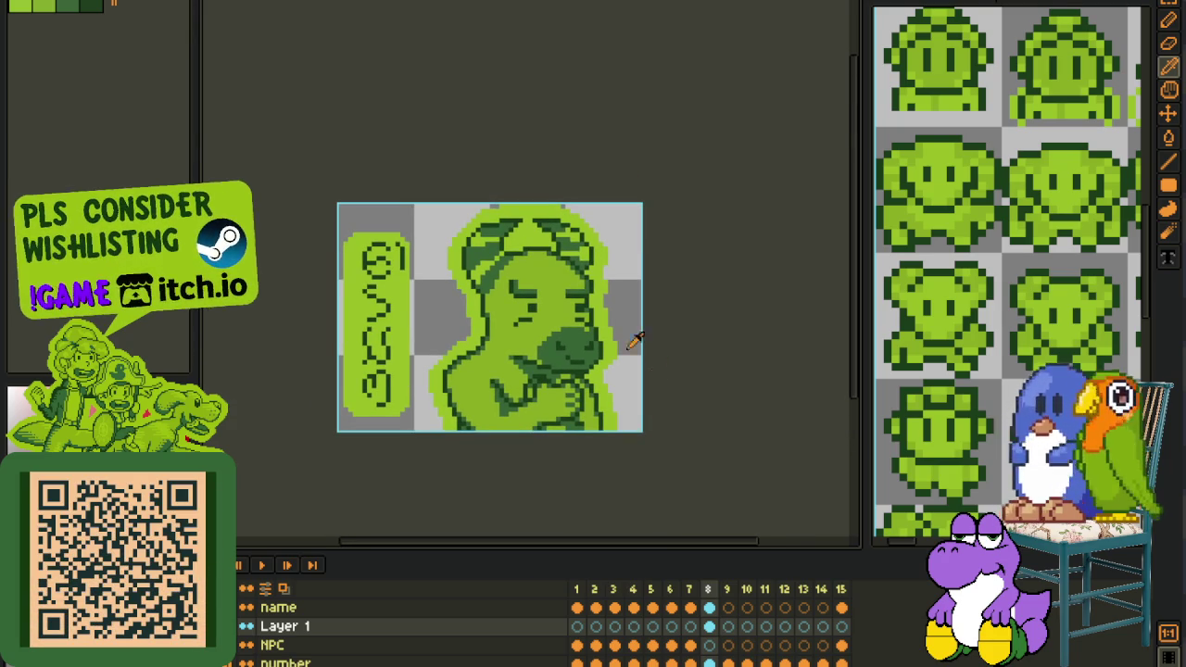
{"action": "scroll", "coordinate": [659, 279], "scroll_direction": "down", "scroll_amount": 2}
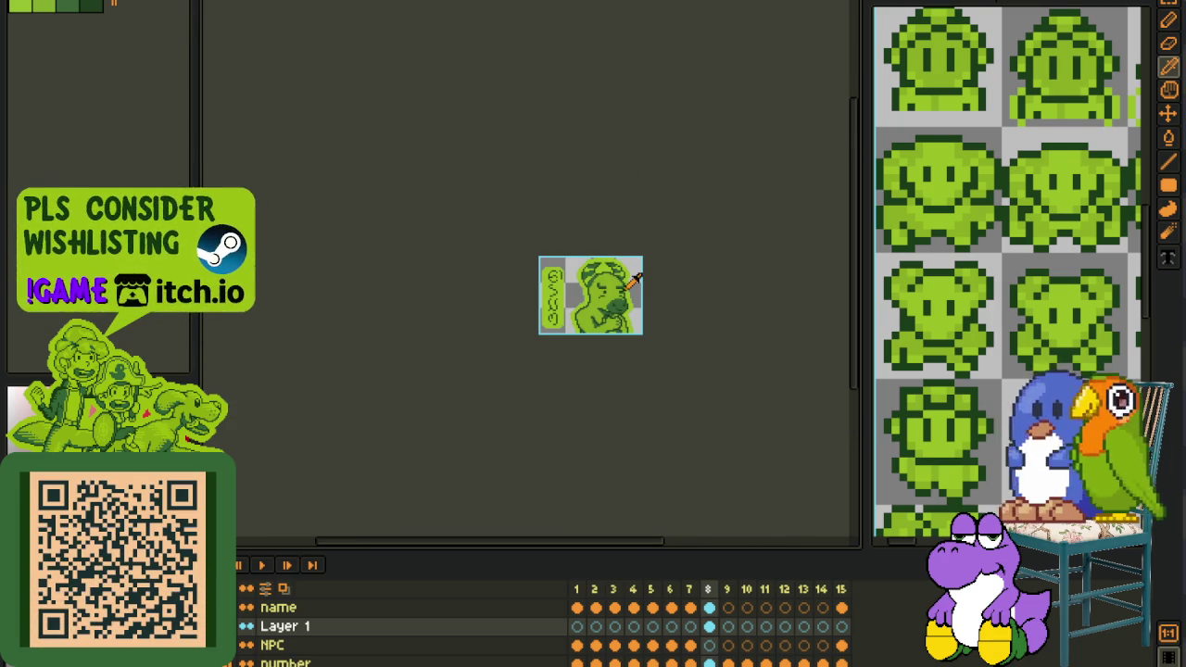
{"action": "scroll", "coordinate": [636, 278], "scroll_direction": "up", "scroll_amount": 1}
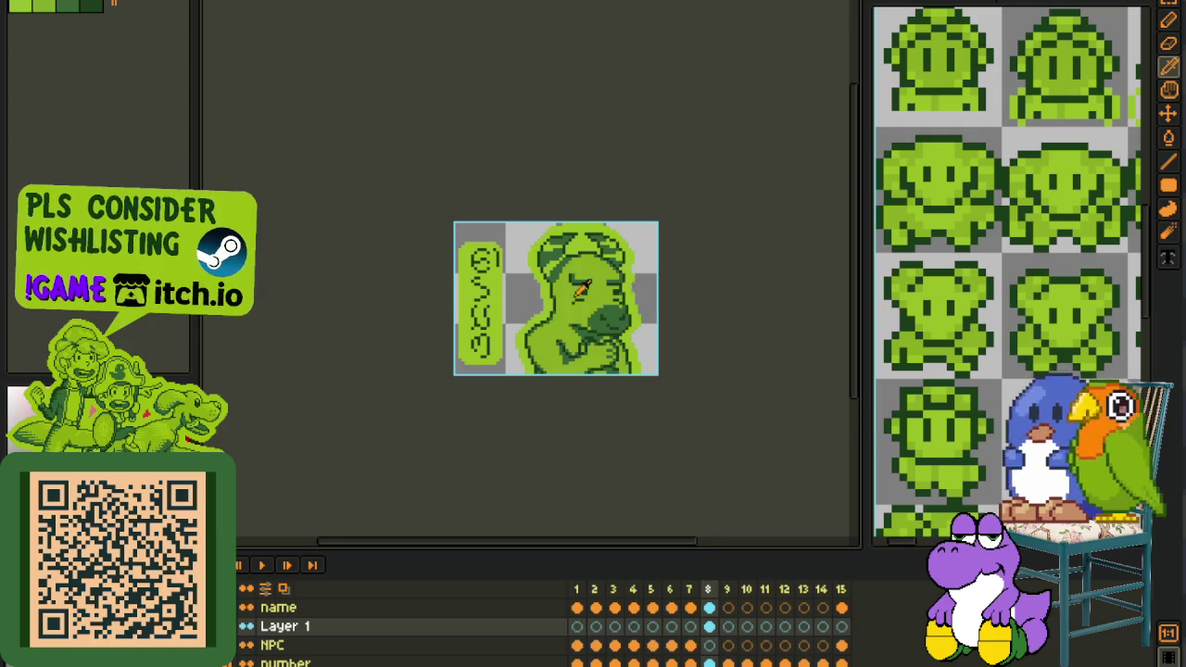